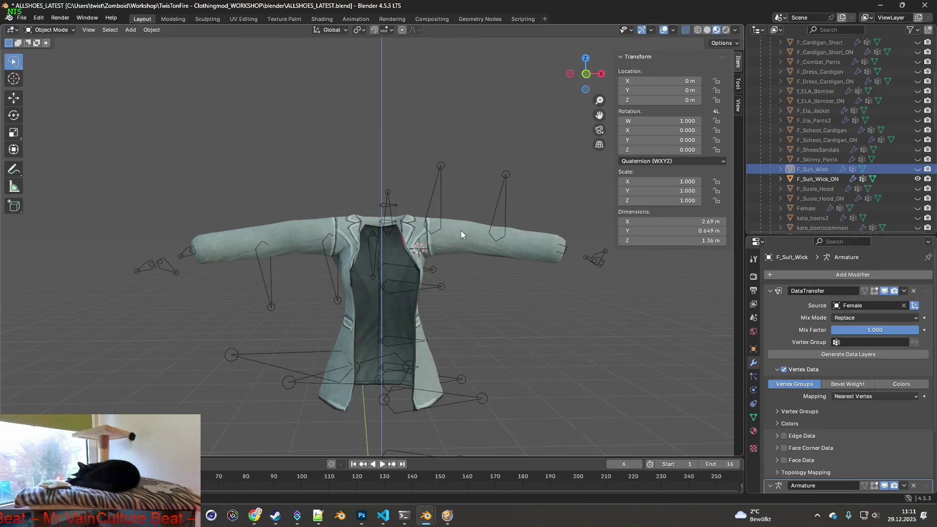
Return from Project Zomboid to Blender and unhide F_Suit_Wick_ON in the outliner.
{"action": "mouse_move", "coordinate": [461, 233]}
{"action": "middle_mouse_down"}
{"action": "mouse_move", "coordinate": [608, 247]}
{"action": "mouse_move", "coordinate": [476, 224]}
{"action": "middle_mouse_up"}
{"action": "left_click", "coordinate": [917, 169]}
{"action": "left_click", "coordinate": [917, 178]}
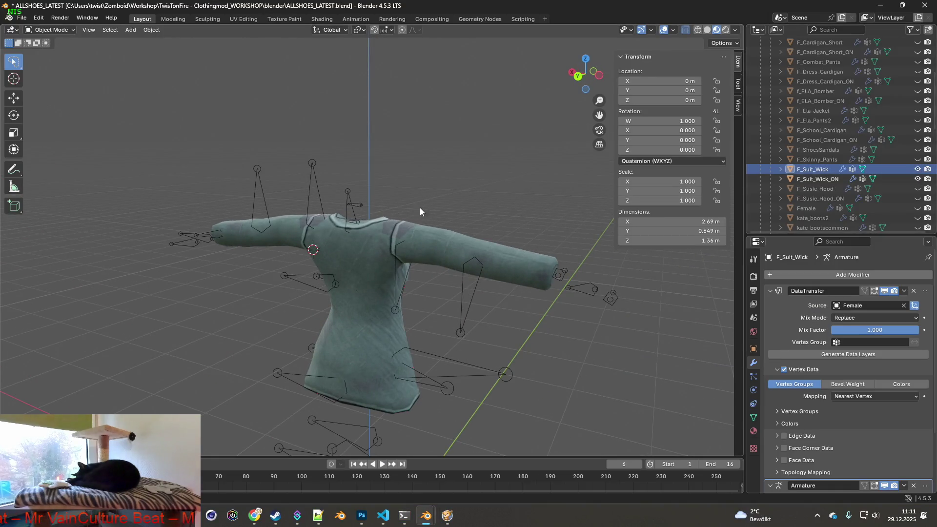
Add F_Suit_Wick_ON to the selection and enter Edit Mode on both shirt meshes.
{"action": "left_click", "coordinate": [750, 179], "text": "shift"}
{"action": "middle_click_drag", "start_coordinate": [488, 225], "coordinate": [380, 225]}
{"action": "left_click", "coordinate": [51, 30]}
{"action": "left_click", "coordinate": [49, 51]}
{"action": "scroll", "coordinate": [432, 267], "scroll_direction": "up", "scroll_amount": 4}
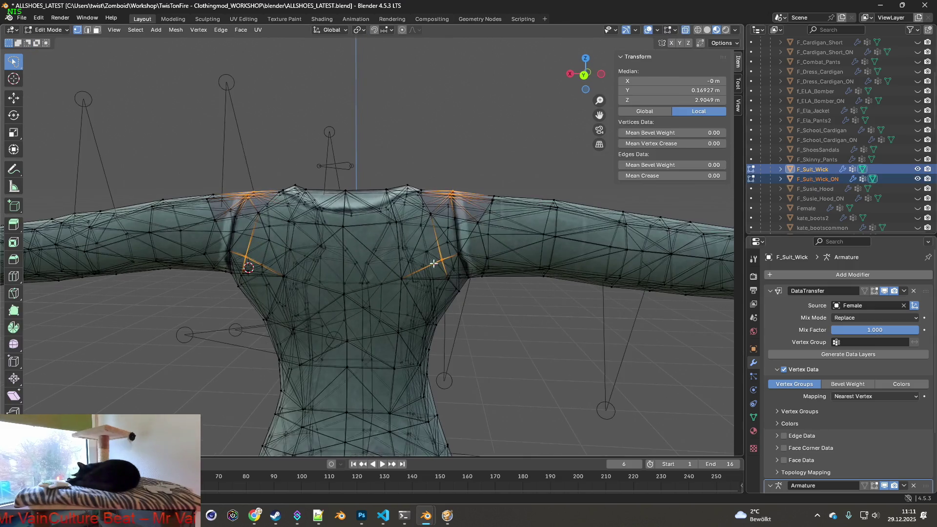
{"action": "mouse_move", "coordinate": [498, 252]}
{"action": "middle_mouse_down"}
{"action": "mouse_move", "coordinate": [511, 251]}
{"action": "mouse_move", "coordinate": [498, 284]}
{"action": "middle_mouse_up"}
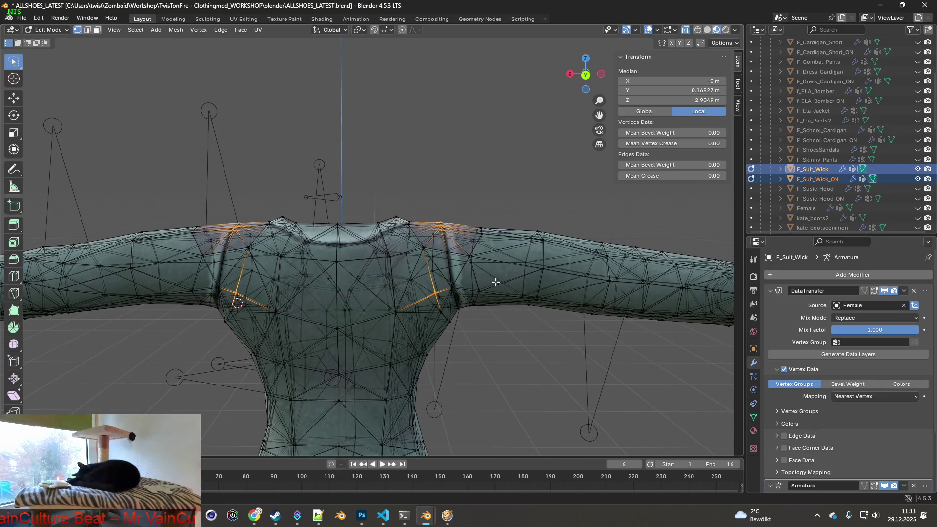
{"action": "mouse_move", "coordinate": [495, 280]}
{"action": "middle_mouse_down"}
{"action": "mouse_move", "coordinate": [504, 268]}
{"action": "mouse_move", "coordinate": [478, 227]}
{"action": "mouse_move", "coordinate": [490, 237]}
{"action": "mouse_move", "coordinate": [429, 239]}
{"action": "mouse_move", "coordinate": [440, 215]}
{"action": "mouse_move", "coordinate": [489, 235]}
{"action": "middle_mouse_up"}
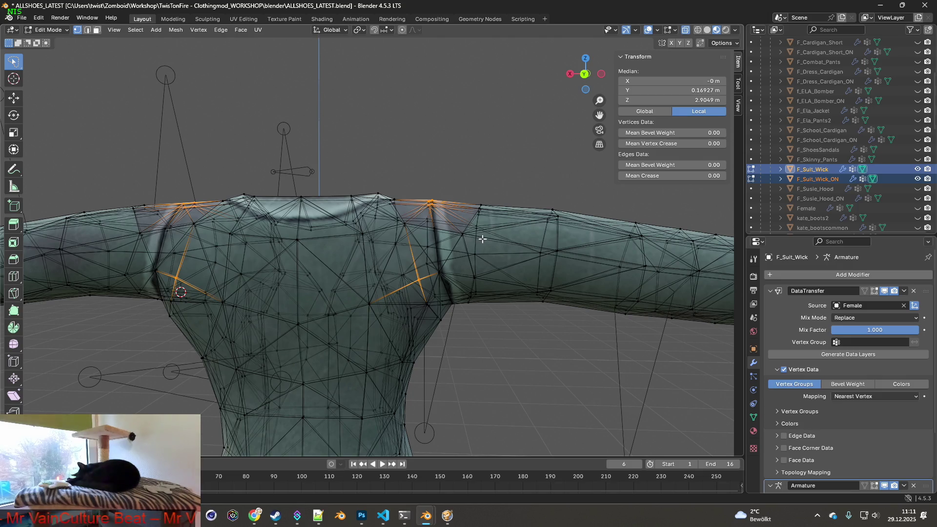
Select clean edge loops on the right and left shoulders of the jacket.
{"action": "left_click", "coordinate": [484, 238]}
{"action": "mouse_move", "coordinate": [484, 238]}
{"action": "middle_mouse_down"}
{"action": "mouse_move", "coordinate": [517, 232]}
{"action": "mouse_move", "coordinate": [376, 239]}
{"action": "mouse_move", "coordinate": [350, 212]}
{"action": "mouse_move", "coordinate": [480, 244]}
{"action": "middle_mouse_up"}
{"action": "left_click", "coordinate": [465, 215], "text": "alt"}
{"action": "left_click", "coordinate": [335, 203], "text": "alt+shift"}
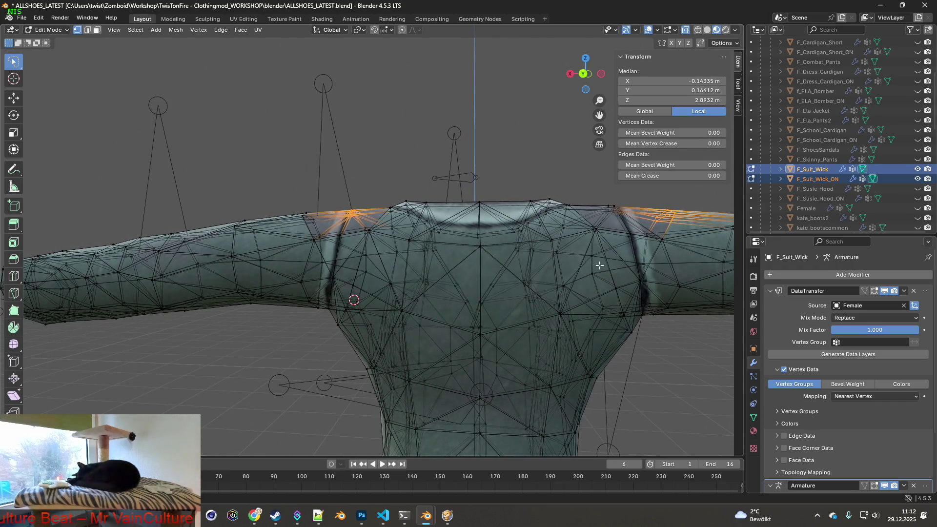
{"action": "left_click", "coordinate": [370, 219], "text": "alt+shift"}
{"action": "mouse_move", "coordinate": [369, 219]}
{"action": "middle_mouse_down"}
{"action": "mouse_move", "coordinate": [337, 215]}
{"action": "mouse_move", "coordinate": [346, 234]}
{"action": "mouse_move", "coordinate": [313, 208]}
{"action": "mouse_move", "coordinate": [342, 204]}
{"action": "middle_mouse_up"}
{"action": "left_click", "coordinate": [312, 215], "text": "alt+shift"}
{"action": "left_click", "coordinate": [362, 242], "text": "alt+shift"}
{"action": "mouse_move", "coordinate": [362, 243]}
{"action": "middle_mouse_down"}
{"action": "mouse_move", "coordinate": [548, 271]}
{"action": "mouse_move", "coordinate": [475, 260]}
{"action": "middle_mouse_up"}
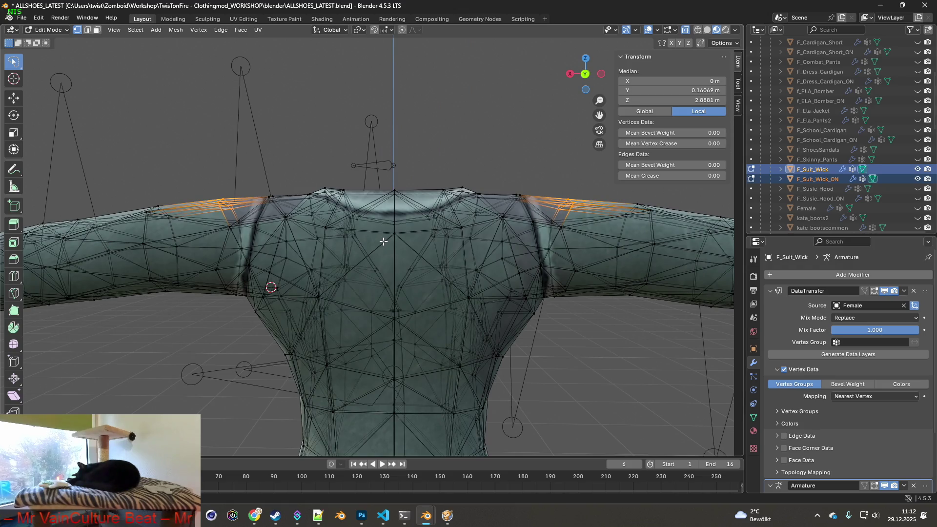
Raise the shoulder loops about 0.006 m along Z and return to Object Mode.
{"action": "key", "text": "g"}
{"action": "key", "text": "z"}
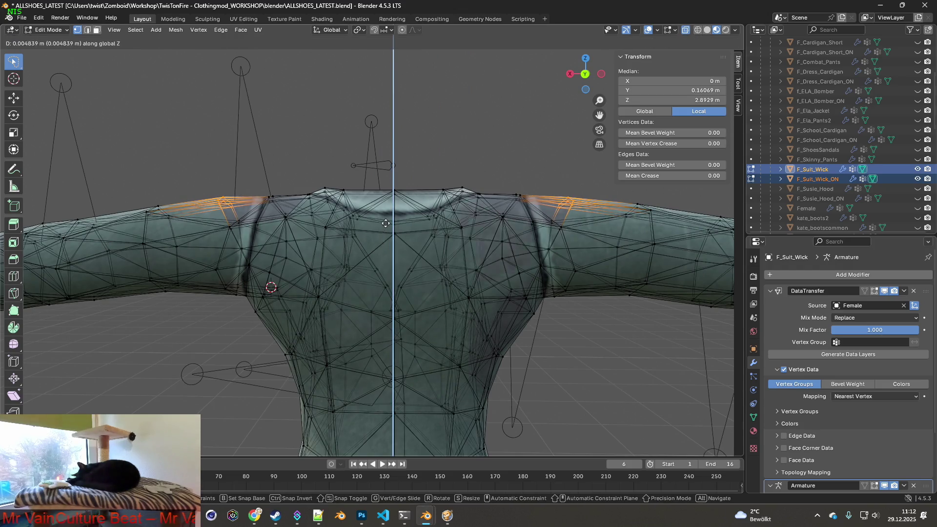
{"action": "left_click", "coordinate": [387, 220]}
{"action": "left_click", "coordinate": [47, 30]}
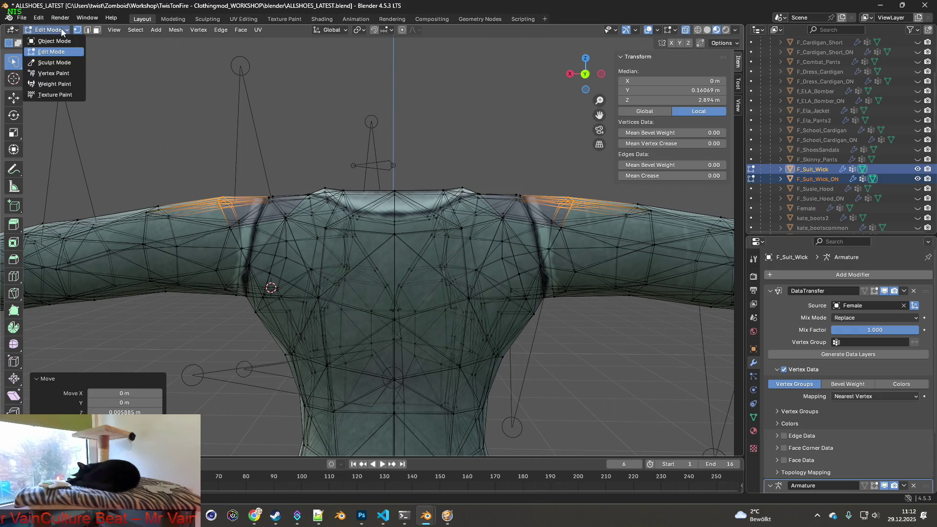
{"action": "left_click", "coordinate": [44, 39]}
{"action": "mouse_move", "coordinate": [307, 176]}
{"action": "middle_mouse_down"}
{"action": "mouse_move", "coordinate": [425, 220]}
{"action": "mouse_move", "coordinate": [291, 225]}
{"action": "middle_mouse_up"}
{"action": "scroll", "coordinate": [291, 224], "scroll_direction": "down", "scroll_amount": 4}
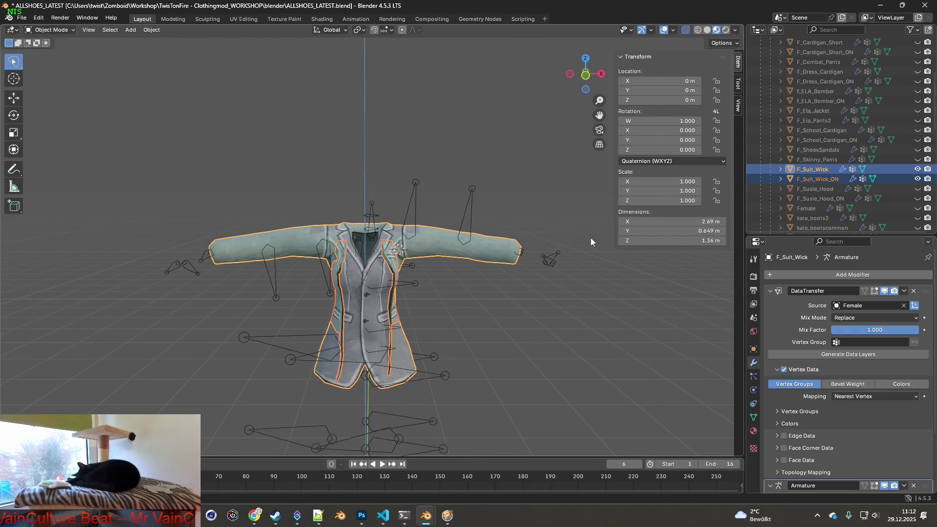
Hide F_Suit_Wick_ON and export F_Suit_Wick as F_Suit_Wick.fbx.
{"action": "left_click", "coordinate": [917, 179]}
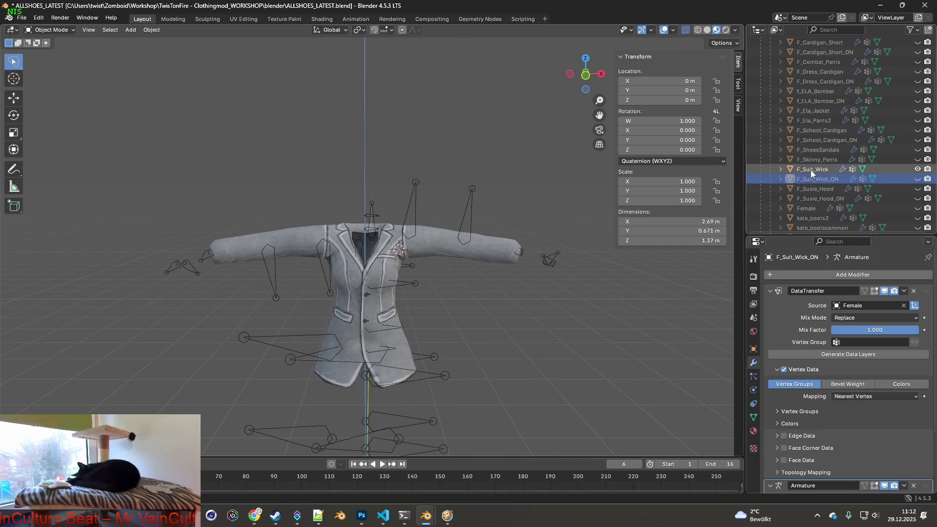
{"action": "left_click", "coordinate": [24, 20]}
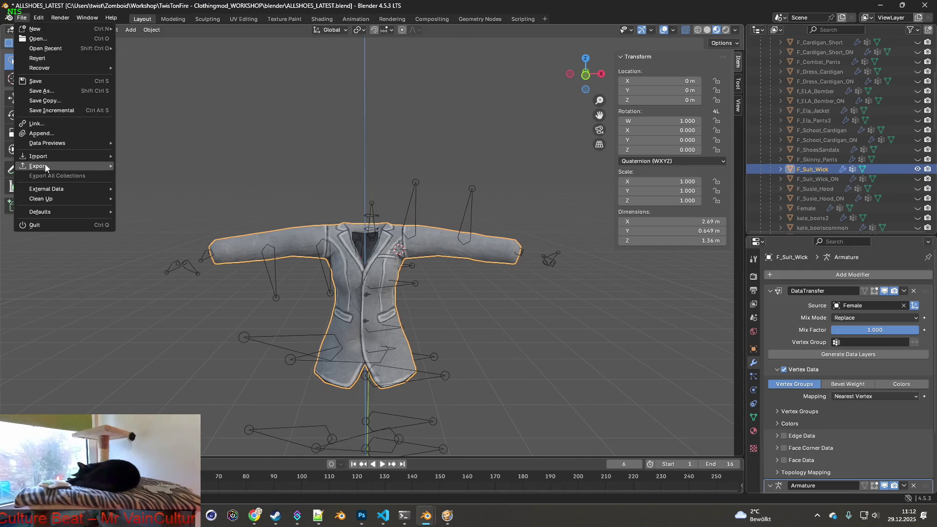
{"action": "mouse_move", "coordinate": [47, 166]}
{"action": "left_click", "coordinate": [159, 254]}
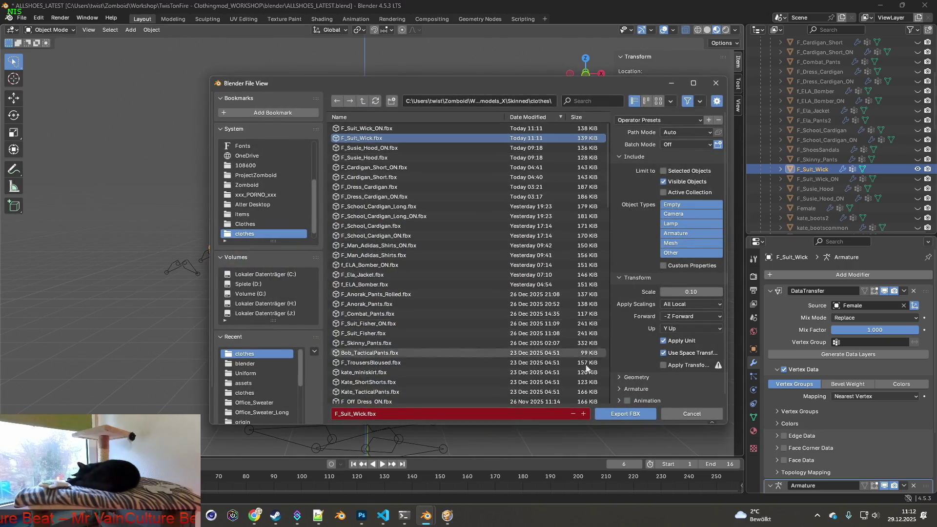
{"action": "left_click", "coordinate": [623, 415]}
Show only F_Suit_Wick_ON, overwrite F_Suit_Wick_ON.fbx, and switch to the game.
{"action": "left_click", "coordinate": [916, 169]}
{"action": "left_click", "coordinate": [918, 179]}
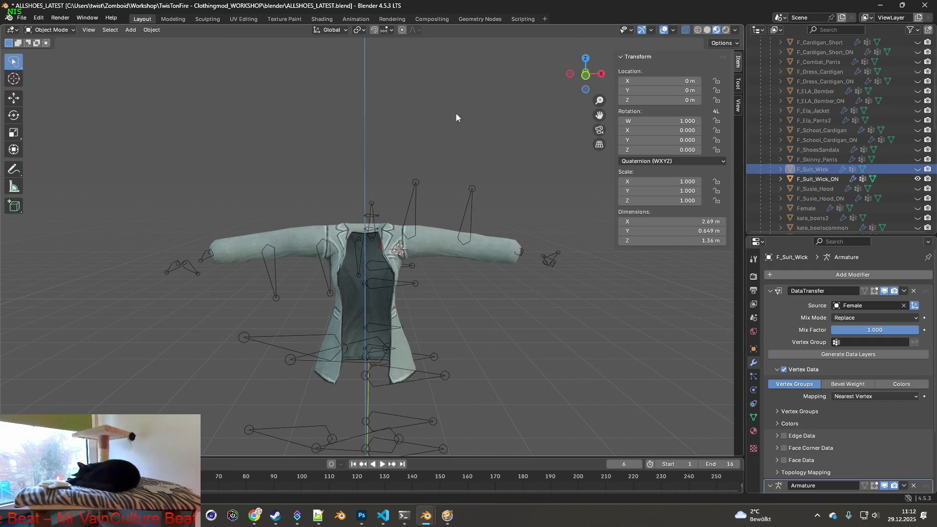
{"action": "left_click", "coordinate": [24, 18]}
{"action": "mouse_move", "coordinate": [47, 169]}
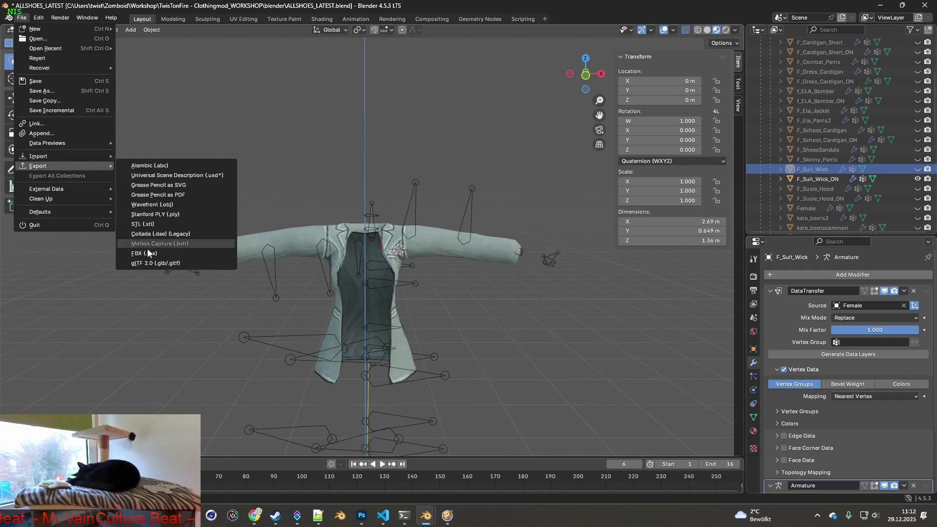
{"action": "left_click", "coordinate": [159, 253]}
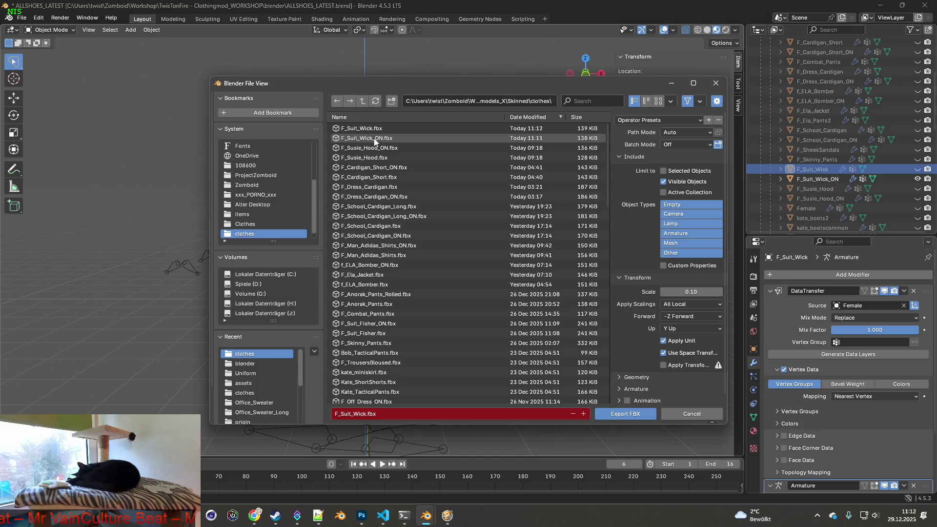
{"action": "left_click", "coordinate": [375, 139]}
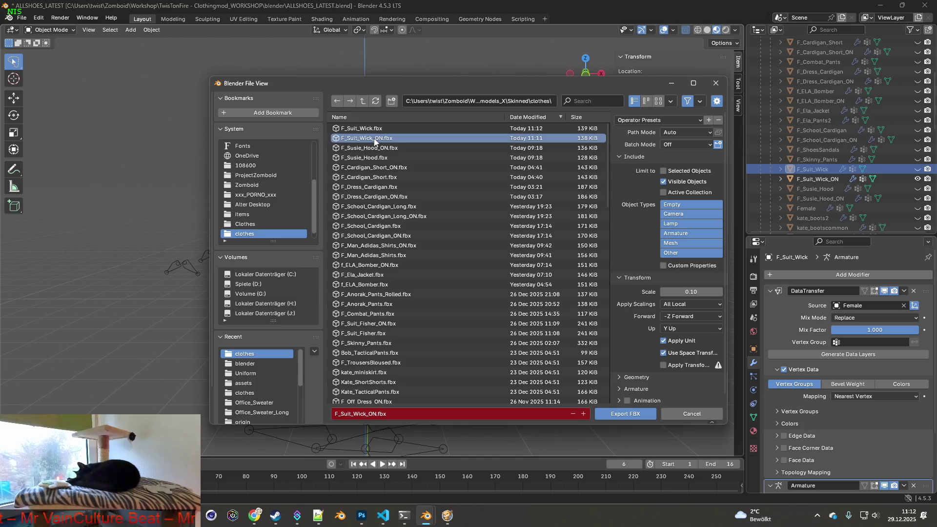
{"action": "left_click", "coordinate": [639, 416]}
{"action": "key", "text": "alt+Tab"}
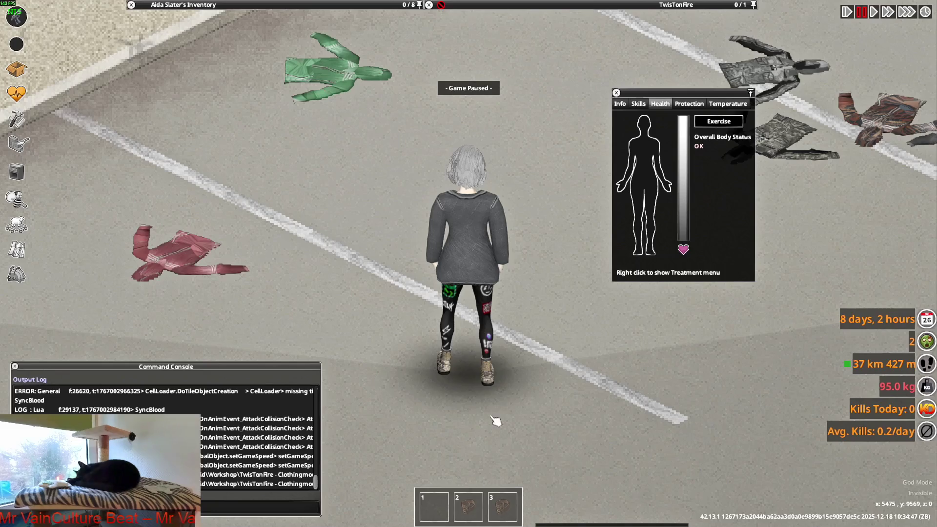
Unpause and walk the character in all four directions, aiming the pistol, to view the jacket.
{"action": "key", "text": "space"}
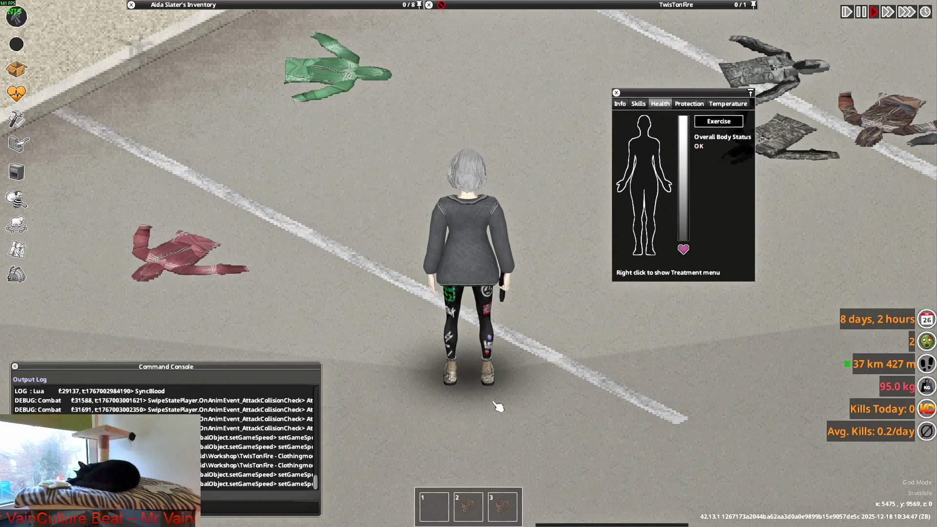
{"action": "key", "text": "s"}
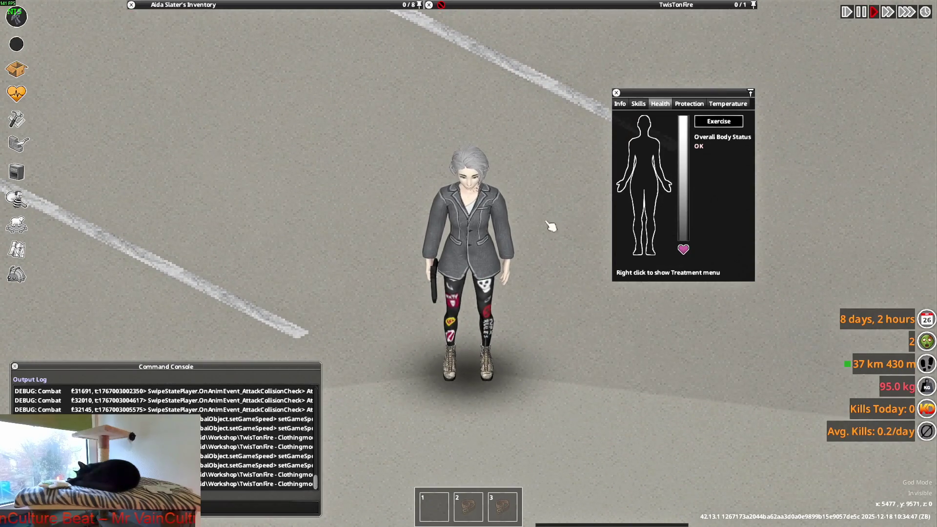
{"action": "key", "text": "w"}
{"action": "mouse_move", "coordinate": [494, 96]}
{"action": "right_mouse_down"}
{"action": "mouse_move", "coordinate": [481, 93]}
{"action": "mouse_move", "coordinate": [561, 116]}
{"action": "mouse_move", "coordinate": [391, 140]}
{"action": "mouse_move", "coordinate": [356, 153]}
{"action": "mouse_move", "coordinate": [464, 151]}
{"action": "mouse_move", "coordinate": [345, 178]}
{"action": "mouse_move", "coordinate": [360, 174]}
{"action": "mouse_move", "coordinate": [479, 223]}
{"action": "right_mouse_up"}
{"action": "key", "text": "d"}
{"action": "key", "text": "a"}
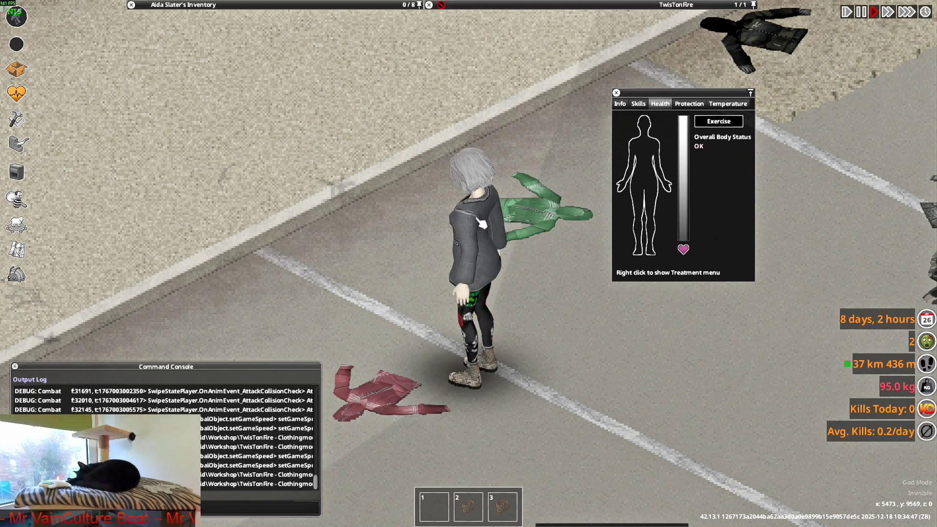
Switch back to Blender and select the F_Suit_Wick_ON shirt.
{"action": "key", "text": "alt+Tab"}
{"action": "middle_click_drag", "start_coordinate": [500, 248], "coordinate": [527, 262]}
{"action": "left_click", "coordinate": [526, 262]}
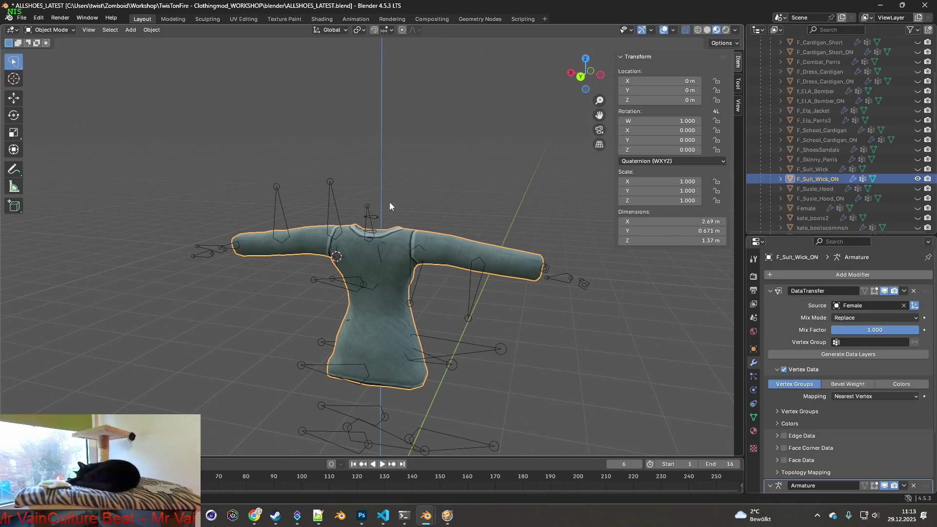
Unhide F_Suit_Wick, select it and enter Edit Mode on its mesh.
{"action": "left_click", "coordinate": [917, 169]}
{"action": "mouse_move", "coordinate": [484, 233]}
{"action": "middle_mouse_down"}
{"action": "mouse_move", "coordinate": [498, 240]}
{"action": "mouse_move", "coordinate": [427, 247]}
{"action": "middle_mouse_up"}
{"action": "left_click", "coordinate": [444, 241]}
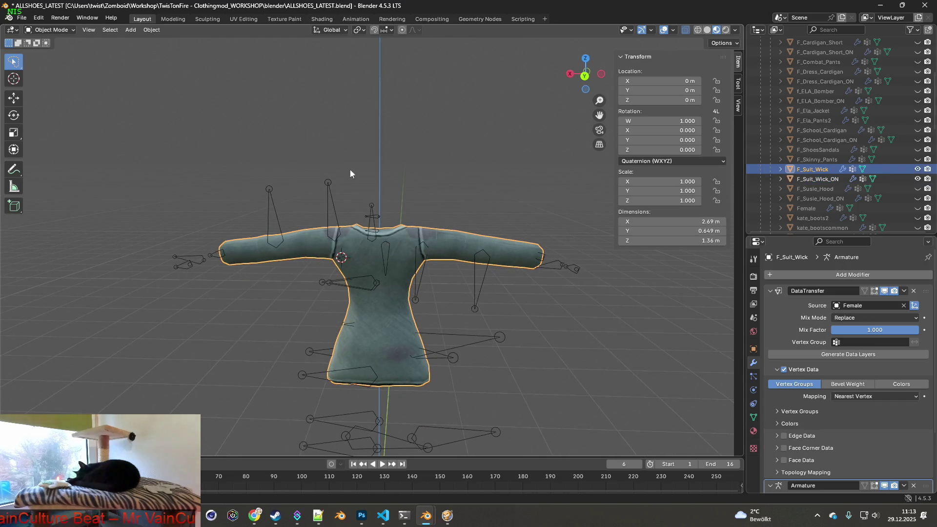
{"action": "left_click", "coordinate": [62, 31]}
{"action": "left_click", "coordinate": [64, 52]}
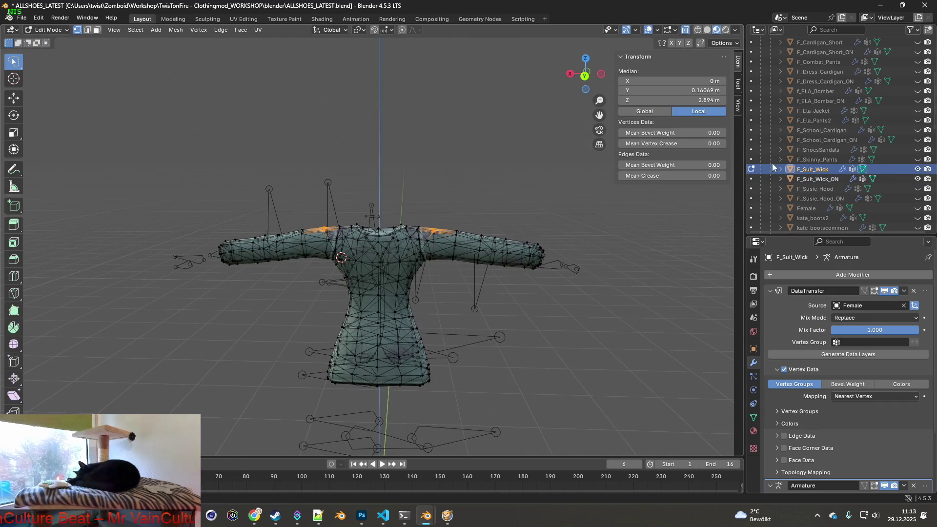
Reselect both F_Suit_Wick and F_Suit_Wick_ON and enter Edit Mode on both meshes.
{"action": "left_click", "coordinate": [826, 180], "text": "ctrl"}
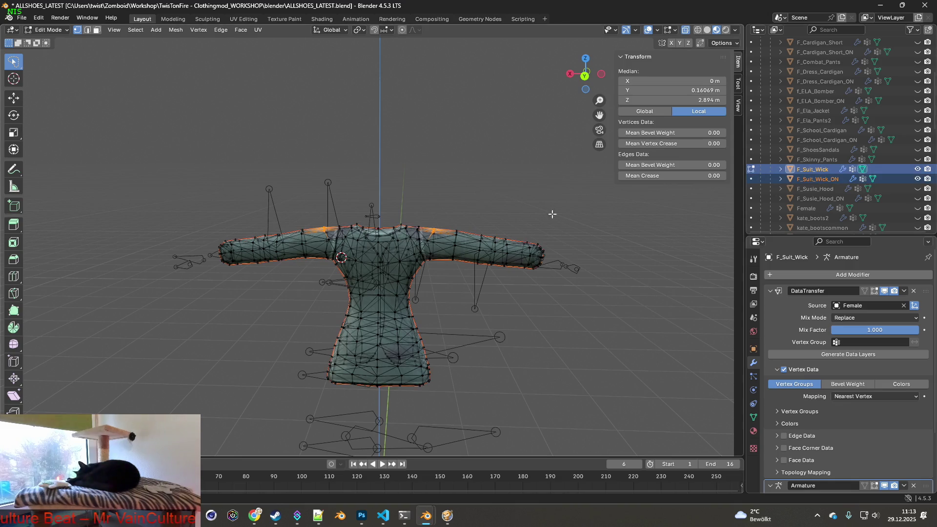
{"action": "left_click", "coordinate": [49, 30]}
{"action": "left_click", "coordinate": [54, 41]}
{"action": "left_click", "coordinate": [825, 179]}
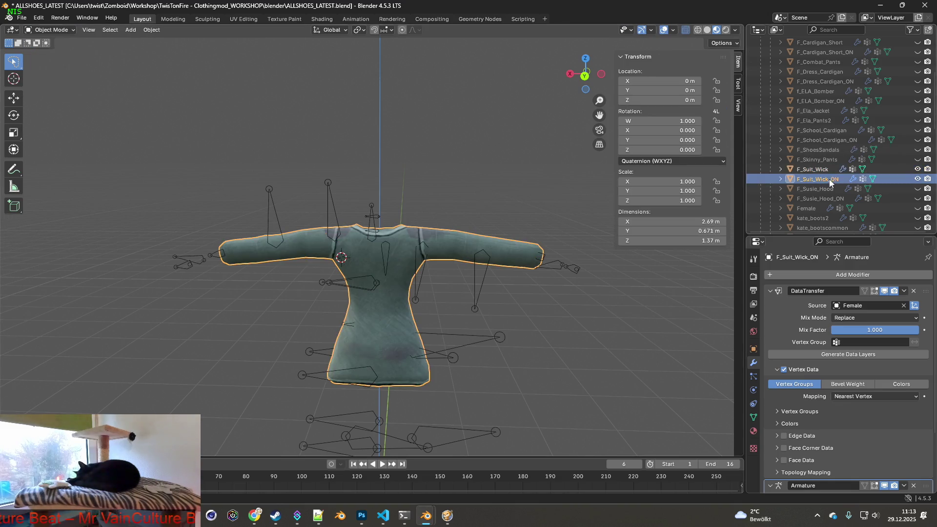
{"action": "left_click", "coordinate": [821, 170], "text": "ctrl"}
{"action": "left_click", "coordinate": [48, 29]}
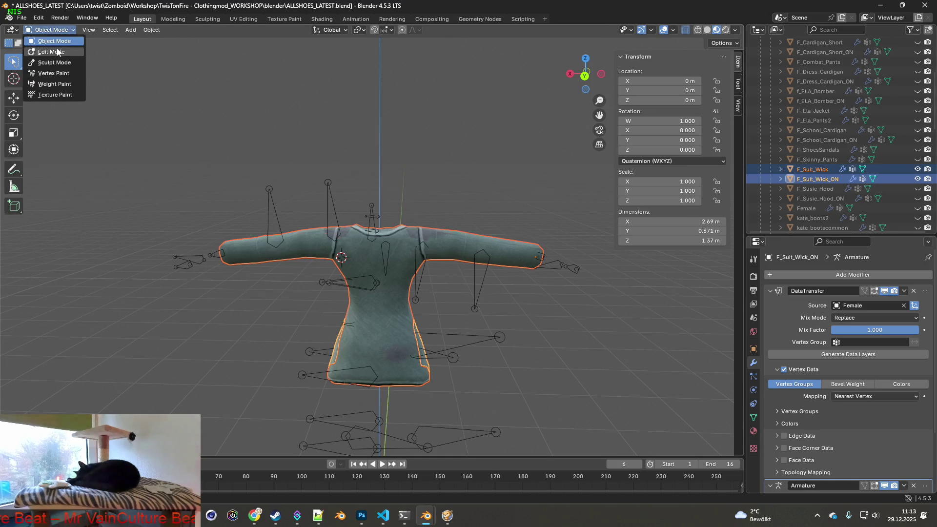
{"action": "left_click", "coordinate": [54, 52]}
{"action": "scroll", "coordinate": [464, 237], "scroll_direction": "up", "scroll_amount": 3}
{"action": "mouse_move", "coordinate": [463, 238]}
{"action": "middle_mouse_down"}
{"action": "mouse_move", "coordinate": [382, 232]}
{"action": "mouse_move", "coordinate": [432, 243]}
{"action": "middle_mouse_up"}
Select the right shoulder vertices with the right arm facing the camera.
{"action": "left_click", "coordinate": [448, 242]}
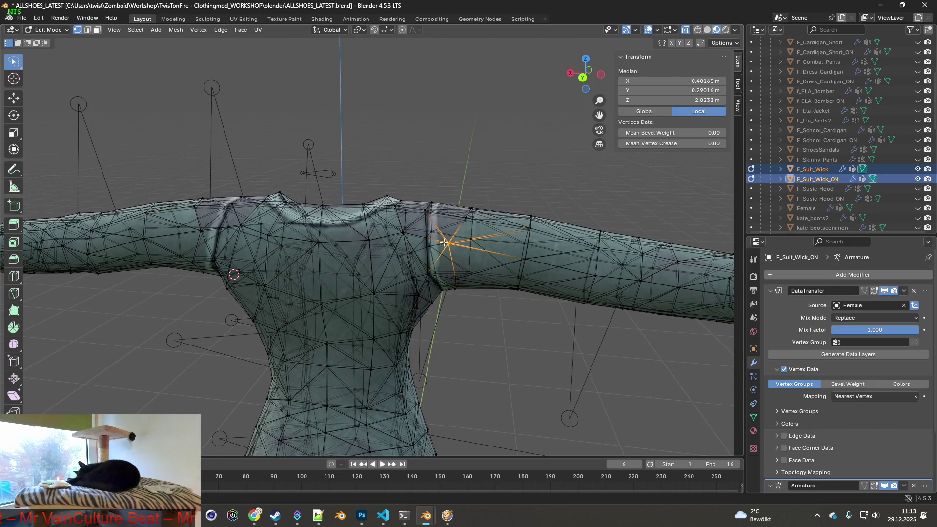
{"action": "mouse_move", "coordinate": [259, 217]}
{"action": "middle_mouse_down"}
{"action": "mouse_move", "coordinate": [270, 215]}
{"action": "mouse_move", "coordinate": [253, 208]}
{"action": "mouse_move", "coordinate": [249, 224]}
{"action": "mouse_move", "coordinate": [324, 214]}
{"action": "mouse_move", "coordinate": [298, 234]}
{"action": "mouse_move", "coordinate": [277, 225]}
{"action": "mouse_move", "coordinate": [285, 228]}
{"action": "middle_mouse_up"}
{"action": "mouse_move", "coordinate": [428, 235]}
{"action": "middle_mouse_down"}
{"action": "mouse_move", "coordinate": [395, 245]}
{"action": "mouse_move", "coordinate": [441, 263]}
{"action": "mouse_move", "coordinate": [469, 224]}
{"action": "middle_mouse_up"}
{"action": "mouse_move", "coordinate": [401, 185]}
{"action": "middle_mouse_down"}
{"action": "mouse_move", "coordinate": [375, 179]}
{"action": "mouse_move", "coordinate": [398, 178]}
{"action": "middle_mouse_up"}
Shift the shoulder vertices along Y with proportional falloff, about 0.008 m then 0.002 m.
{"action": "key", "text": "g"}
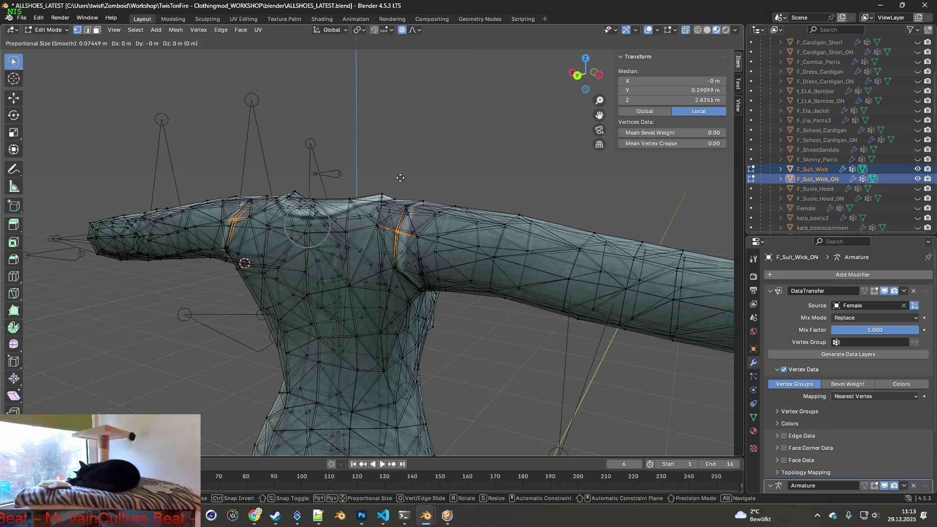
{"action": "scroll", "coordinate": [400, 177], "scroll_direction": "down", "scroll_amount": 1}
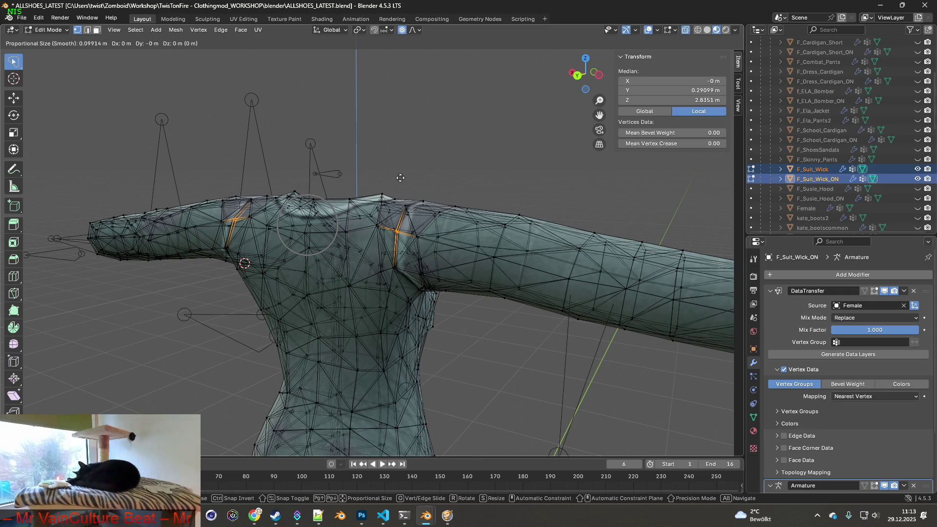
{"action": "key", "text": "y"}
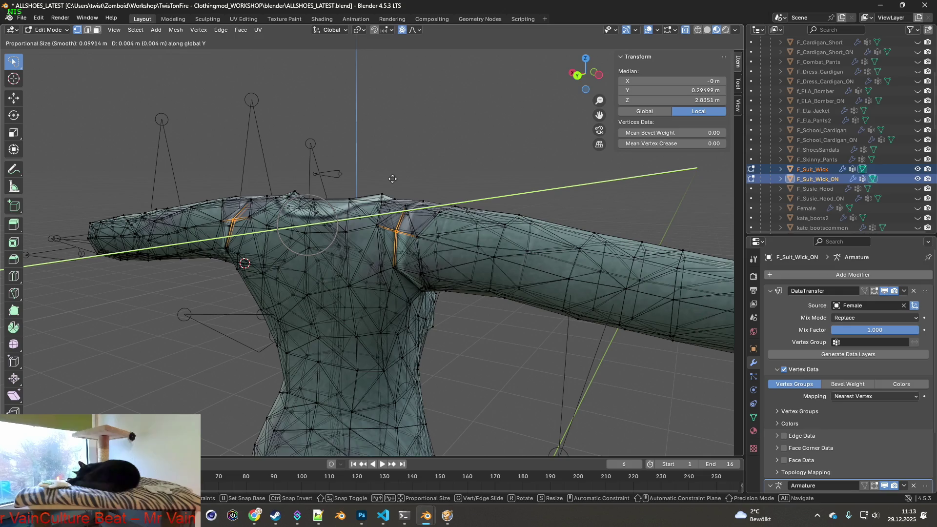
{"action": "left_click", "coordinate": [385, 180]}
{"action": "middle_click_drag", "start_coordinate": [385, 180], "coordinate": [517, 179]}
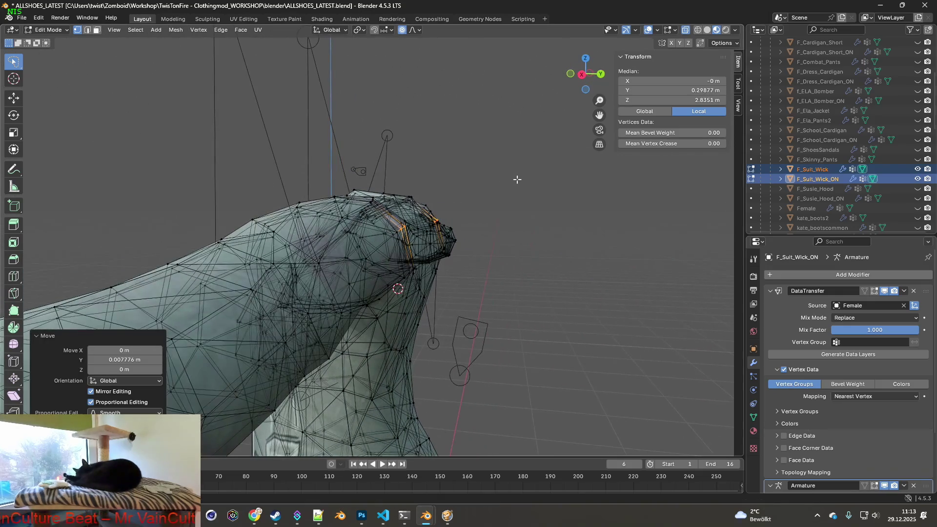
{"action": "key", "text": "g"}
{"action": "key", "text": "y"}
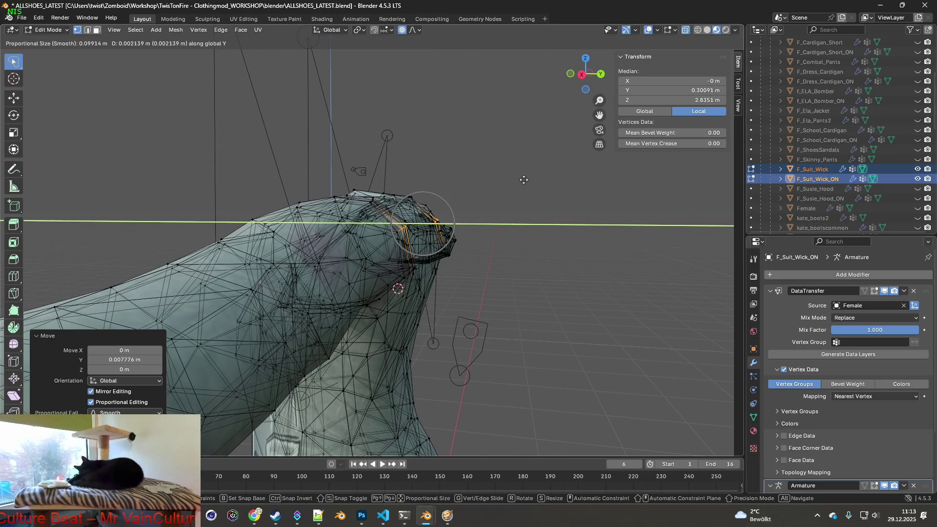
{"action": "left_click", "coordinate": [524, 179]}
{"action": "mouse_move", "coordinate": [522, 178]}
{"action": "middle_mouse_down"}
{"action": "mouse_move", "coordinate": [335, 188]}
{"action": "mouse_move", "coordinate": [424, 194]}
{"action": "mouse_move", "coordinate": [508, 187]}
{"action": "mouse_move", "coordinate": [504, 171]}
{"action": "mouse_move", "coordinate": [313, 190]}
{"action": "mouse_move", "coordinate": [371, 186]}
{"action": "middle_mouse_up"}
Return to Object Mode and view the jacket from the front.
{"action": "left_click", "coordinate": [53, 30]}
{"action": "left_click", "coordinate": [59, 40]}
{"action": "scroll", "coordinate": [224, 125], "scroll_direction": "down", "scroll_amount": 3}
{"action": "middle_click_drag", "start_coordinate": [430, 175], "coordinate": [259, 170]}
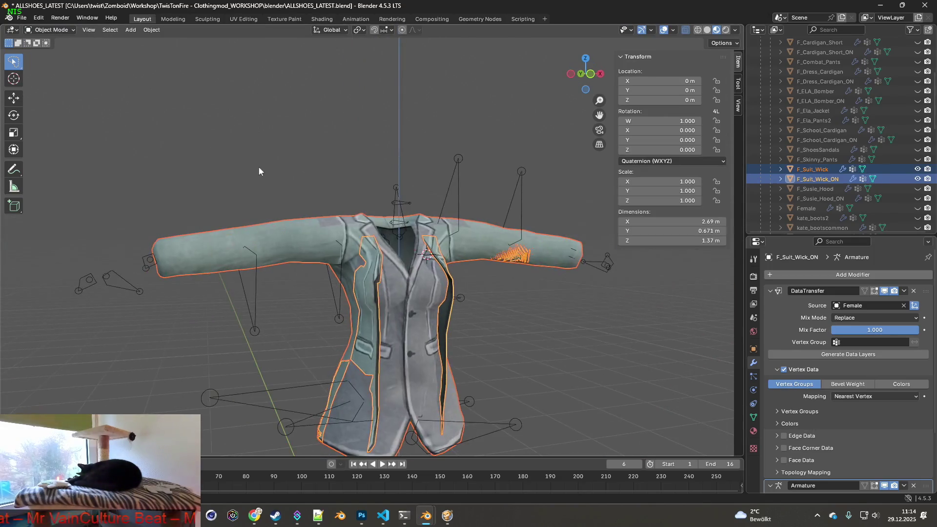
Hide F_Suit_Wick_ON and re-export F_Suit_Wick over F_Suit_Wick.fbx.
{"action": "left_click", "coordinate": [917, 178]}
{"action": "left_click", "coordinate": [813, 169]}
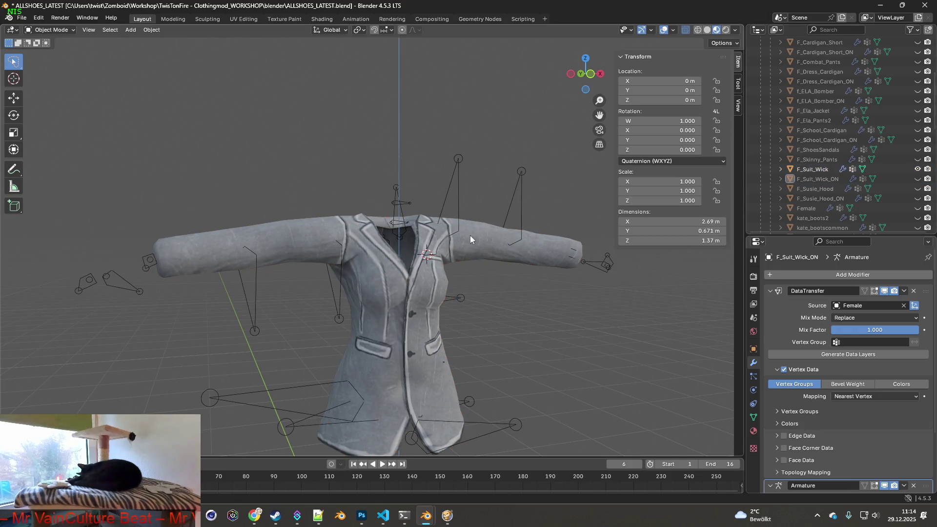
{"action": "middle_click_drag", "start_coordinate": [525, 207], "coordinate": [472, 207]}
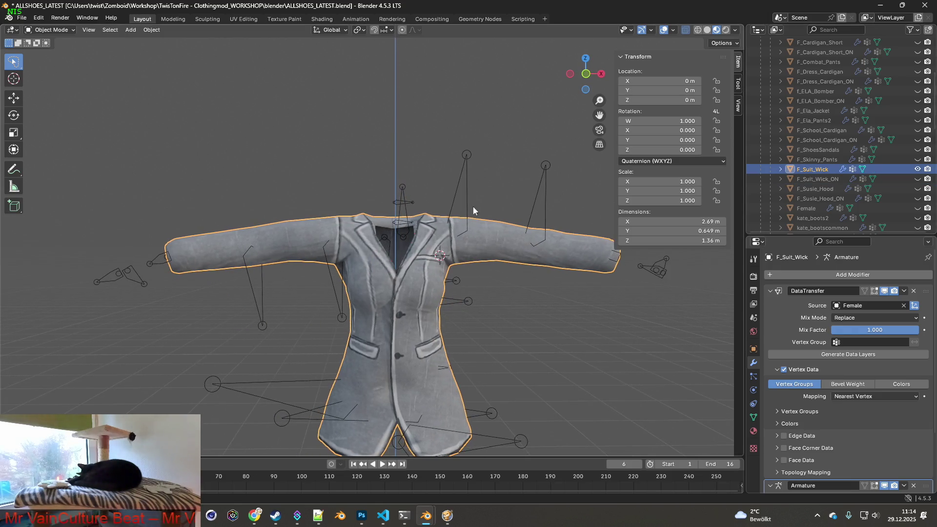
{"action": "left_click", "coordinate": [22, 19]}
{"action": "mouse_move", "coordinate": [51, 165]}
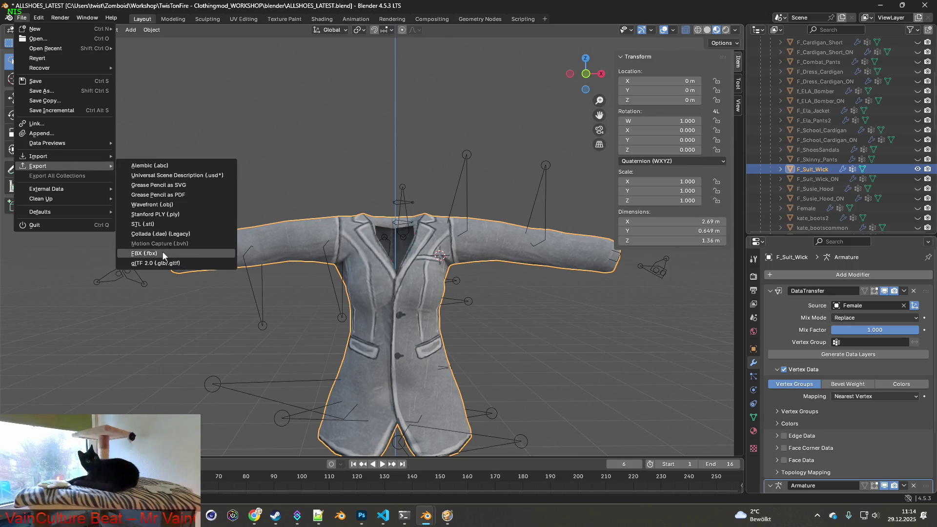
{"action": "left_click", "coordinate": [163, 255]}
{"action": "left_click", "coordinate": [350, 140]}
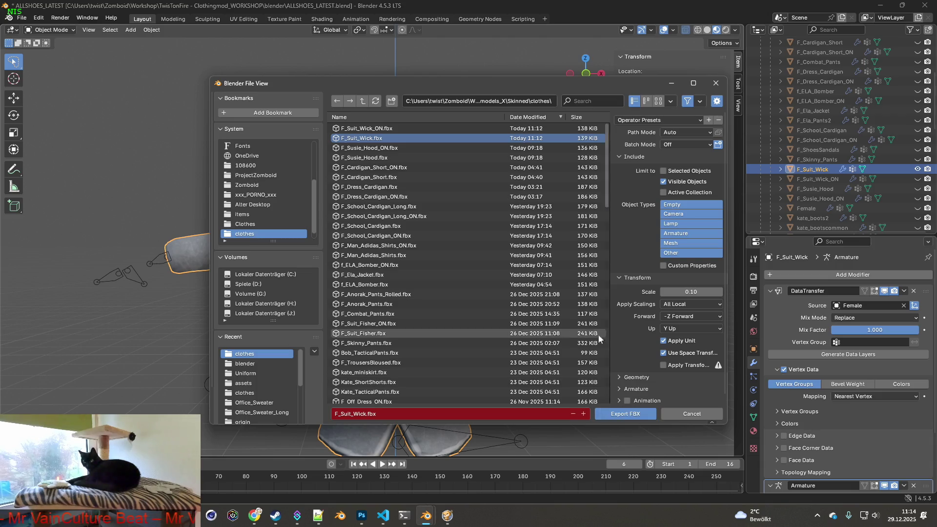
{"action": "left_click", "coordinate": [626, 416]}
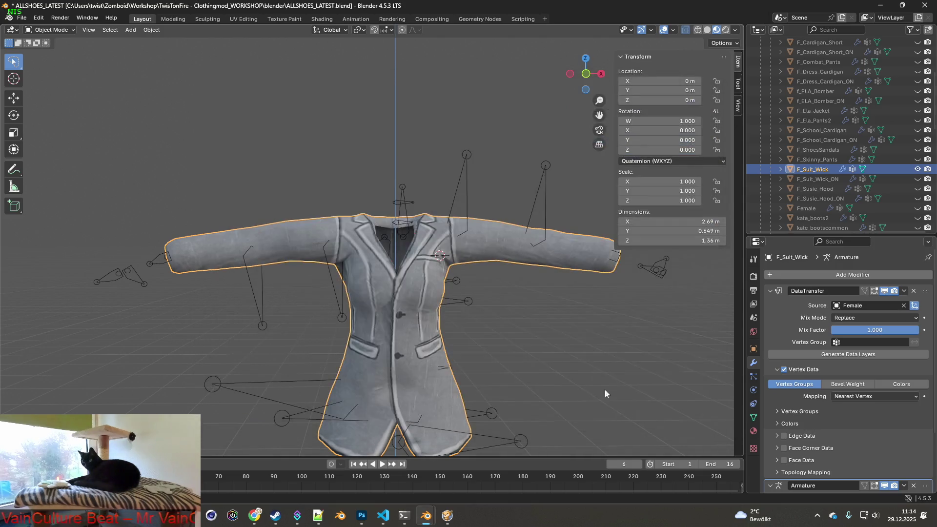
Show only F_Suit_Wick_ON, overwrite F_Suit_Wick_ON.fbx, and switch to the game.
{"action": "left_click", "coordinate": [918, 169]}
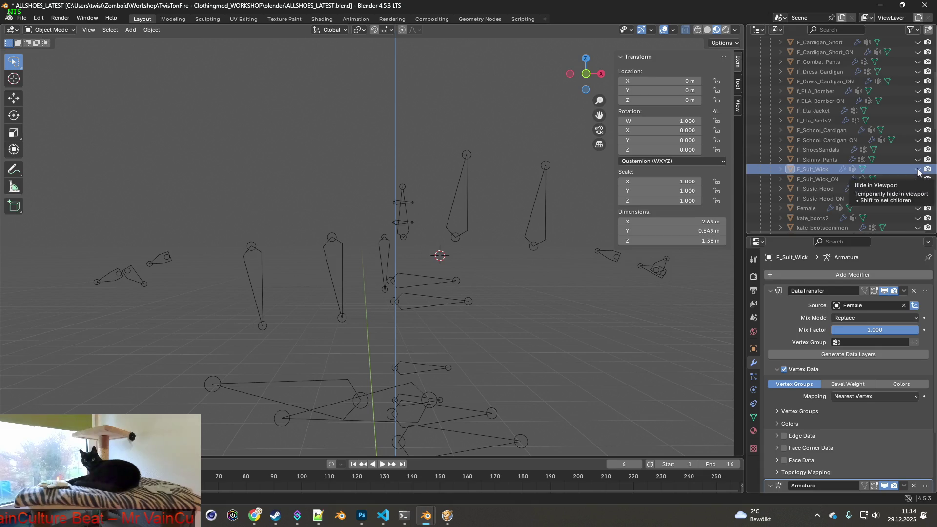
{"action": "left_click", "coordinate": [918, 179]}
{"action": "left_click", "coordinate": [22, 17]}
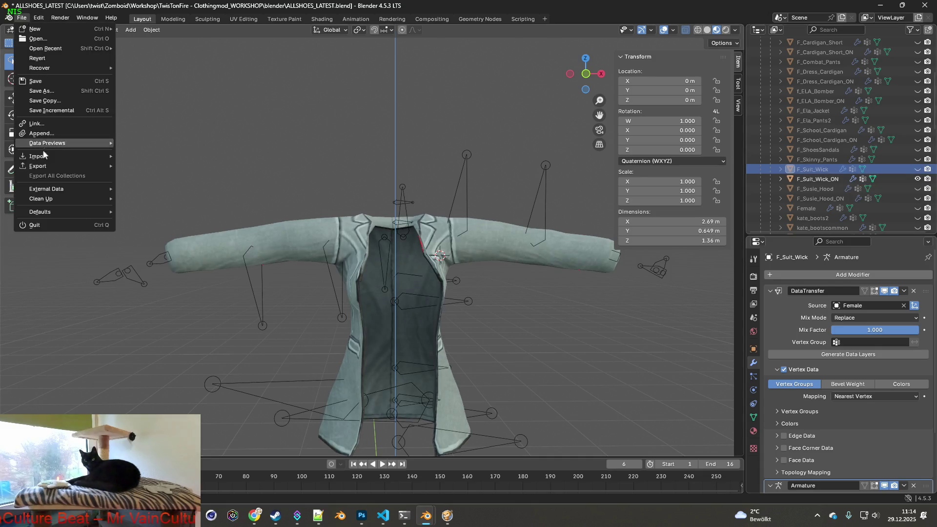
{"action": "mouse_move", "coordinate": [42, 167]}
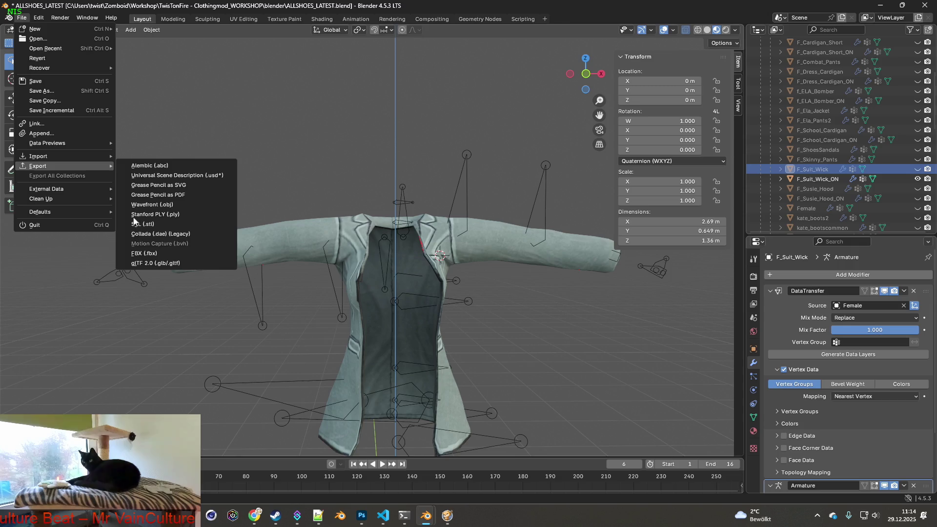
{"action": "left_click", "coordinate": [142, 253]}
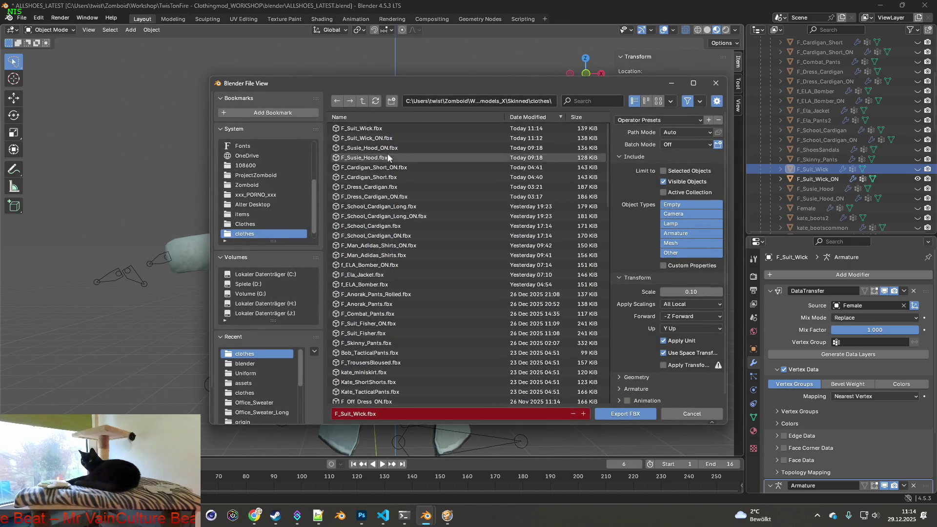
{"action": "left_click", "coordinate": [383, 139]}
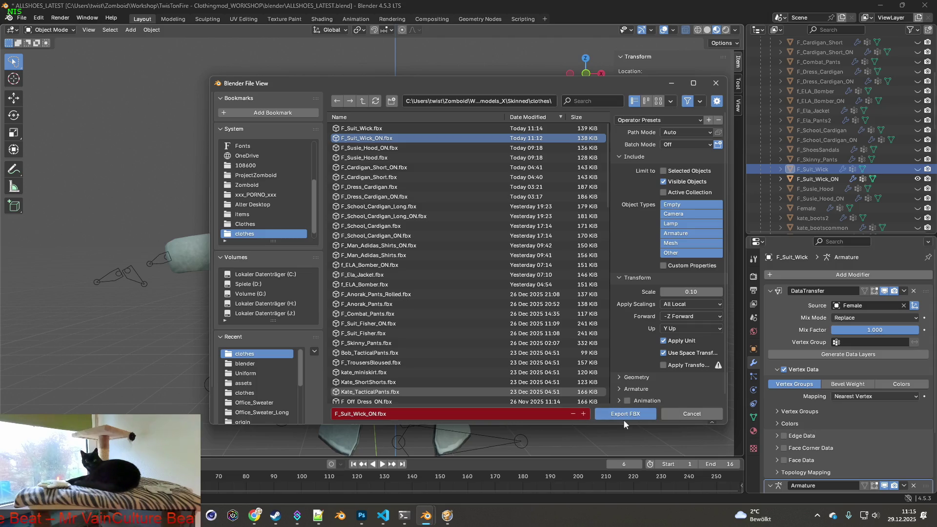
{"action": "left_click", "coordinate": [626, 414]}
{"action": "key", "text": "alt+Tab"}
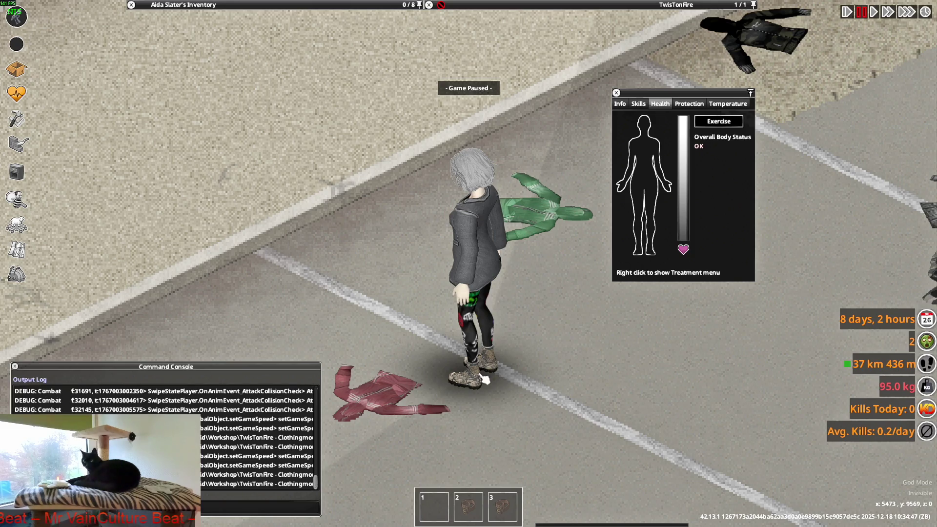
Unpause and walk the character in every diagonal direction while aiming at the jacket arms.
{"action": "key", "text": "space"}
{"action": "key", "text": "w"}
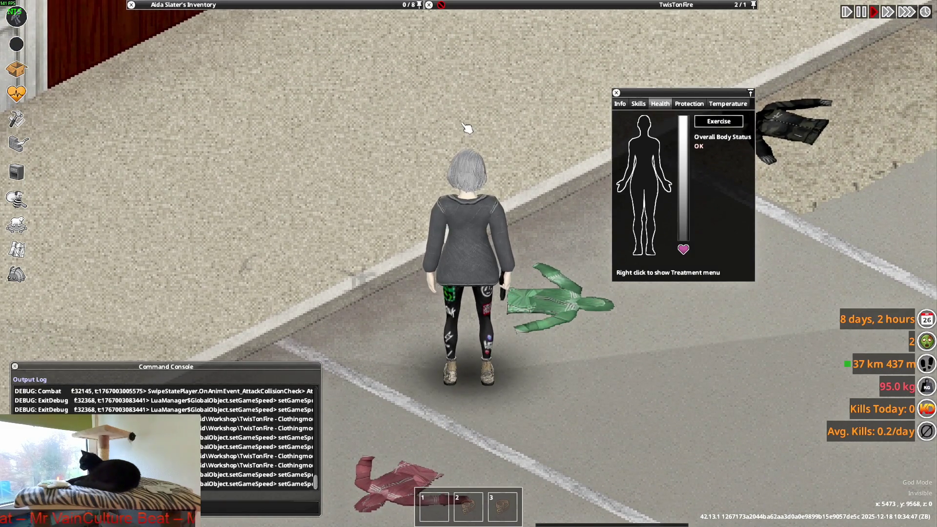
{"action": "mouse_move", "coordinate": [469, 127]}
{"action": "right_mouse_down"}
{"action": "mouse_move", "coordinate": [551, 149]}
{"action": "mouse_move", "coordinate": [529, 266]}
{"action": "mouse_move", "coordinate": [503, 122]}
{"action": "mouse_move", "coordinate": [493, 136]}
{"action": "mouse_move", "coordinate": [395, 151]}
{"action": "mouse_move", "coordinate": [491, 144]}
{"action": "mouse_move", "coordinate": [561, 186]}
{"action": "mouse_move", "coordinate": [537, 181]}
{"action": "mouse_move", "coordinate": [546, 166]}
{"action": "mouse_move", "coordinate": [508, 137]}
{"action": "mouse_move", "coordinate": [529, 203]}
{"action": "mouse_move", "coordinate": [532, 166]}
{"action": "mouse_move", "coordinate": [439, 210]}
{"action": "mouse_move", "coordinate": [340, 218]}
{"action": "right_mouse_up"}
{"action": "key", "text": "w+a"}
{"action": "key", "text": "d"}
{"action": "key", "text": "s+a"}
{"action": "key", "text": "s+d"}
{"action": "key", "text": "s+d"}
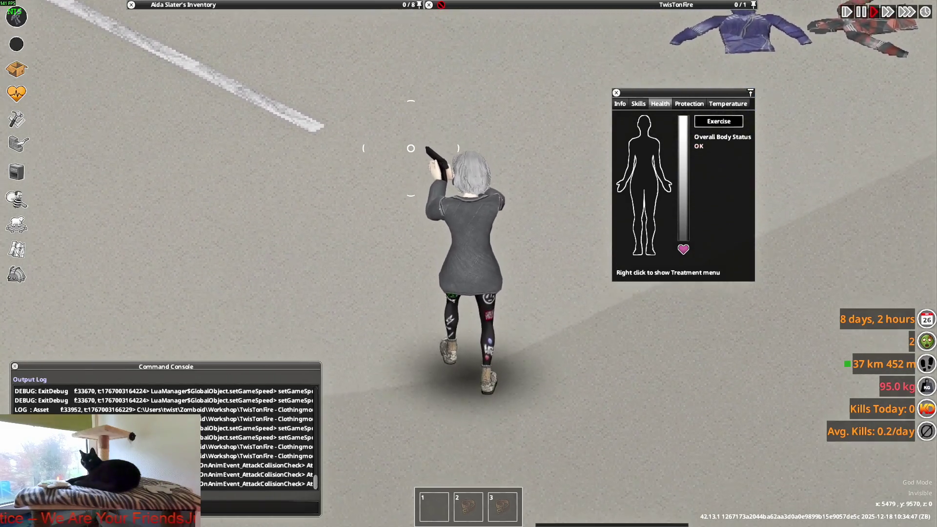
{"action": "right_click_drag", "start_coordinate": [411, 148], "coordinate": [413, 150]}
{"action": "key", "text": "s"}
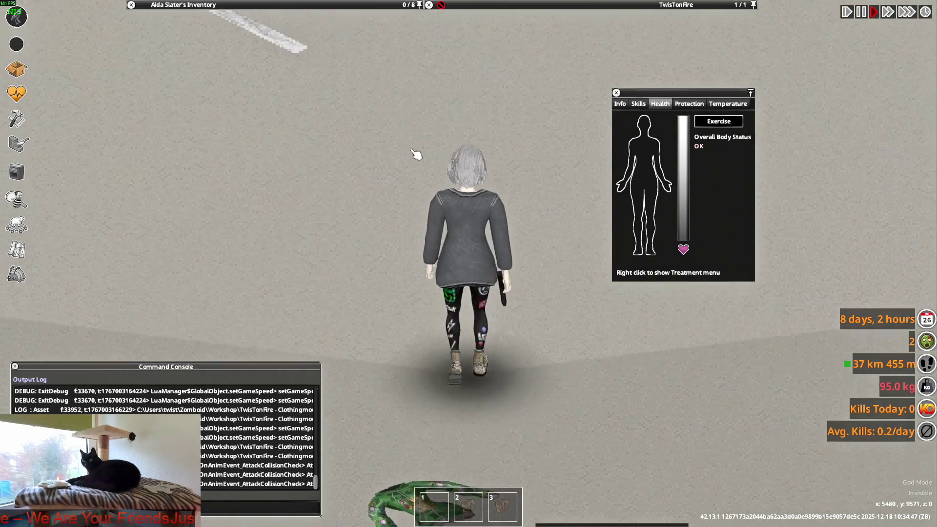
{"action": "key", "text": "w"}
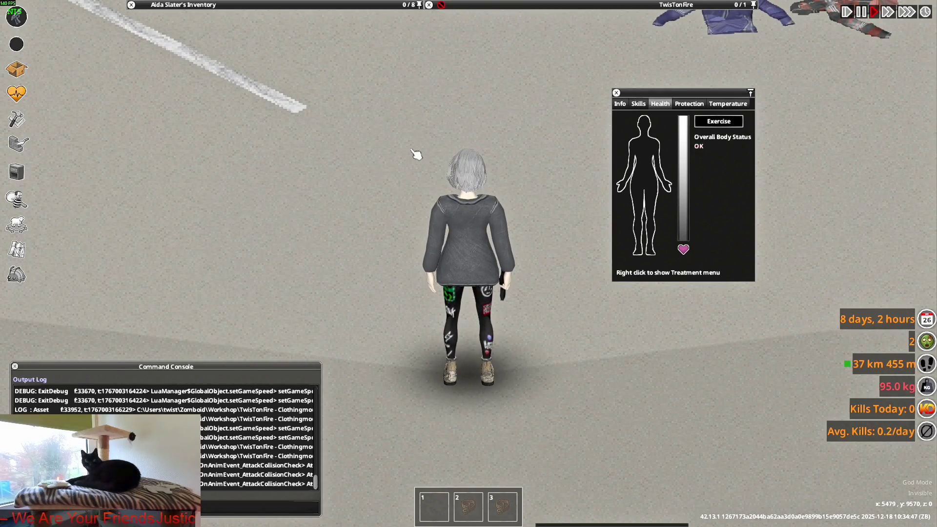
Keep walking north and south while aiming the pistol to the upper left and upper right.
{"action": "key", "text": "w"}
{"action": "mouse_move", "coordinate": [467, 106]}
{"action": "right_mouse_down"}
{"action": "mouse_move", "coordinate": [527, 132]}
{"action": "mouse_move", "coordinate": [342, 143]}
{"action": "mouse_move", "coordinate": [332, 157]}
{"action": "mouse_move", "coordinate": [347, 168]}
{"action": "right_mouse_up"}
{"action": "key", "text": "w"}
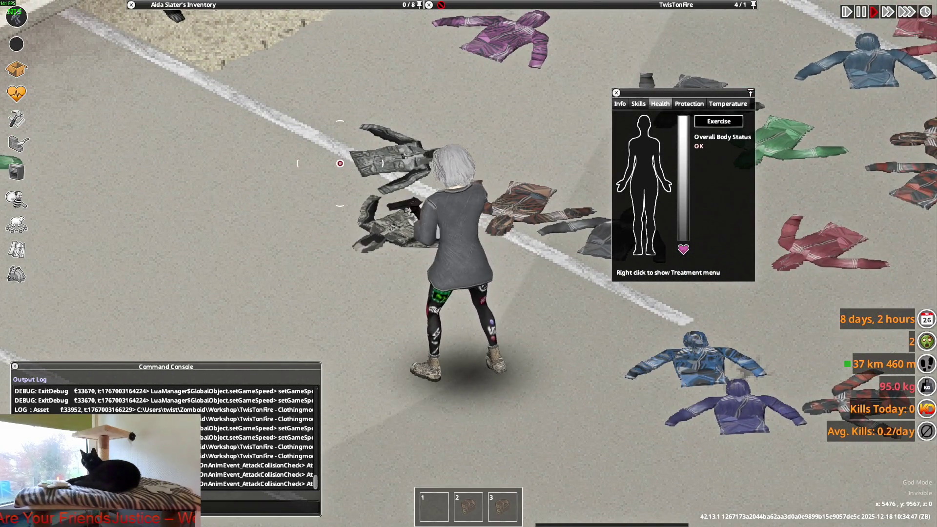
{"action": "right_click_drag", "start_coordinate": [332, 204], "coordinate": [311, 205]}
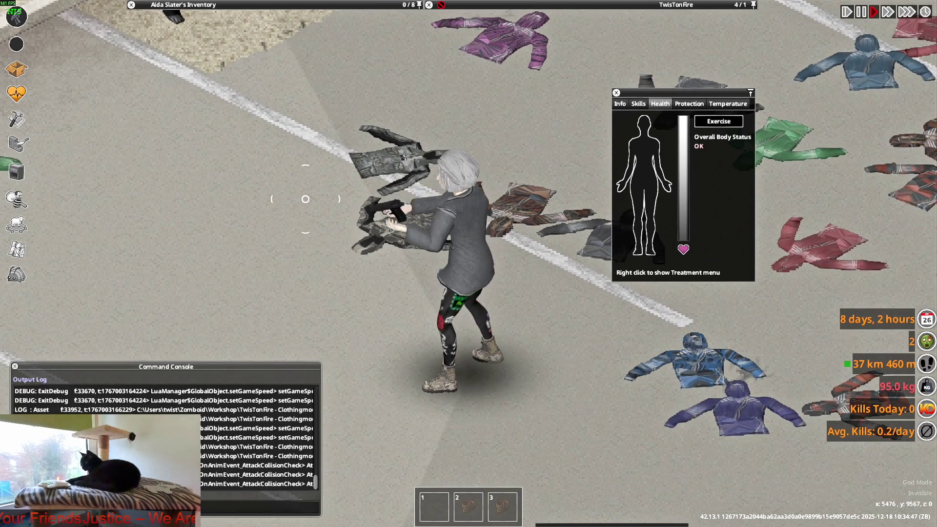
{"action": "key", "text": "w"}
{"action": "key", "text": "a"}
{"action": "mouse_move", "coordinate": [305, 198]}
{"action": "right_mouse_down"}
{"action": "mouse_move", "coordinate": [543, 212]}
{"action": "mouse_move", "coordinate": [537, 219]}
{"action": "right_mouse_up"}
{"action": "key", "text": "s"}
{"action": "key", "text": "w"}
{"action": "key", "text": "s"}
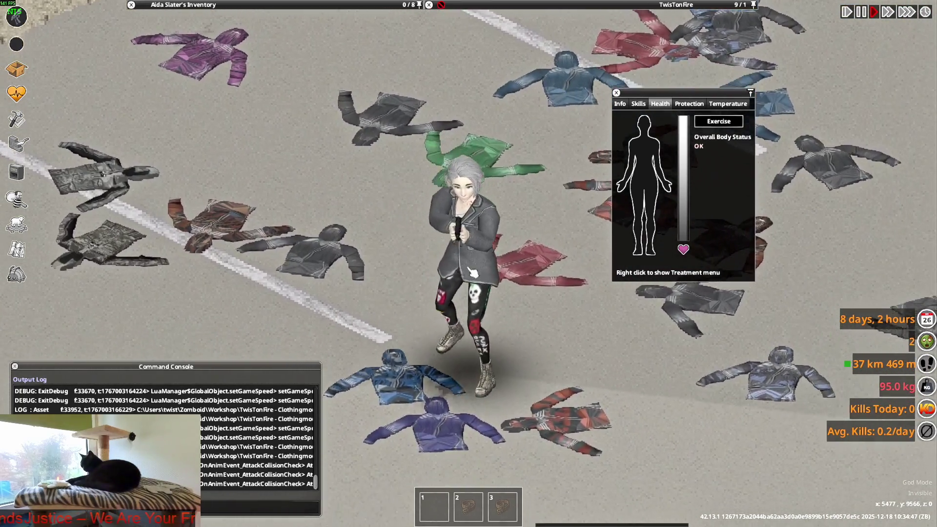
{"action": "key", "text": "s"}
{"action": "right_click_drag", "start_coordinate": [527, 156], "coordinate": [507, 236]}
{"action": "key", "text": "w"}
{"action": "mouse_move", "coordinate": [546, 163]}
{"action": "right_mouse_down"}
{"action": "mouse_move", "coordinate": [556, 164]}
{"action": "mouse_move", "coordinate": [535, 188]}
{"action": "mouse_move", "coordinate": [510, 166]}
{"action": "mouse_move", "coordinate": [558, 188]}
{"action": "mouse_move", "coordinate": [529, 152]}
{"action": "mouse_move", "coordinate": [507, 161]}
{"action": "mouse_move", "coordinate": [532, 183]}
{"action": "mouse_move", "coordinate": [527, 190]}
{"action": "right_mouse_up"}
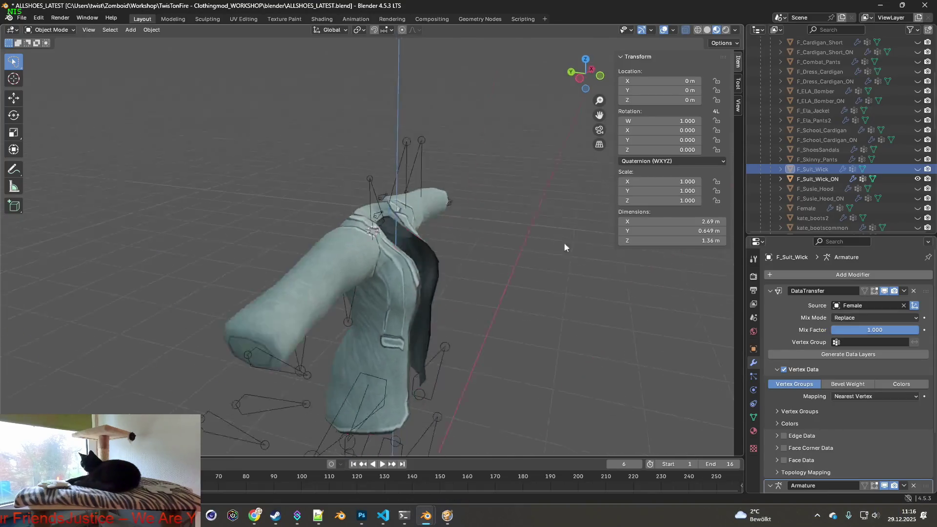
{"action": "middle_click_drag", "start_coordinate": [564, 247], "coordinate": [398, 244]}
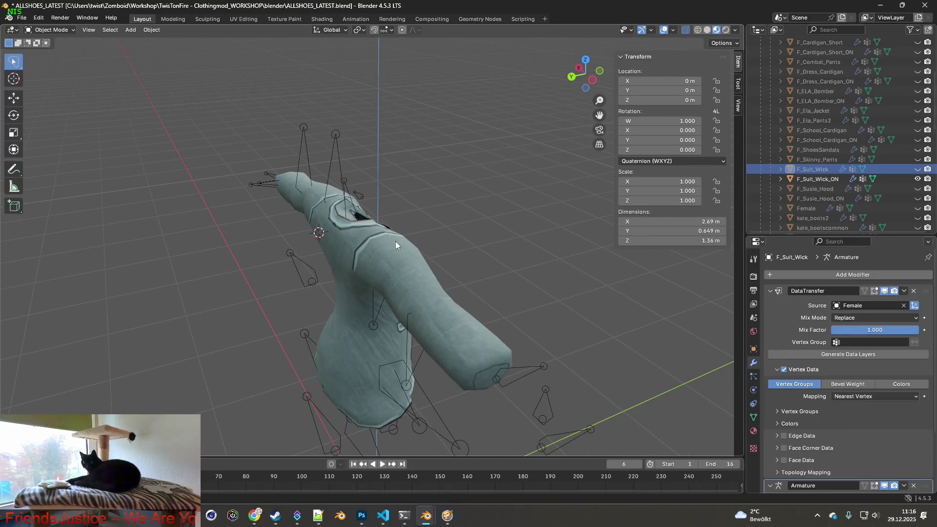
{"action": "scroll", "coordinate": [380, 242], "scroll_direction": "up", "scroll_amount": 1}
{"action": "scroll", "coordinate": [380, 242], "scroll_direction": "up", "scroll_amount": 1}
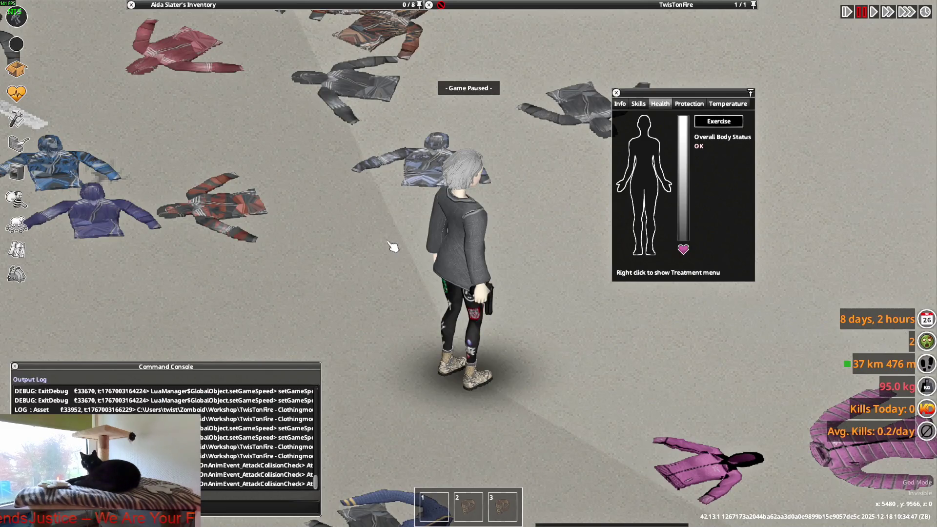
{"action": "key", "text": "space"}
{"action": "right_click_drag", "start_coordinate": [462, 215], "coordinate": [553, 162]}
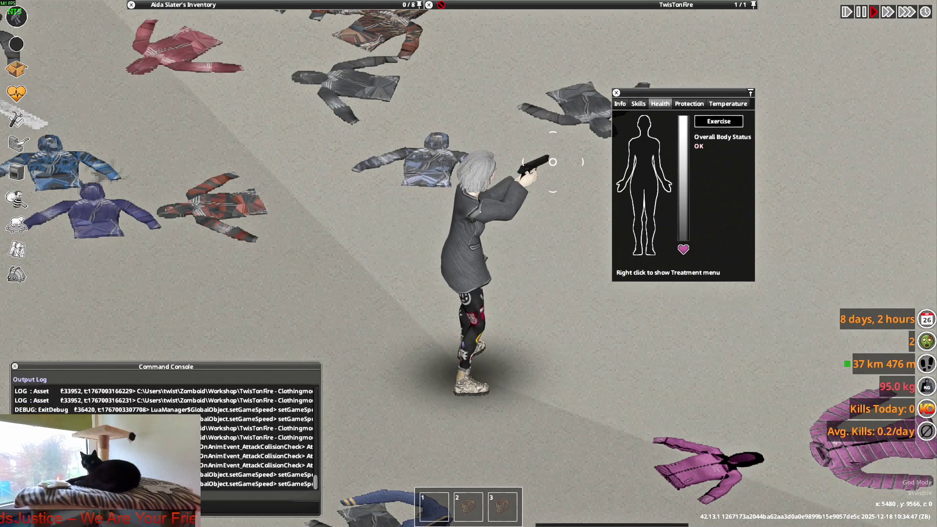
{"action": "key", "text": "alt+Tab"}
{"action": "mouse_move", "coordinate": [438, 237]}
{"action": "middle_mouse_down"}
{"action": "mouse_move", "coordinate": [470, 215]}
{"action": "mouse_move", "coordinate": [358, 236]}
{"action": "mouse_move", "coordinate": [379, 247]}
{"action": "middle_mouse_up"}
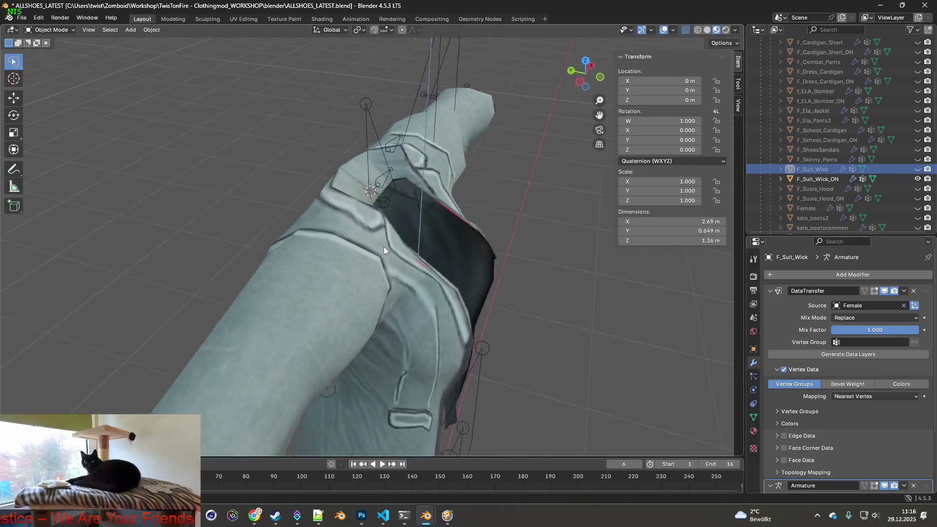
{"action": "key", "text": "alt+Tab"}
{"action": "right_click_drag", "start_coordinate": [542, 162], "coordinate": [546, 155]}
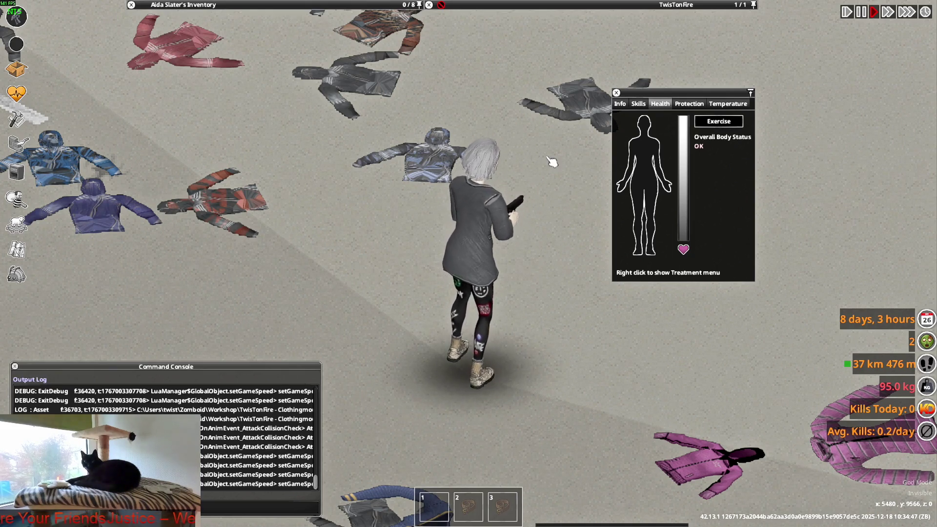
{"action": "key", "text": "alt+Tab"}
{"action": "mouse_move", "coordinate": [436, 243]}
{"action": "middle_mouse_down"}
{"action": "mouse_move", "coordinate": [464, 235]}
{"action": "mouse_move", "coordinate": [476, 208]}
{"action": "mouse_move", "coordinate": [359, 195]}
{"action": "mouse_move", "coordinate": [549, 216]}
{"action": "mouse_move", "coordinate": [532, 224]}
{"action": "mouse_move", "coordinate": [573, 230]}
{"action": "middle_mouse_up"}
Swap to the grey F_Suit_Wick and inspect it from collar to sleeve seam.
{"action": "left_click", "coordinate": [917, 179]}
{"action": "left_click", "coordinate": [917, 169]}
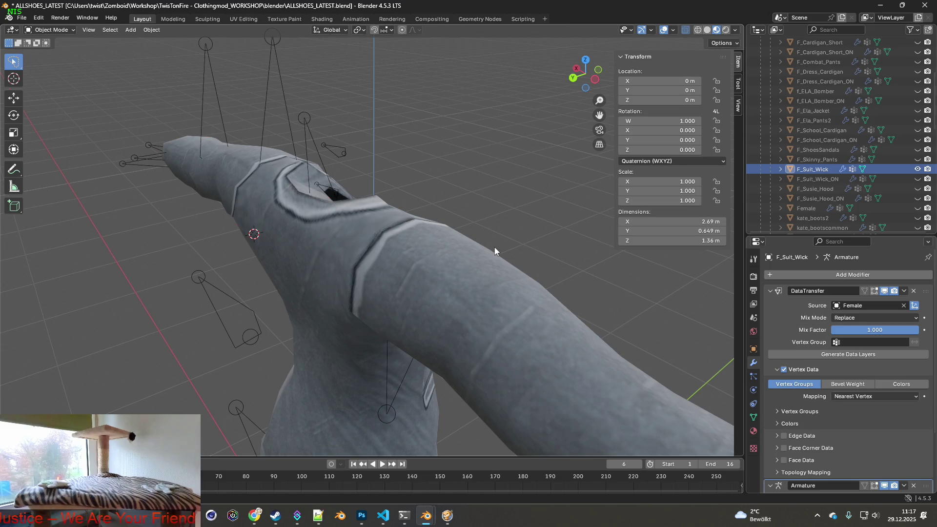
{"action": "mouse_move", "coordinate": [528, 244]}
{"action": "middle_mouse_down"}
{"action": "mouse_move", "coordinate": [409, 233]}
{"action": "mouse_move", "coordinate": [515, 241]}
{"action": "middle_mouse_up"}
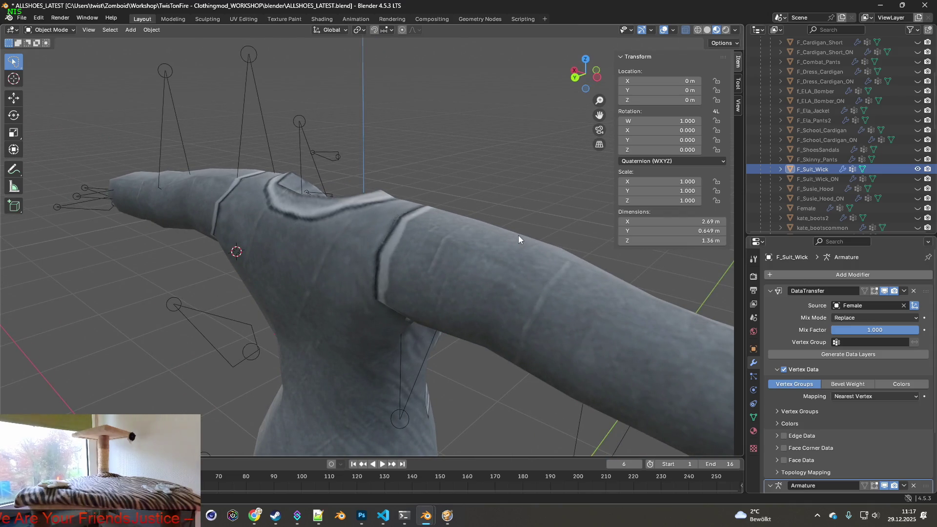
{"action": "mouse_move", "coordinate": [519, 239]}
{"action": "middle_mouse_down"}
{"action": "mouse_move", "coordinate": [485, 262]}
{"action": "mouse_move", "coordinate": [554, 264]}
{"action": "mouse_move", "coordinate": [521, 215]}
{"action": "mouse_move", "coordinate": [538, 179]}
{"action": "mouse_move", "coordinate": [504, 249]}
{"action": "mouse_move", "coordinate": [478, 264]}
{"action": "mouse_move", "coordinate": [408, 257]}
{"action": "mouse_move", "coordinate": [475, 267]}
{"action": "mouse_move", "coordinate": [410, 242]}
{"action": "mouse_move", "coordinate": [283, 243]}
{"action": "middle_mouse_up"}
{"action": "mouse_move", "coordinate": [504, 259]}
{"action": "middle_mouse_down"}
{"action": "mouse_move", "coordinate": [452, 290]}
{"action": "mouse_move", "coordinate": [401, 292]}
{"action": "mouse_move", "coordinate": [300, 253]}
{"action": "mouse_move", "coordinate": [455, 262]}
{"action": "mouse_move", "coordinate": [489, 245]}
{"action": "mouse_move", "coordinate": [492, 198]}
{"action": "mouse_move", "coordinate": [487, 230]}
{"action": "mouse_move", "coordinate": [451, 282]}
{"action": "mouse_move", "coordinate": [399, 287]}
{"action": "mouse_move", "coordinate": [446, 273]}
{"action": "middle_mouse_up"}
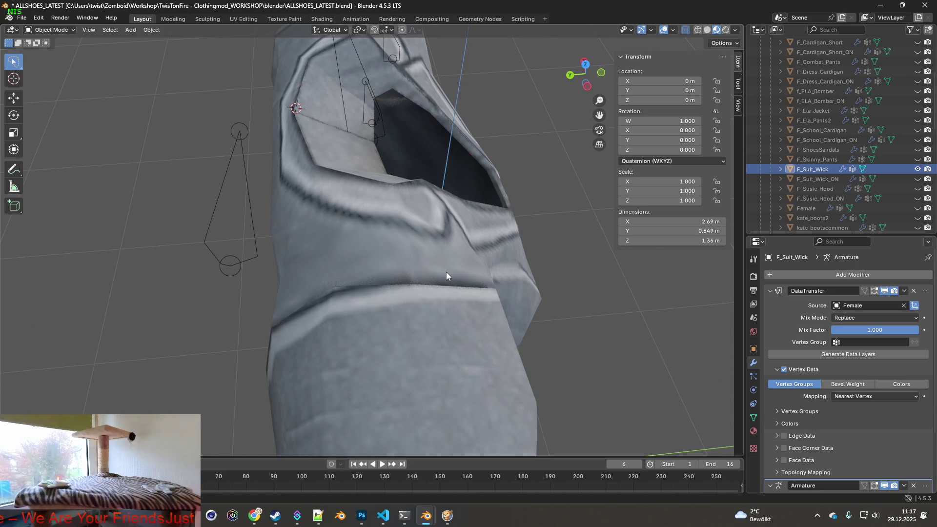
{"action": "mouse_move", "coordinate": [454, 278]}
{"action": "middle_mouse_down"}
{"action": "mouse_move", "coordinate": [475, 285]}
{"action": "mouse_move", "coordinate": [517, 261]}
{"action": "middle_mouse_up"}
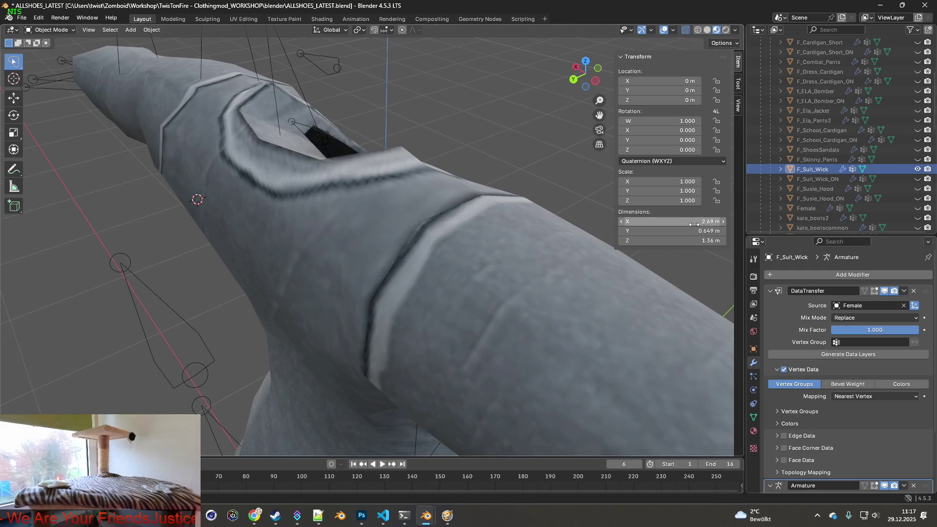
Briefly compare the teal F_Suit_Wick_ON sleeve, restore the grey jacket, and switch to Photoshop.
{"action": "left_click", "coordinate": [918, 169]}
{"action": "left_click", "coordinate": [918, 179]}
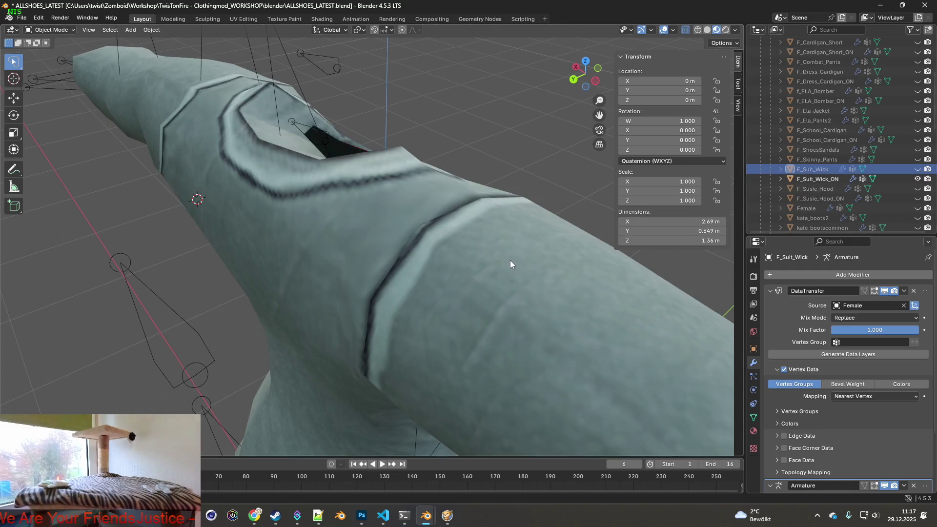
{"action": "middle_click_drag", "start_coordinate": [511, 260], "coordinate": [542, 263]}
{"action": "left_click", "coordinate": [918, 179]}
{"action": "left_click", "coordinate": [918, 169]}
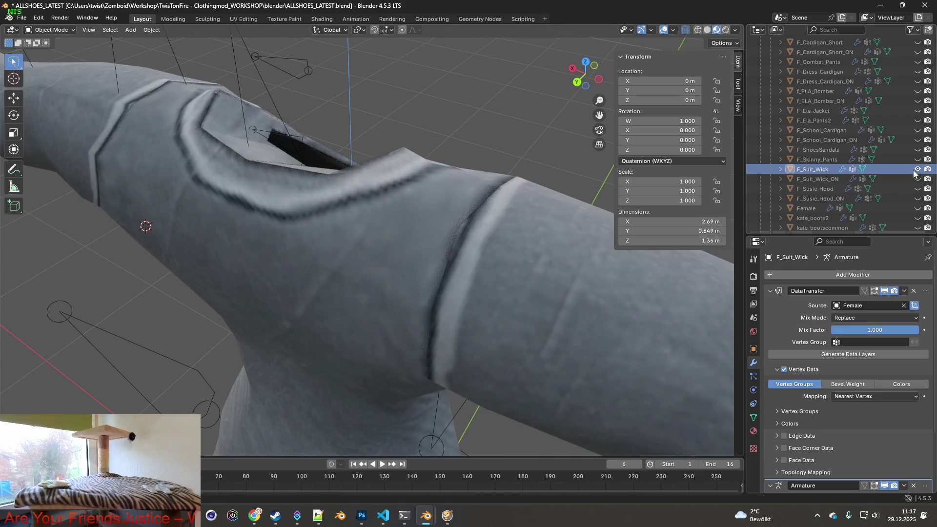
{"action": "key", "text": "alt+Tab"}
{"action": "key", "text": "alt+Tab"}
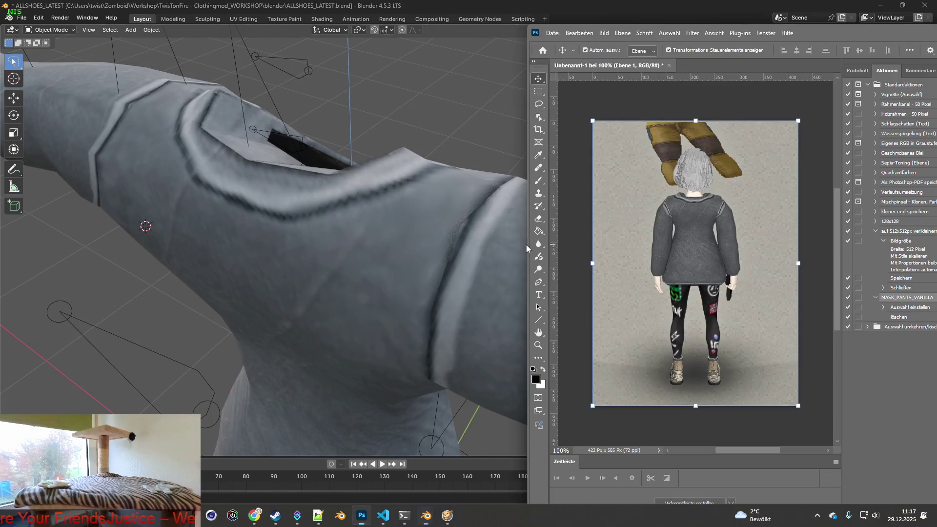
{"action": "key", "text": "alt+Tab"}
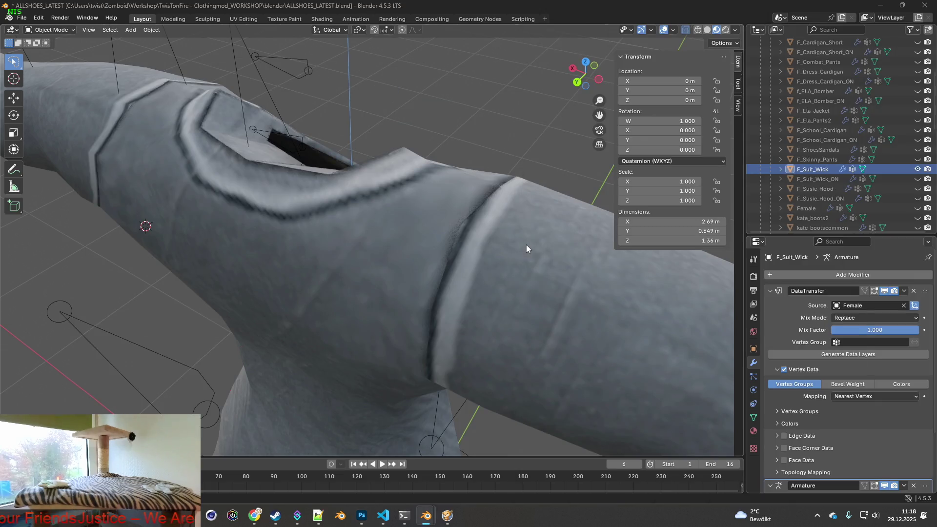
Unpause Project Zomboid, walk and aim the character to inspect the grey jacket, then return to Blender.
{"action": "key", "text": "alt+Tab"}
{"action": "key", "text": "space"}
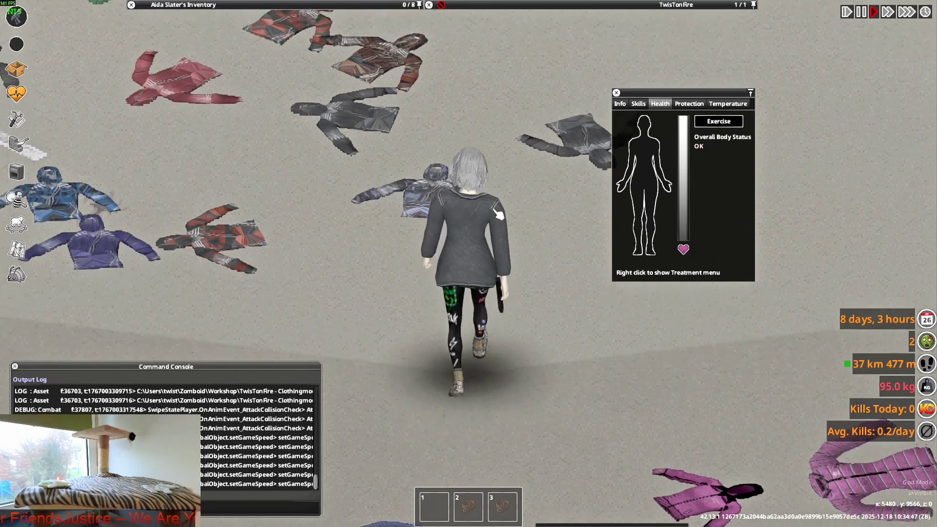
{"action": "key", "text": "w"}
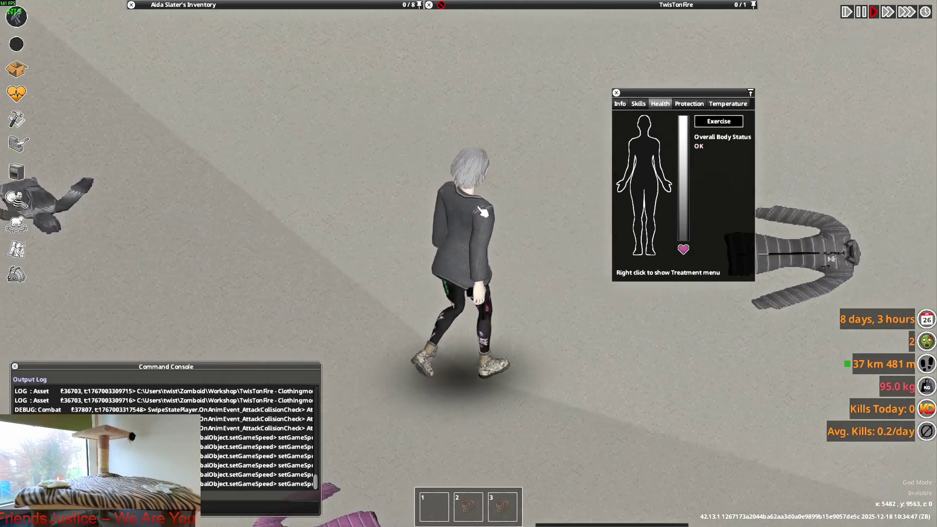
{"action": "key", "text": "s"}
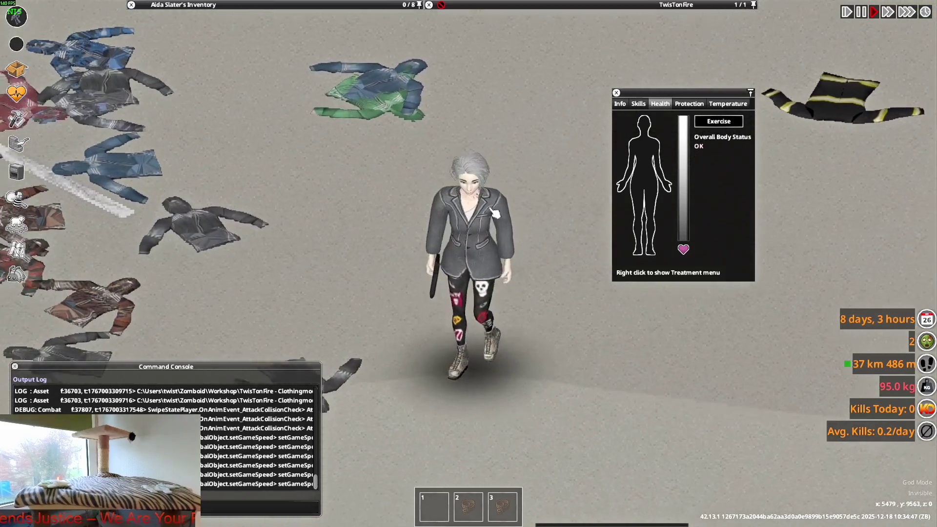
{"action": "key", "text": "w"}
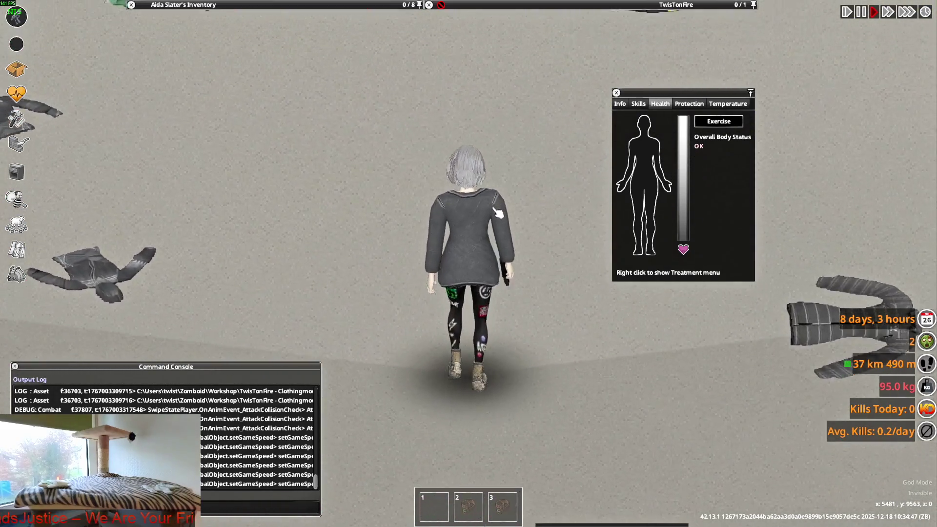
{"action": "mouse_move", "coordinate": [504, 205]}
{"action": "right_mouse_down"}
{"action": "mouse_move", "coordinate": [550, 108]}
{"action": "mouse_move", "coordinate": [567, 152]}
{"action": "mouse_move", "coordinate": [542, 78]}
{"action": "mouse_move", "coordinate": [551, 194]}
{"action": "right_mouse_up"}
{"action": "key", "text": "w"}
{"action": "key", "text": "w"}
{"action": "key", "text": "alt+Tab"}
{"action": "mouse_move", "coordinate": [464, 236]}
{"action": "middle_mouse_down"}
{"action": "mouse_move", "coordinate": [437, 234]}
{"action": "mouse_move", "coordinate": [398, 254]}
{"action": "mouse_move", "coordinate": [398, 277]}
{"action": "mouse_move", "coordinate": [405, 221]}
{"action": "middle_mouse_up"}
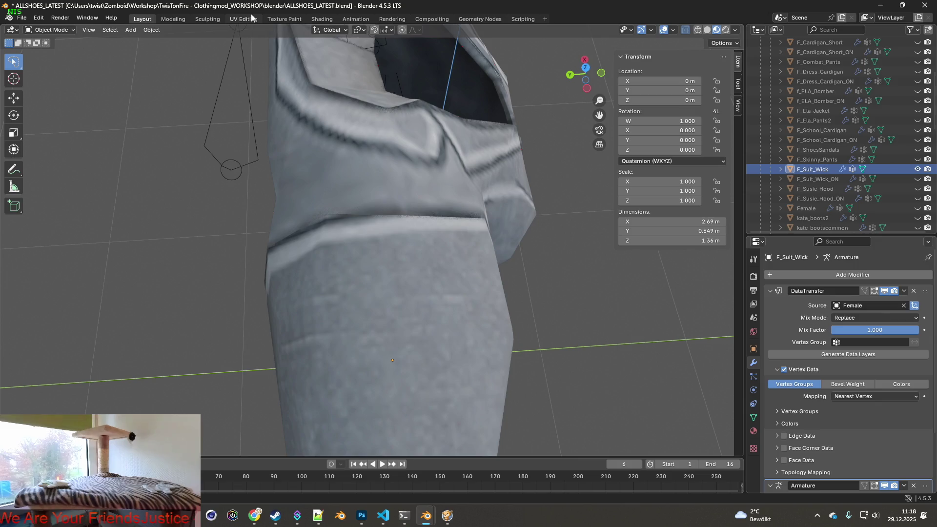
Show the Shading workspace zoomed onto the jacket's shoulder seam beside its material0.005 nodes.
{"action": "left_click", "coordinate": [285, 19]}
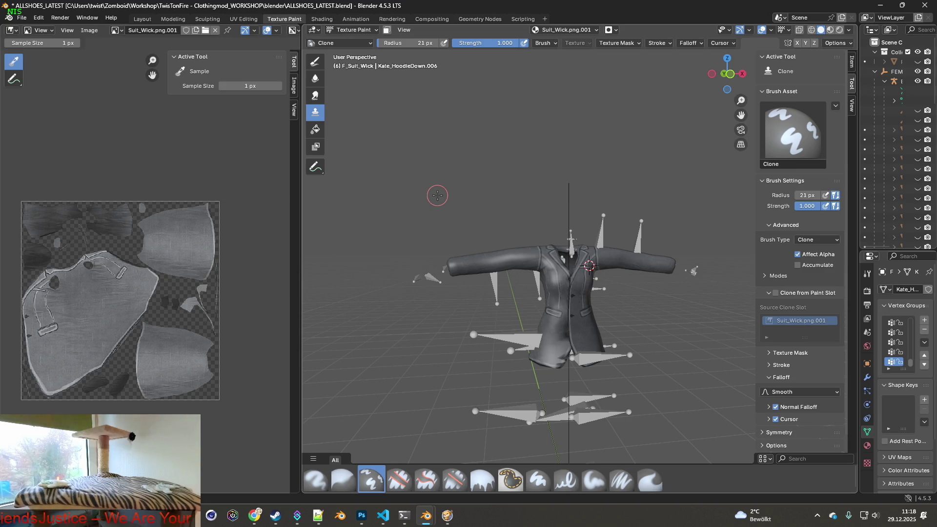
{"action": "mouse_move", "coordinate": [498, 215]}
{"action": "middle_mouse_down"}
{"action": "mouse_move", "coordinate": [546, 266]}
{"action": "mouse_move", "coordinate": [557, 233]}
{"action": "middle_mouse_up"}
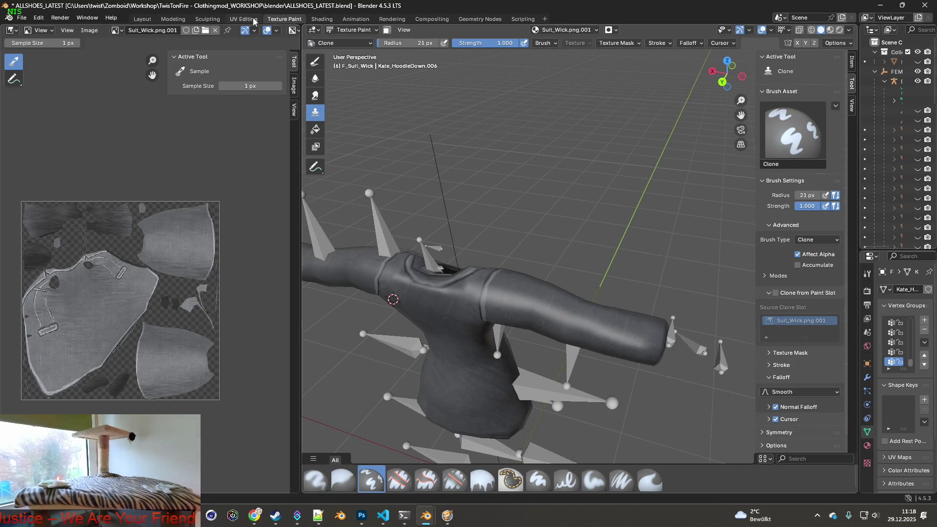
{"action": "left_click", "coordinate": [321, 22]}
{"action": "mouse_move", "coordinate": [442, 165]}
{"action": "middle_mouse_down"}
{"action": "mouse_move", "coordinate": [544, 189]}
{"action": "mouse_move", "coordinate": [455, 189]}
{"action": "mouse_move", "coordinate": [488, 203]}
{"action": "mouse_move", "coordinate": [471, 184]}
{"action": "mouse_move", "coordinate": [503, 201]}
{"action": "mouse_move", "coordinate": [546, 194]}
{"action": "middle_mouse_up"}
{"action": "scroll", "coordinate": [521, 203], "scroll_direction": "up", "scroll_amount": 6}
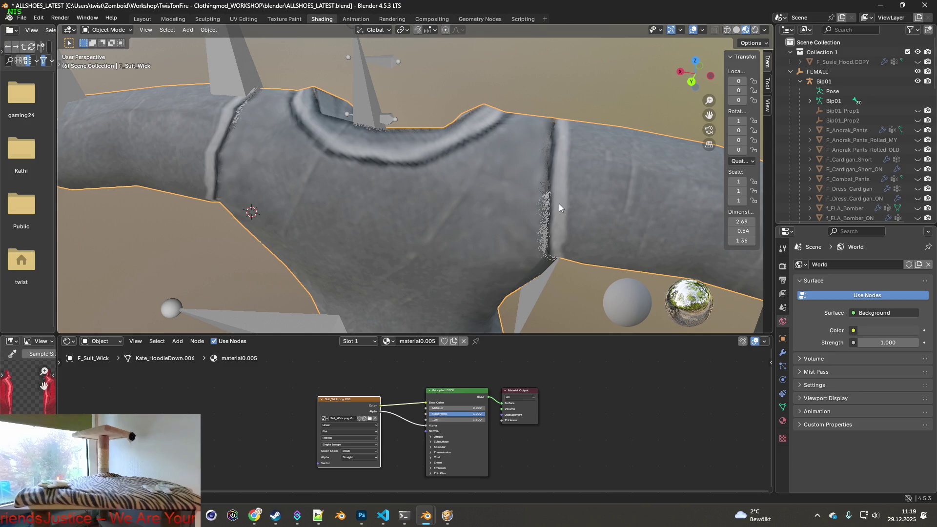
Orbit around the sleeve and torso, then browse from the Image Texture node to the Uniform textures folder.
{"action": "mouse_move", "coordinate": [569, 157]}
{"action": "middle_mouse_down"}
{"action": "mouse_move", "coordinate": [524, 168]}
{"action": "mouse_move", "coordinate": [411, 159]}
{"action": "mouse_move", "coordinate": [369, 130]}
{"action": "mouse_move", "coordinate": [354, 84]}
{"action": "mouse_move", "coordinate": [336, 137]}
{"action": "mouse_move", "coordinate": [361, 156]}
{"action": "mouse_move", "coordinate": [494, 197]}
{"action": "mouse_move", "coordinate": [552, 192]}
{"action": "mouse_move", "coordinate": [509, 160]}
{"action": "mouse_move", "coordinate": [513, 186]}
{"action": "middle_mouse_up"}
{"action": "mouse_move", "coordinate": [462, 199]}
{"action": "middle_mouse_down"}
{"action": "mouse_move", "coordinate": [514, 185]}
{"action": "mouse_move", "coordinate": [474, 109]}
{"action": "mouse_move", "coordinate": [511, 125]}
{"action": "mouse_move", "coordinate": [495, 124]}
{"action": "mouse_move", "coordinate": [504, 124]}
{"action": "mouse_move", "coordinate": [435, 184]}
{"action": "mouse_move", "coordinate": [447, 173]}
{"action": "mouse_move", "coordinate": [453, 200]}
{"action": "middle_mouse_up"}
{"action": "left_click", "coordinate": [371, 418]}
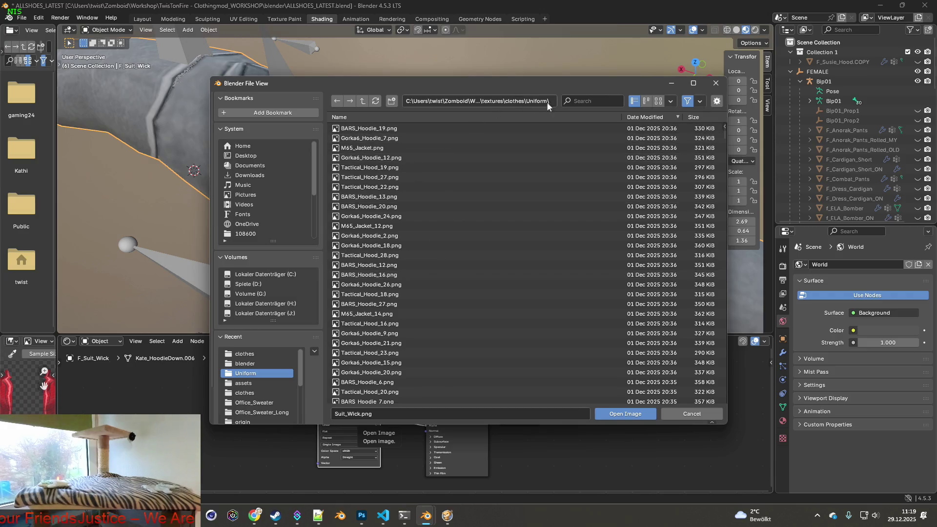
Load Suit_Wick_5.png, then Suit_Wick_6.png, as the jacket's image texture.
{"action": "left_click", "coordinate": [359, 414]}
{"action": "left_click_drag", "start_coordinate": [359, 414], "coordinate": [331, 414]}
{"action": "left_click", "coordinate": [595, 101]}
{"action": "type", "text": "Suit_Wick"}
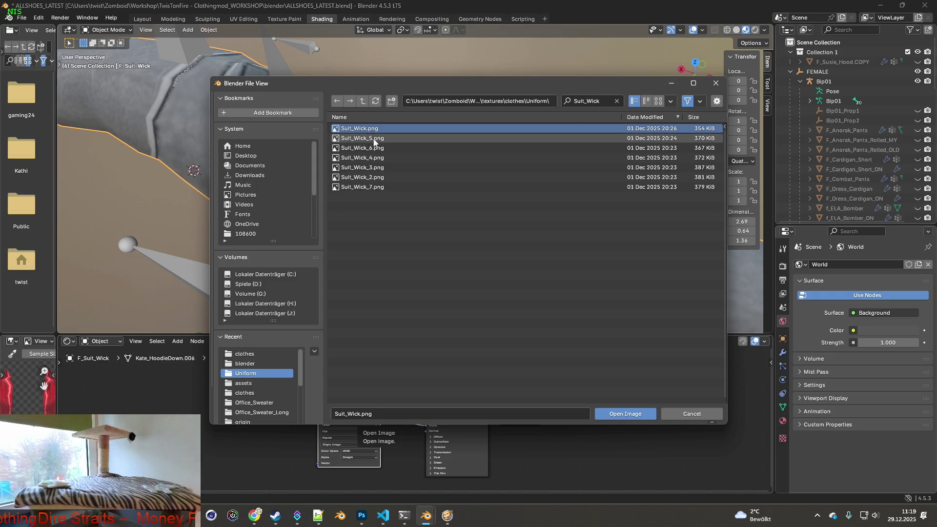
{"action": "left_click", "coordinate": [372, 139]}
{"action": "left_click", "coordinate": [614, 416]}
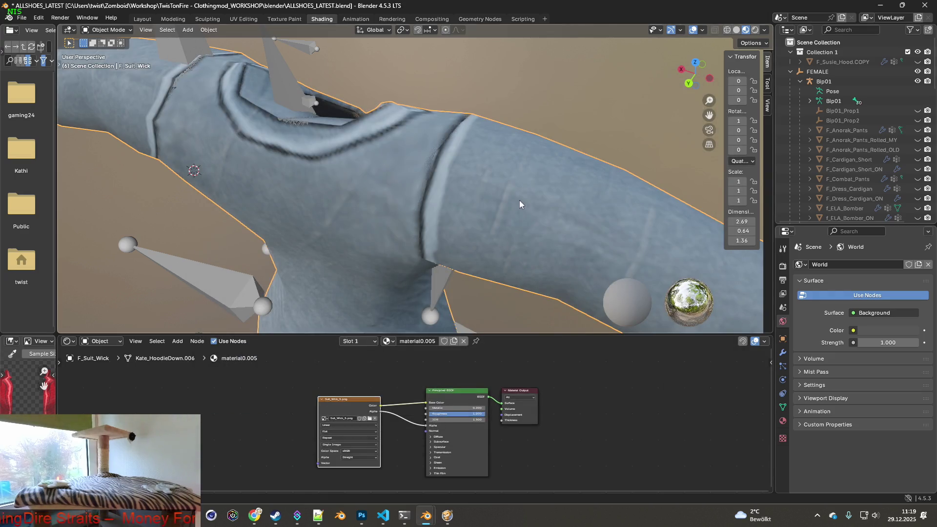
{"action": "left_click", "coordinate": [369, 418]}
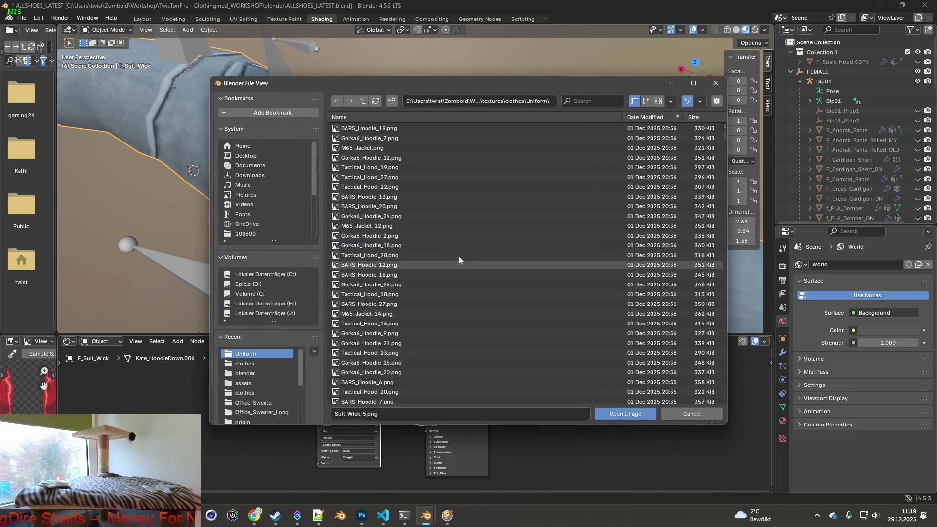
{"action": "left_click", "coordinate": [586, 101]}
{"action": "type", "text": "Suit_Wick"}
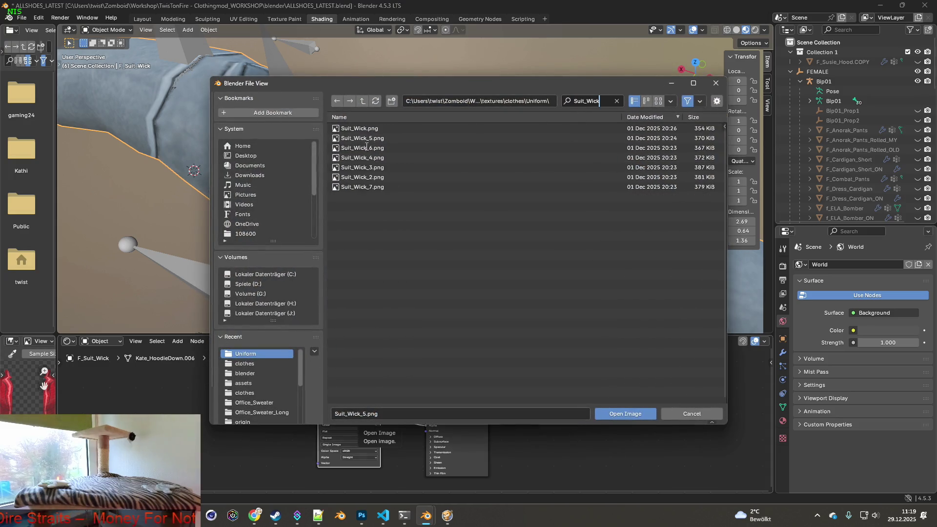
{"action": "double_click", "coordinate": [367, 147]}
{"action": "mouse_move", "coordinate": [529, 274]}
{"action": "middle_mouse_down"}
{"action": "mouse_move", "coordinate": [507, 265]}
{"action": "mouse_move", "coordinate": [513, 274]}
{"action": "middle_mouse_up"}
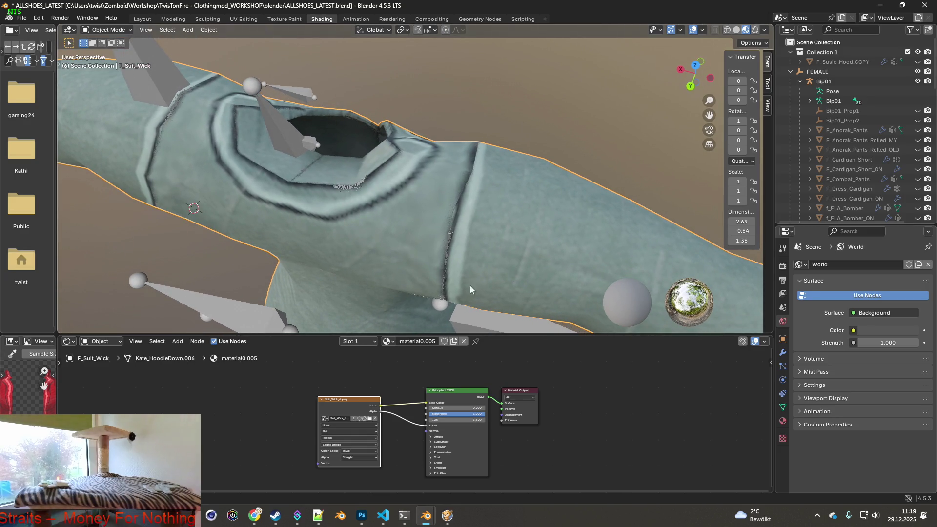
Try Suit_Wick_4.png and then Suit_Wick_7.png as the jacket texture.
{"action": "left_click", "coordinate": [369, 418]}
{"action": "key", "text": "ctrl+f"}
{"action": "type", "text": "Suit_Wick_6.png"}
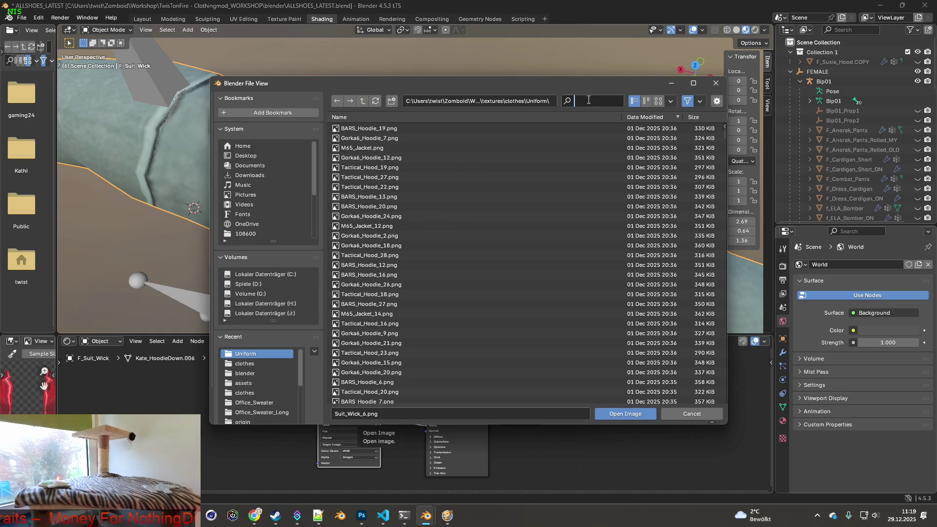
{"action": "type", "text": "Suit_Wick"}
{"action": "left_click", "coordinate": [429, 157]}
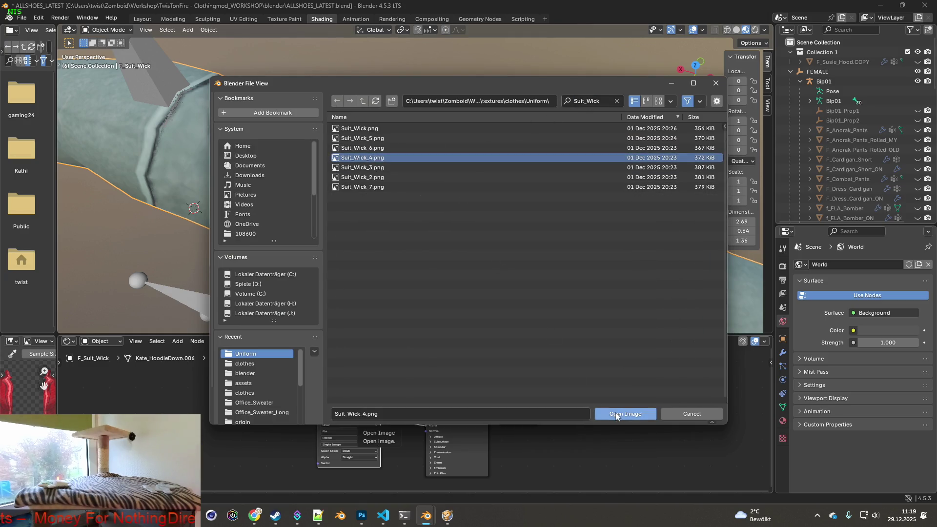
{"action": "left_click", "coordinate": [616, 412]}
{"action": "middle_click_drag", "start_coordinate": [514, 281], "coordinate": [508, 308]}
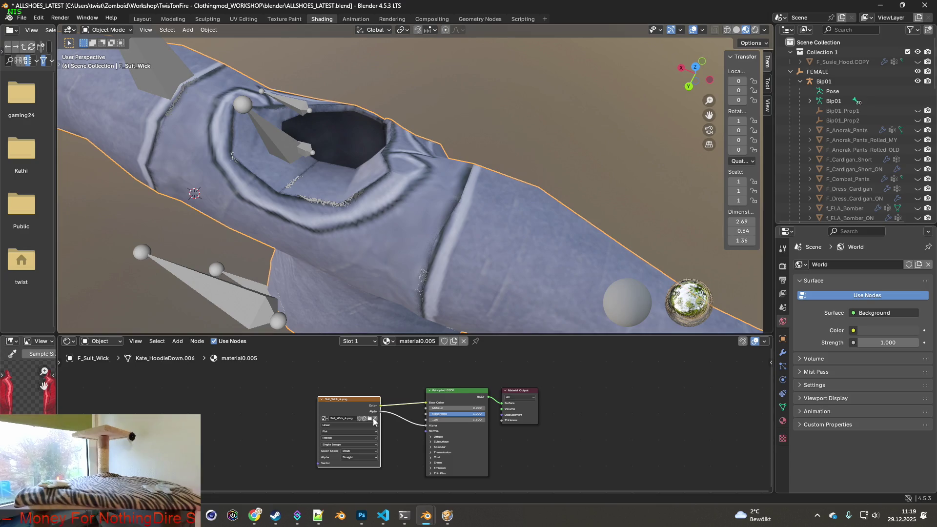
{"action": "left_click", "coordinate": [369, 418]}
{"action": "left_click", "coordinate": [592, 98]}
{"action": "type", "text": "Suit_Wick"}
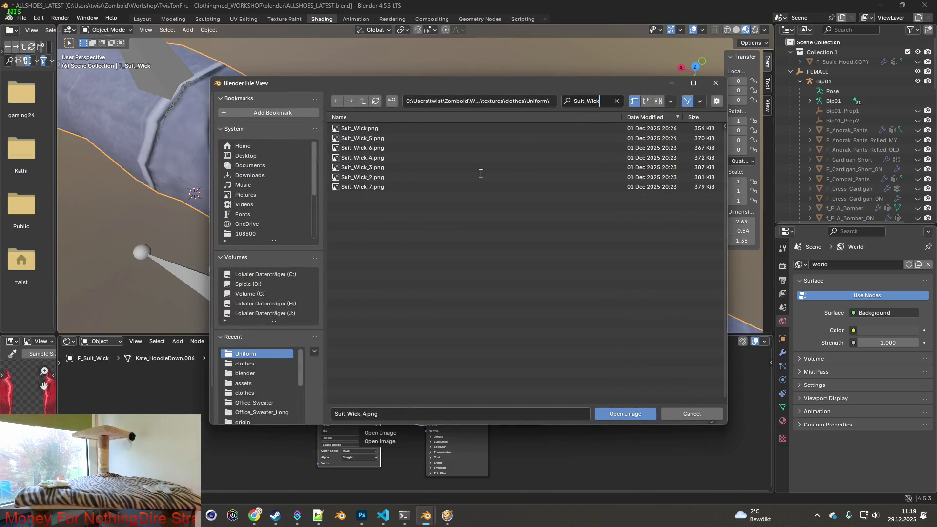
{"action": "left_click", "coordinate": [370, 187]}
{"action": "left_click", "coordinate": [631, 412]}
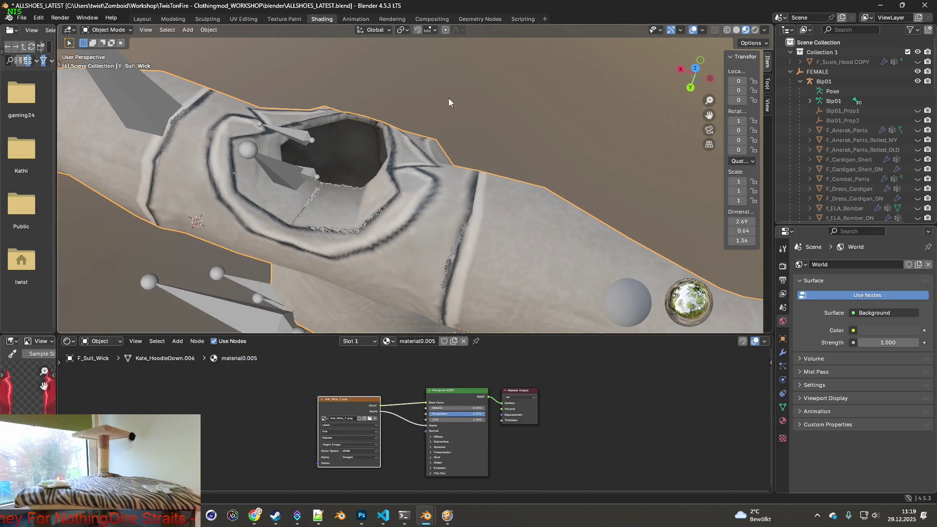
Try Suit_Wick_2.png and then Suit_Wick_3.png on the jacket.
{"action": "left_click", "coordinate": [370, 418]}
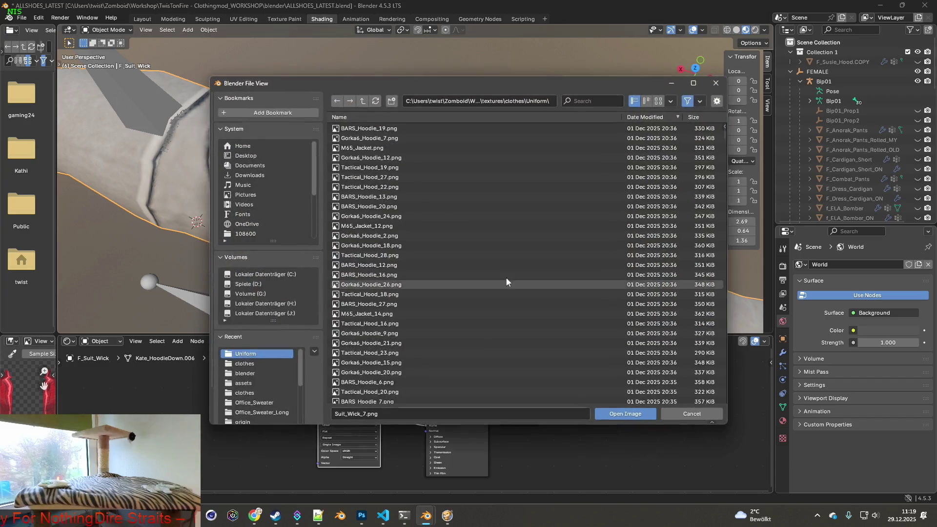
{"action": "left_click", "coordinate": [590, 101]}
{"action": "type", "text": "Suit_Wick"}
{"action": "left_click", "coordinate": [373, 178]}
{"action": "left_click", "coordinate": [618, 413]}
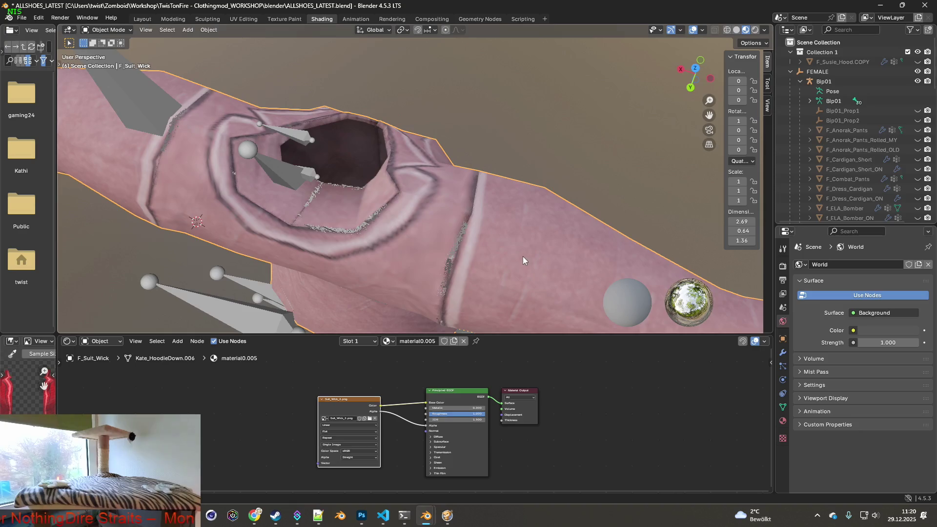
{"action": "left_click", "coordinate": [370, 419]}
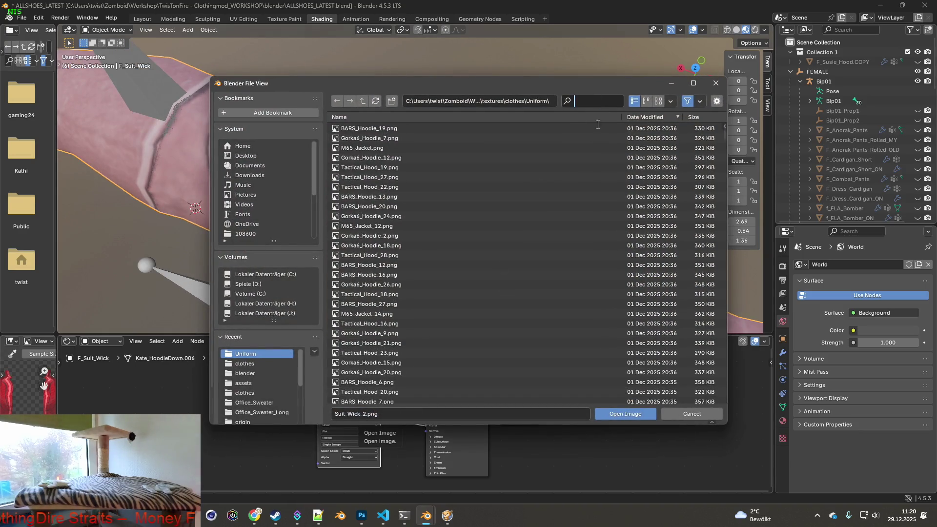
{"action": "type", "text": "Suit_Wick"}
{"action": "left_click", "coordinate": [601, 168]}
{"action": "left_click", "coordinate": [610, 414]}
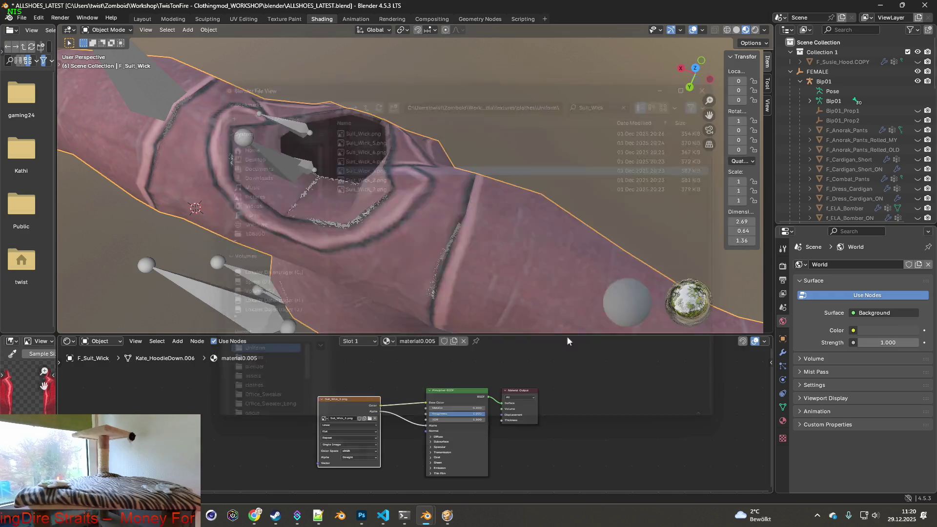
{"action": "mouse_move", "coordinate": [511, 260]}
{"action": "middle_mouse_down"}
{"action": "mouse_move", "coordinate": [444, 269]}
{"action": "mouse_move", "coordinate": [326, 196]}
{"action": "mouse_move", "coordinate": [316, 174]}
{"action": "mouse_move", "coordinate": [435, 215]}
{"action": "mouse_move", "coordinate": [533, 218]}
{"action": "middle_mouse_up"}
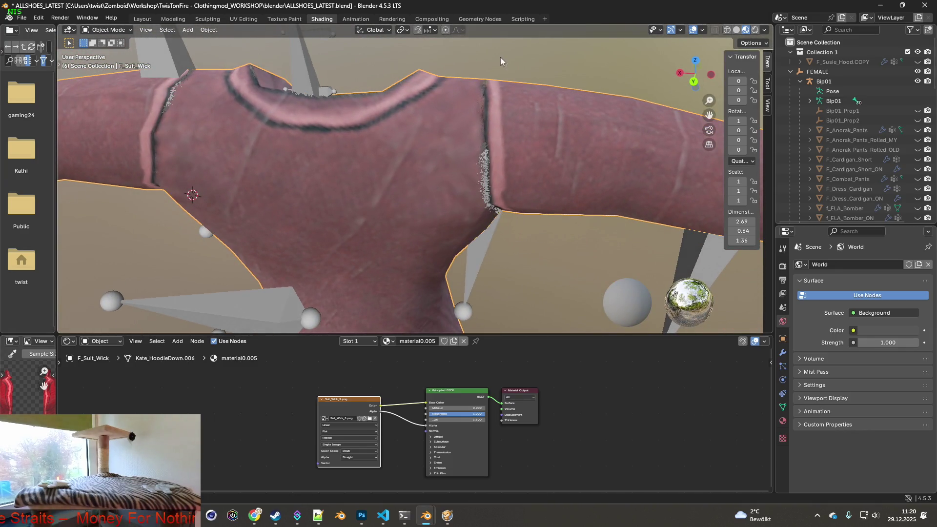
Reload Suit_Wick_4.png, inspect the shoulder, then switch to Suit_Wick_6.png.
{"action": "left_click", "coordinate": [370, 418]}
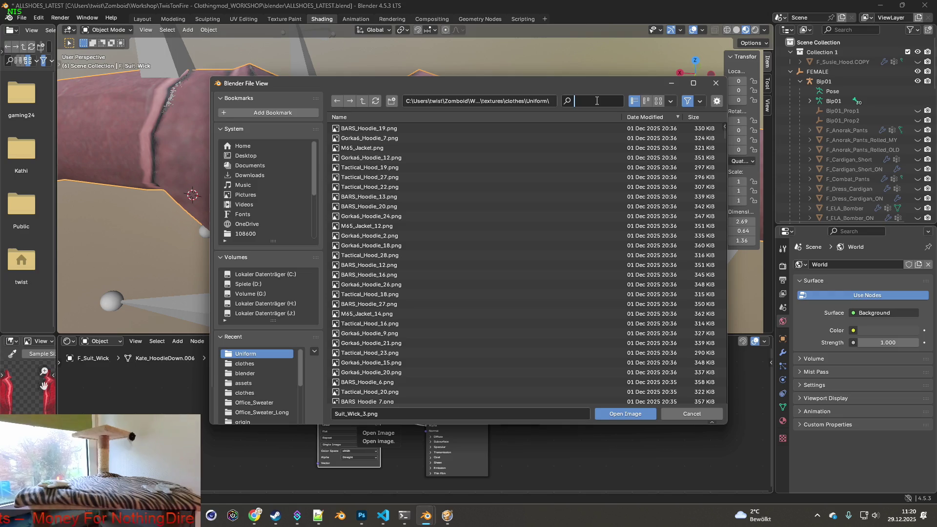
{"action": "type", "text": "Suit_Wick"}
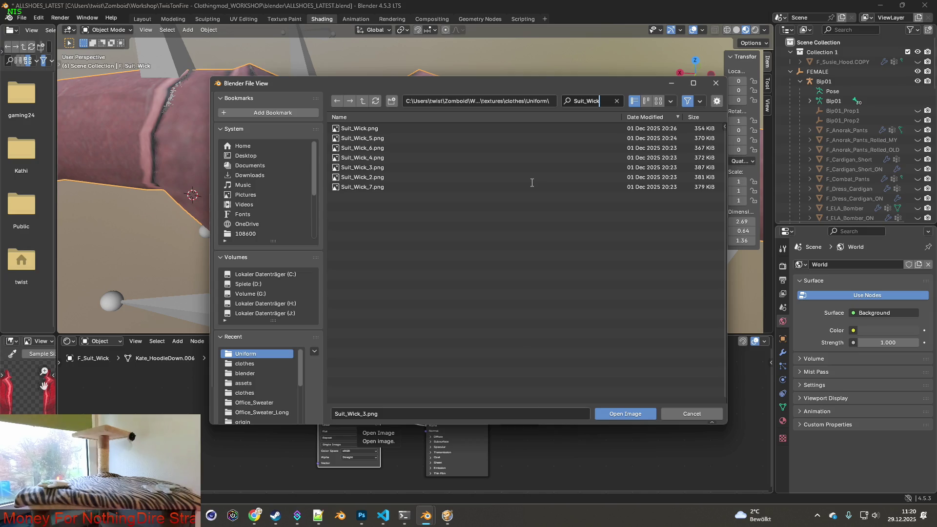
{"action": "left_click", "coordinate": [375, 158]}
{"action": "left_click", "coordinate": [601, 414]}
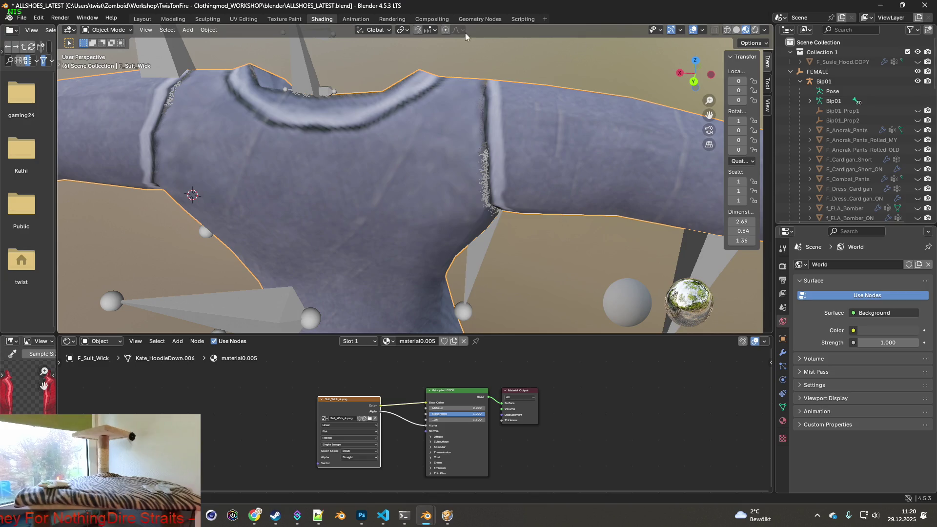
{"action": "middle_click_drag", "start_coordinate": [523, 117], "coordinate": [519, 161]}
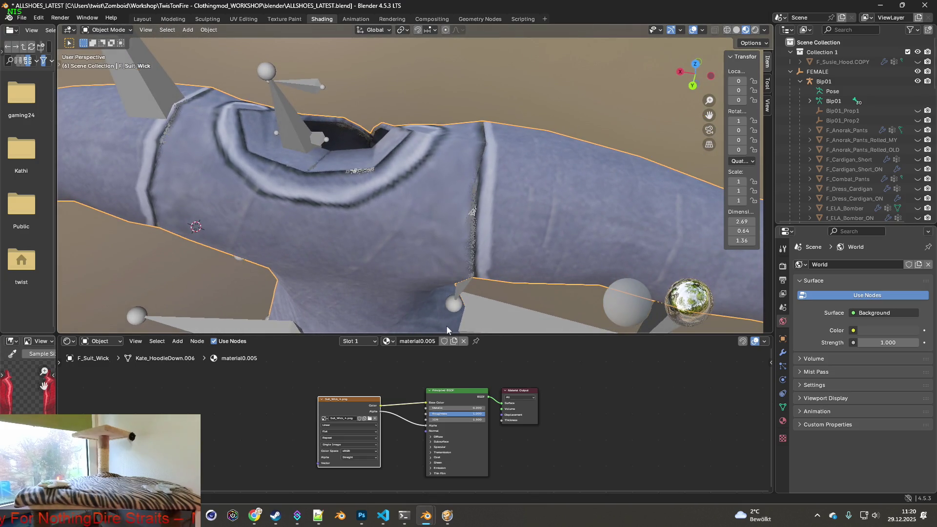
{"action": "left_click", "coordinate": [370, 418]}
{"action": "left_click", "coordinate": [572, 102]}
{"action": "type", "text": "Suit_Wick"}
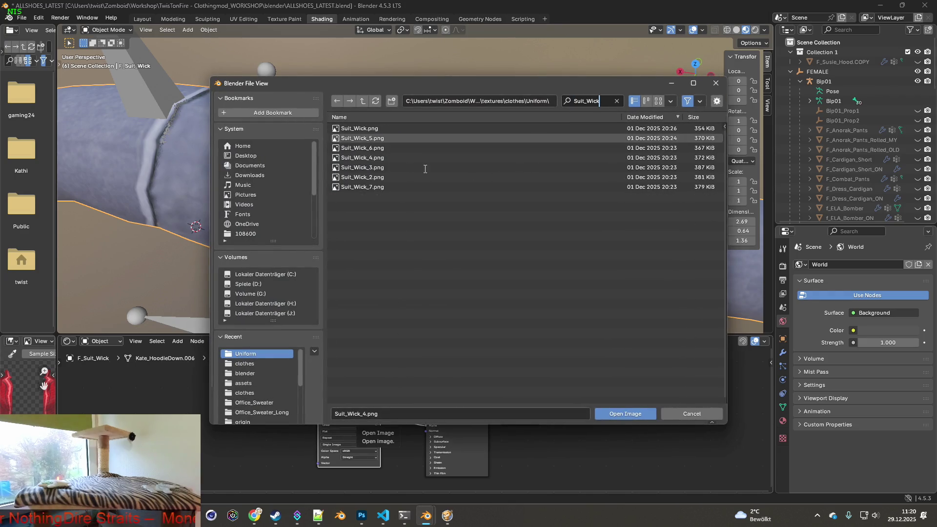
{"action": "left_click", "coordinate": [372, 147]}
{"action": "left_click", "coordinate": [620, 414]}
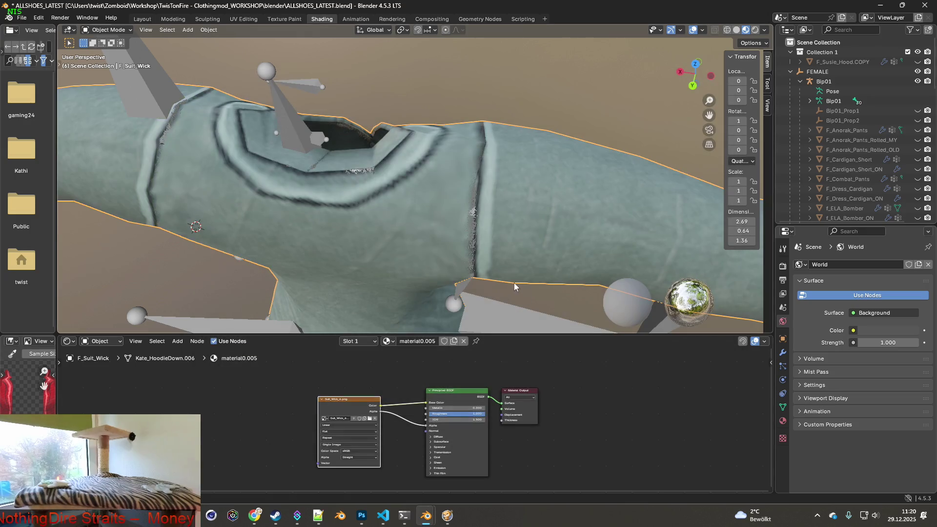
Put Suit_Wick_5.png back on the jacket and compare it from another angle.
{"action": "left_click", "coordinate": [370, 420]}
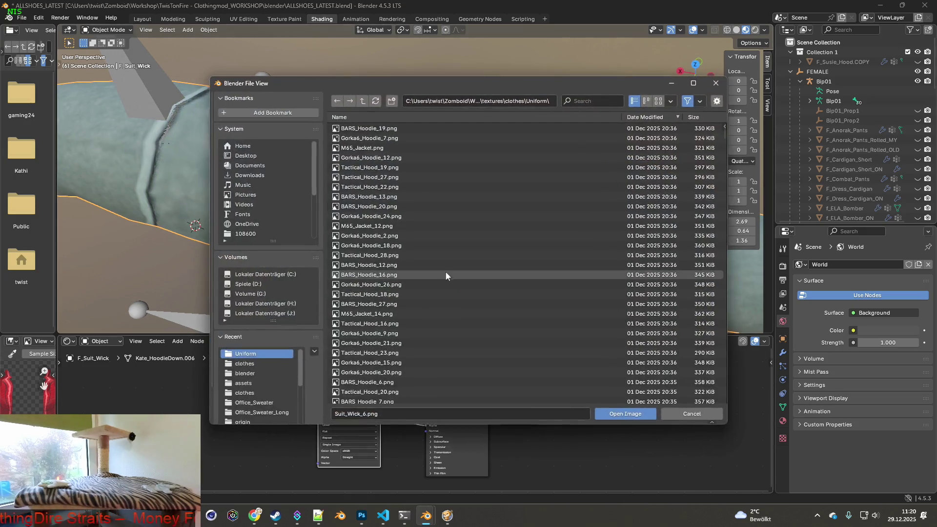
{"action": "left_click", "coordinate": [593, 102]}
{"action": "type", "text": "Suit_Wick"}
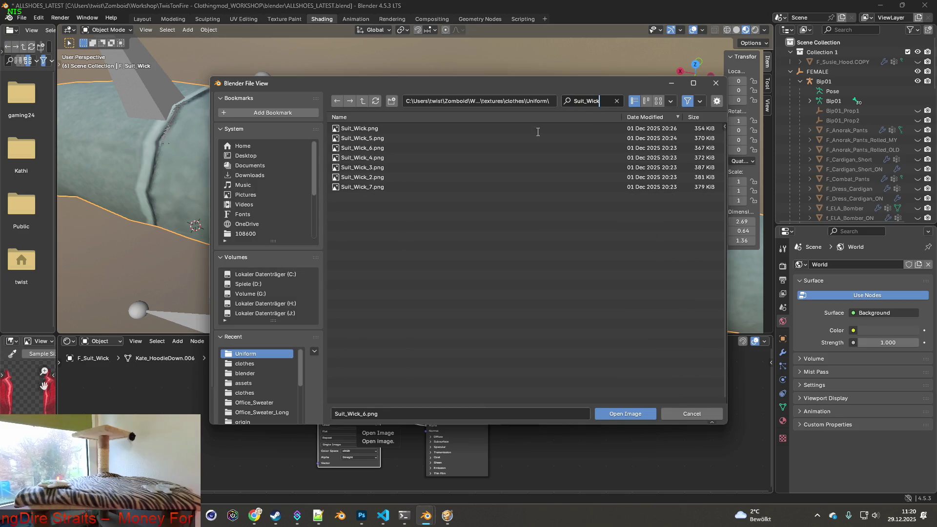
{"action": "left_click", "coordinate": [362, 139]}
{"action": "left_click", "coordinate": [629, 413]}
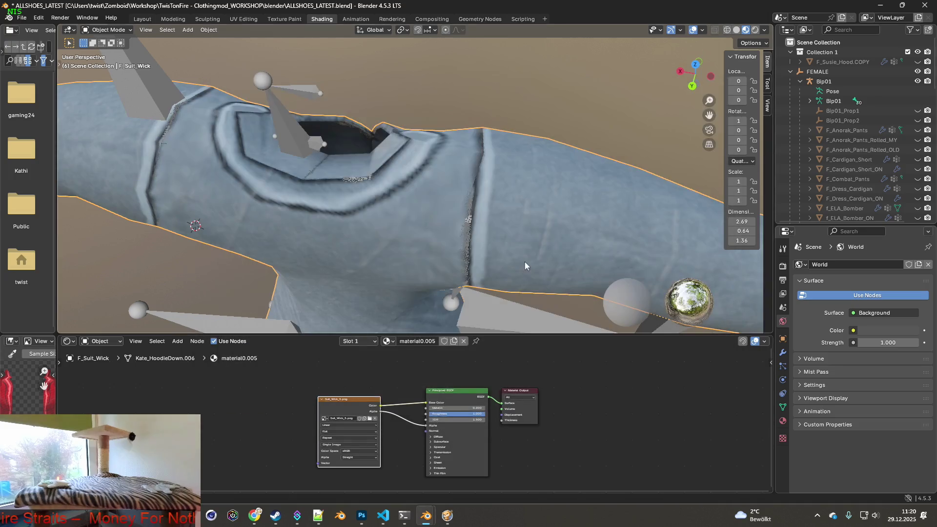
{"action": "middle_click_drag", "start_coordinate": [513, 267], "coordinate": [519, 230]}
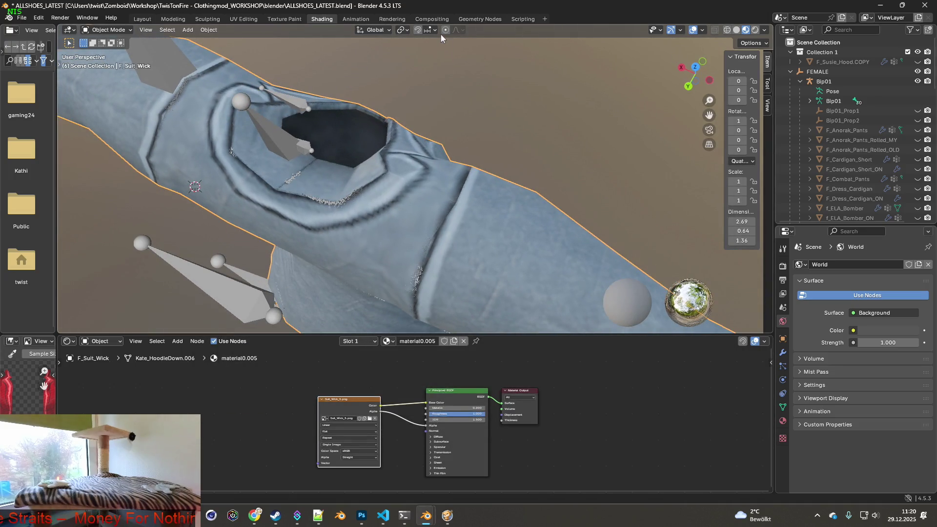
Restore the original Suit_Wick.png on the jacket and switch to the Texture Paint workspace.
{"action": "left_click", "coordinate": [371, 420]}
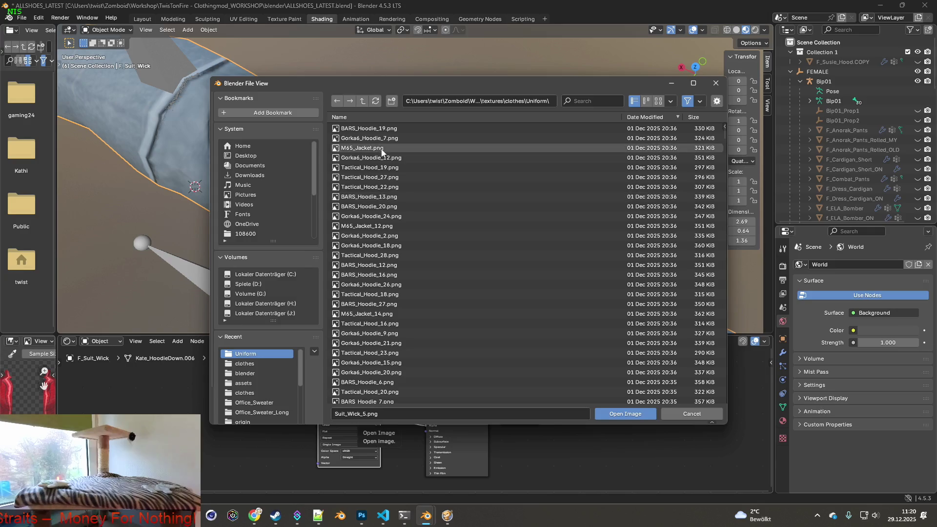
{"action": "left_click", "coordinate": [579, 98]}
{"action": "type", "text": "Suit_Wick"}
{"action": "left_click", "coordinate": [508, 129]}
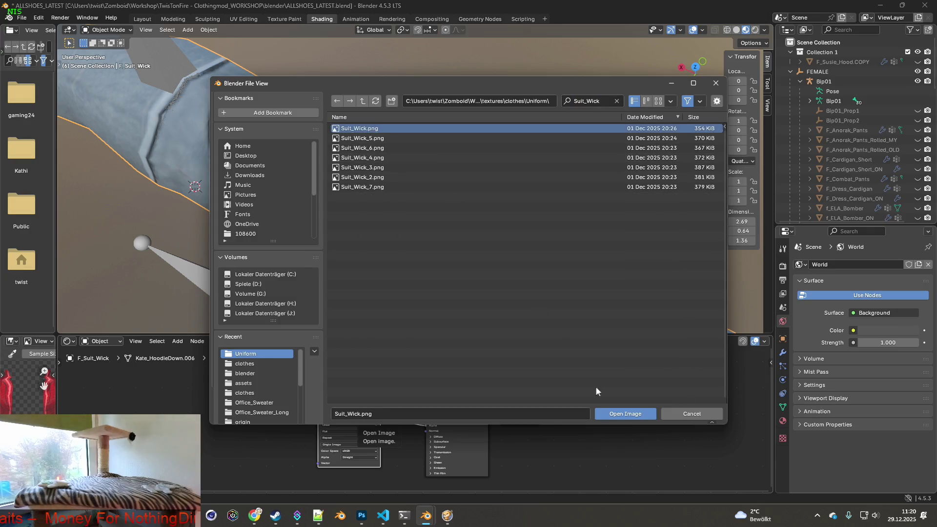
{"action": "left_click", "coordinate": [626, 414]}
{"action": "mouse_move", "coordinate": [537, 268]}
{"action": "middle_mouse_down"}
{"action": "mouse_move", "coordinate": [494, 270]}
{"action": "mouse_move", "coordinate": [355, 233]}
{"action": "mouse_move", "coordinate": [422, 220]}
{"action": "middle_mouse_up"}
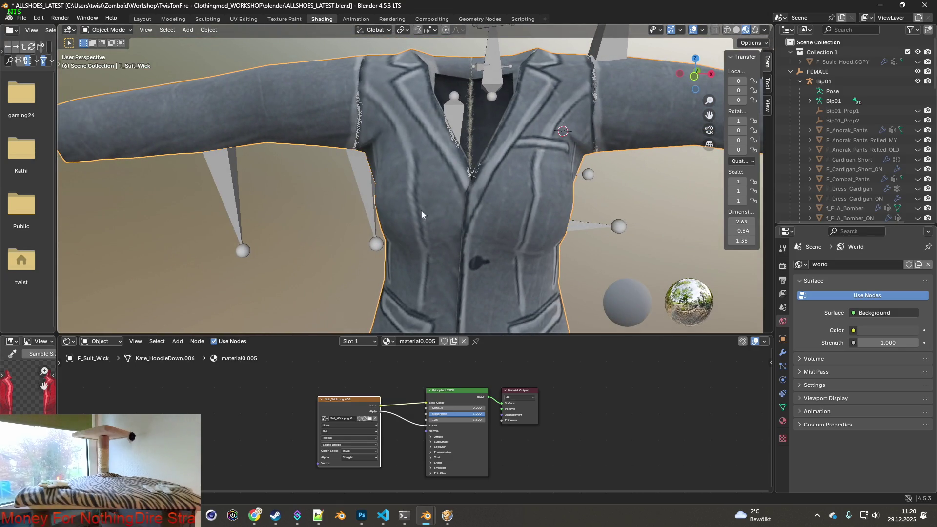
{"action": "left_click", "coordinate": [284, 20]}
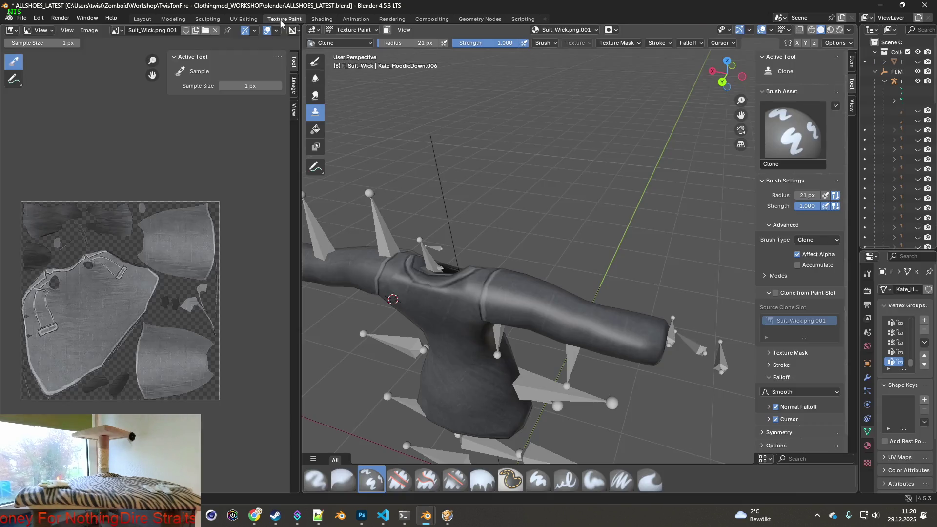
Narrow the image editor to widen the 3D view and reframe the whole jacket.
{"action": "middle_click_drag", "start_coordinate": [516, 213], "coordinate": [552, 245]}
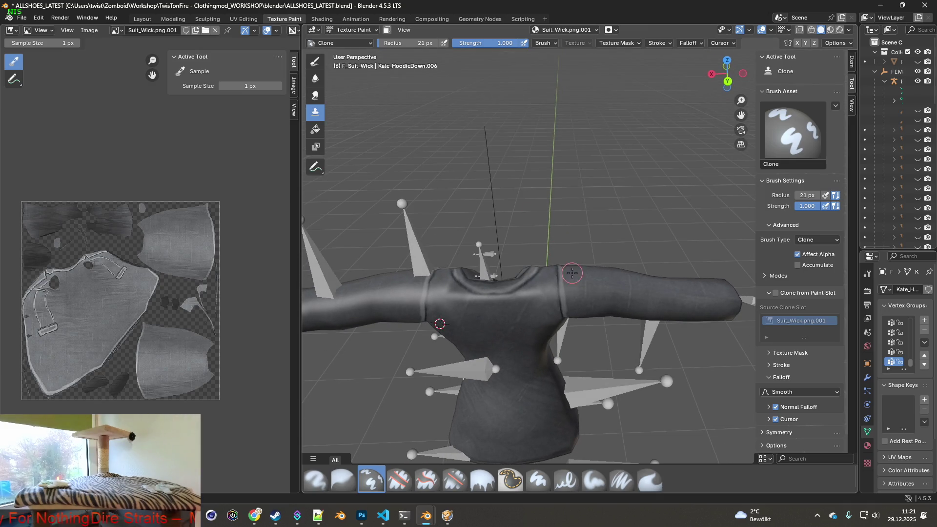
{"action": "scroll", "coordinate": [568, 248], "scroll_direction": "up", "scroll_amount": 4}
{"action": "scroll", "coordinate": [568, 248], "scroll_direction": "up", "scroll_amount": 2}
{"action": "scroll", "coordinate": [577, 232], "scroll_direction": "down", "scroll_amount": 5}
{"action": "mouse_move", "coordinate": [577, 232]}
{"action": "middle_mouse_down"}
{"action": "mouse_move", "coordinate": [423, 235]}
{"action": "mouse_move", "coordinate": [451, 226]}
{"action": "mouse_move", "coordinate": [546, 234]}
{"action": "mouse_move", "coordinate": [643, 263]}
{"action": "mouse_move", "coordinate": [605, 259]}
{"action": "middle_mouse_up"}
{"action": "scroll", "coordinate": [547, 234], "scroll_direction": "up", "scroll_amount": 4}
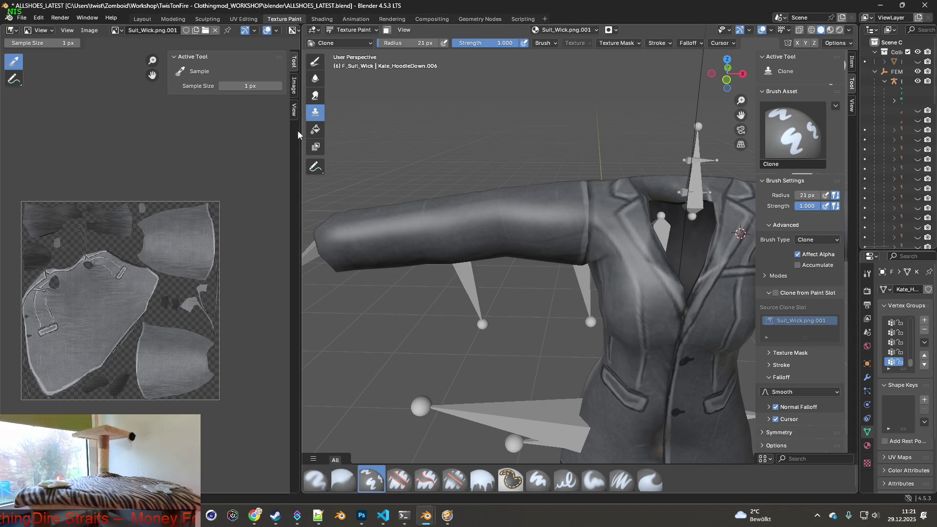
{"action": "left_click_drag", "start_coordinate": [298, 132], "coordinate": [167, 132]}
{"action": "mouse_move", "coordinate": [342, 219]}
{"action": "middle_mouse_down"}
{"action": "mouse_move", "coordinate": [439, 195]}
{"action": "mouse_move", "coordinate": [568, 188]}
{"action": "mouse_move", "coordinate": [457, 187]}
{"action": "middle_mouse_up"}
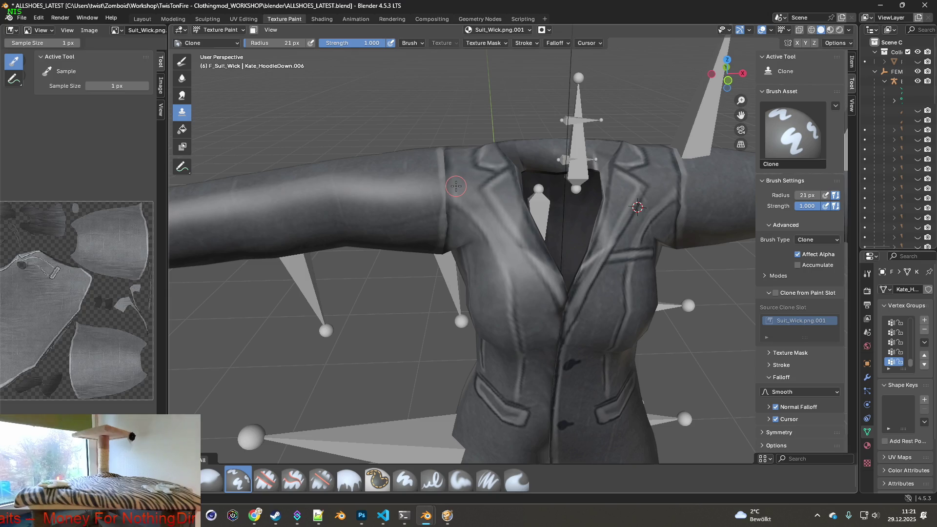
Frame the jacket's shoulders and arms and switch viewport shading to Material Preview.
{"action": "middle_click_drag", "start_coordinate": [493, 177], "coordinate": [546, 183]}
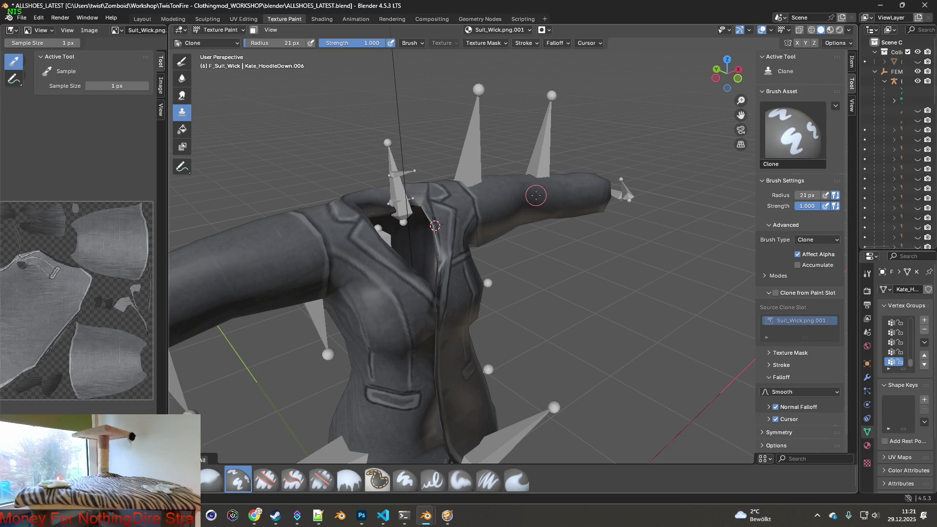
{"action": "middle_click_drag", "start_coordinate": [512, 193], "coordinate": [481, 194]}
{"action": "scroll", "coordinate": [455, 197], "scroll_direction": "up", "scroll_amount": 4}
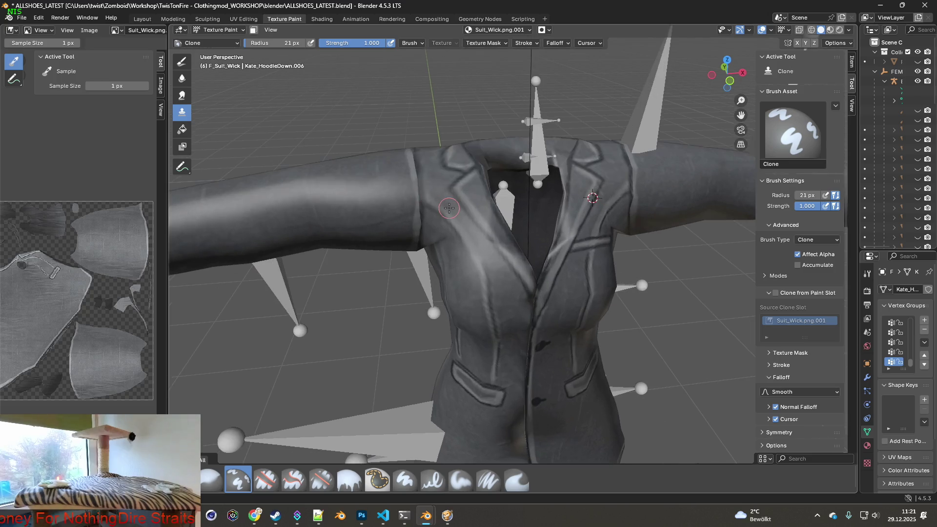
{"action": "mouse_move", "coordinate": [467, 245]}
{"action": "middle_mouse_down"}
{"action": "mouse_move", "coordinate": [500, 200]}
{"action": "mouse_move", "coordinate": [474, 274]}
{"action": "mouse_move", "coordinate": [547, 195]}
{"action": "middle_mouse_up"}
{"action": "scroll", "coordinate": [548, 192], "scroll_direction": "up", "scroll_amount": 5}
{"action": "middle_click_drag", "start_coordinate": [546, 147], "coordinate": [559, 282], "text": "shift"}
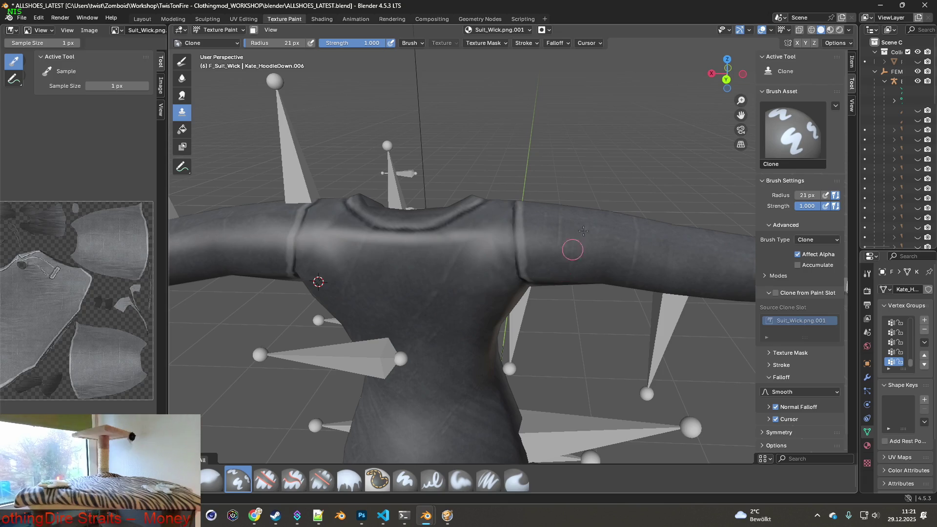
{"action": "left_click", "coordinate": [831, 30]}
Zoom onto the shoulder seam and set the clone source point near the shoulder.
{"action": "mouse_move", "coordinate": [560, 236]}
{"action": "middle_mouse_down"}
{"action": "mouse_move", "coordinate": [548, 253]}
{"action": "mouse_move", "coordinate": [566, 252]}
{"action": "mouse_move", "coordinate": [556, 239]}
{"action": "middle_mouse_up"}
{"action": "scroll", "coordinate": [533, 233], "scroll_direction": "up", "scroll_amount": 6}
{"action": "middle_click_drag", "start_coordinate": [443, 134], "coordinate": [443, 203], "text": "shift"}
{"action": "left_click", "coordinate": [444, 203], "text": "ctrl"}
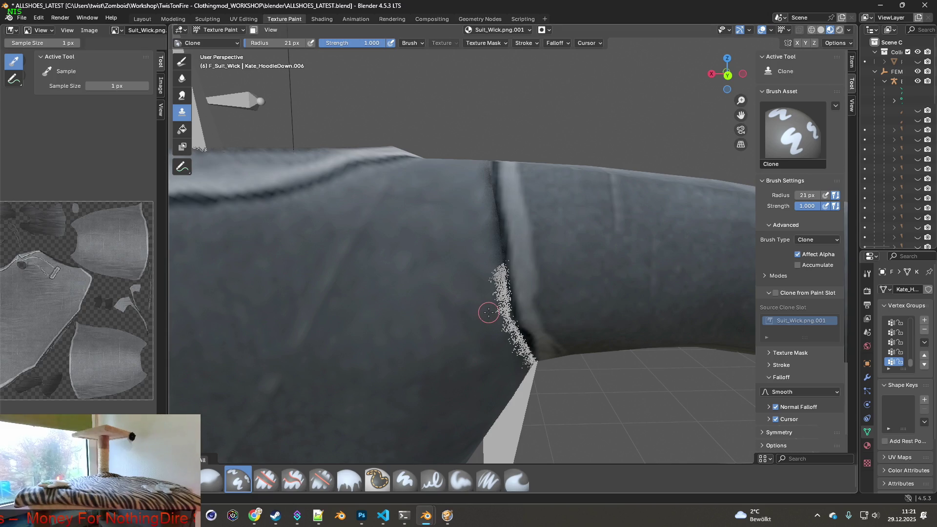
Raise the Clone brush radius to 67 px and set the clone source beside the seam.
{"action": "middle_click_drag", "start_coordinate": [489, 279], "coordinate": [501, 275], "text": "shift"}
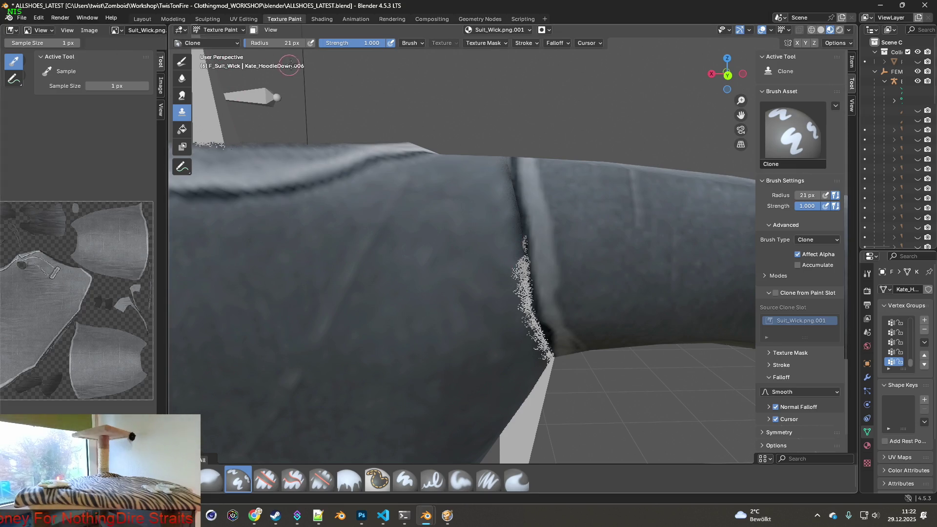
{"action": "left_click_drag", "start_coordinate": [275, 43], "coordinate": [299, 43]}
{"action": "middle_click_drag", "start_coordinate": [487, 207], "coordinate": [527, 303]}
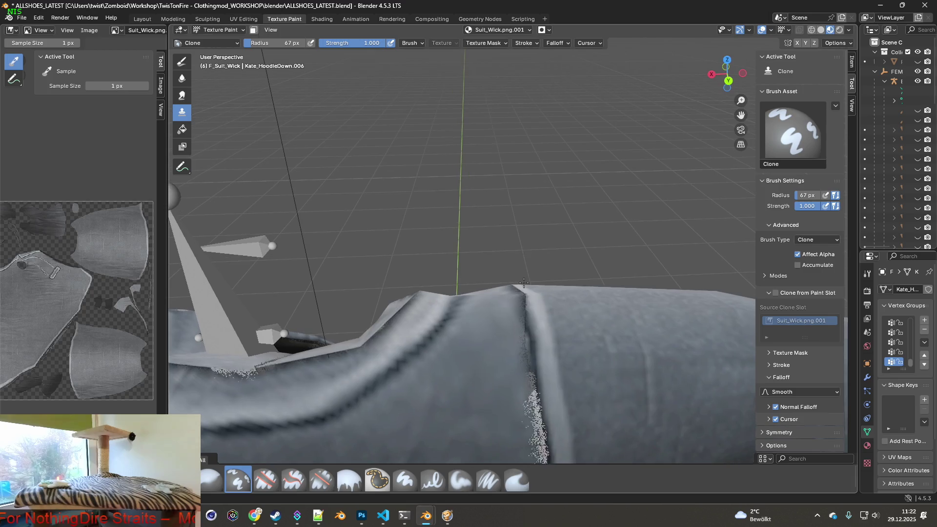
{"action": "left_click", "coordinate": [523, 307], "text": "ctrl"}
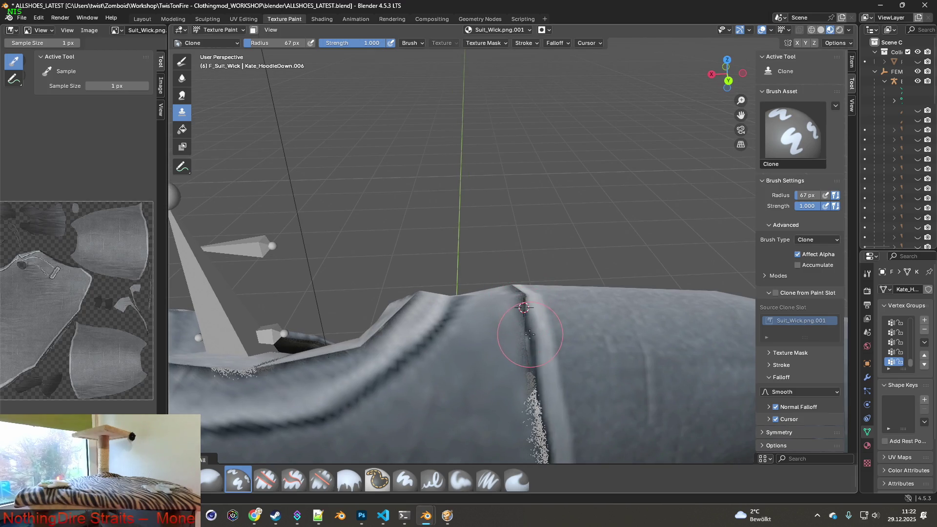
Clone clean fabric over the dark shoulder seam, then change to the Paint Soft Pressure brush.
{"action": "mouse_move", "coordinate": [527, 332]}
{"action": "left_mouse_down"}
{"action": "mouse_move", "coordinate": [514, 314]}
{"action": "mouse_move", "coordinate": [517, 337]}
{"action": "left_mouse_up"}
{"action": "mouse_move", "coordinate": [517, 337]}
{"action": "middle_mouse_down"}
{"action": "mouse_move", "coordinate": [529, 360]}
{"action": "mouse_move", "coordinate": [521, 347]}
{"action": "middle_mouse_up"}
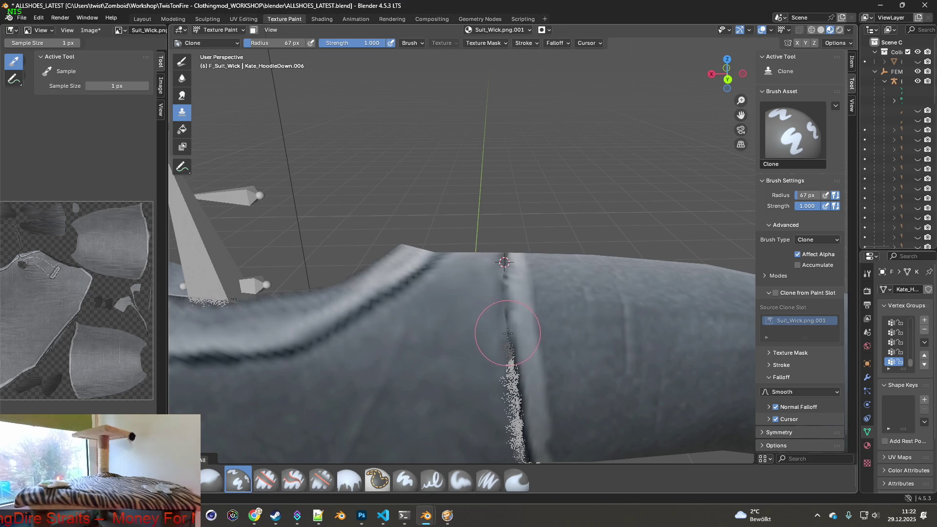
{"action": "mouse_move", "coordinate": [505, 322]}
{"action": "middle_mouse_down"}
{"action": "mouse_move", "coordinate": [507, 346]}
{"action": "mouse_move", "coordinate": [508, 303]}
{"action": "mouse_move", "coordinate": [493, 272]}
{"action": "middle_mouse_up"}
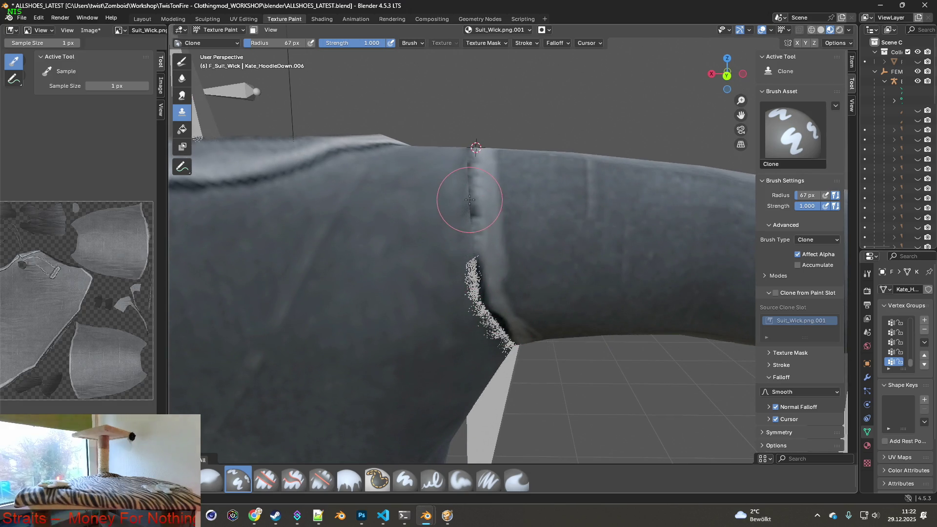
{"action": "mouse_move", "coordinate": [471, 213]}
{"action": "left_mouse_down"}
{"action": "mouse_move", "coordinate": [465, 163]}
{"action": "mouse_move", "coordinate": [472, 186]}
{"action": "left_mouse_up"}
{"action": "mouse_move", "coordinate": [472, 186]}
{"action": "middle_mouse_down"}
{"action": "mouse_move", "coordinate": [464, 215]}
{"action": "mouse_move", "coordinate": [473, 293]}
{"action": "middle_mouse_up"}
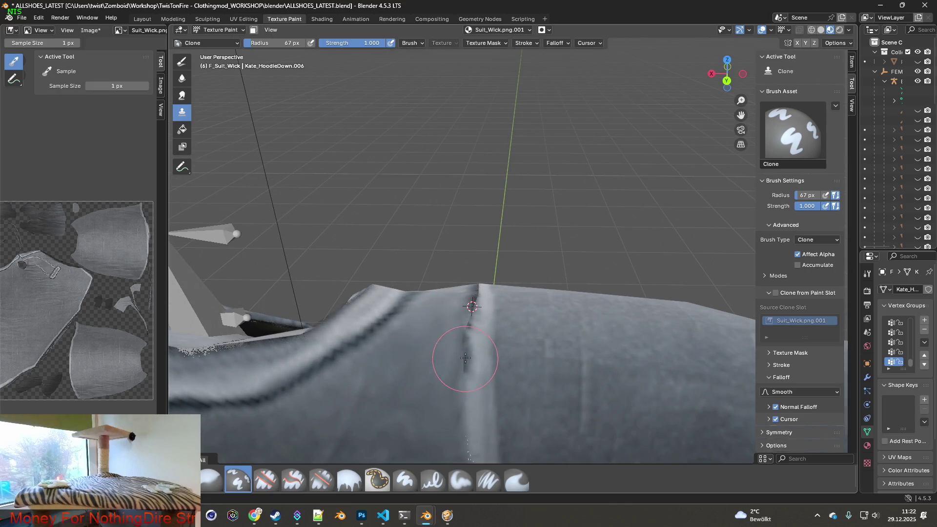
{"action": "left_click", "coordinate": [483, 483]}
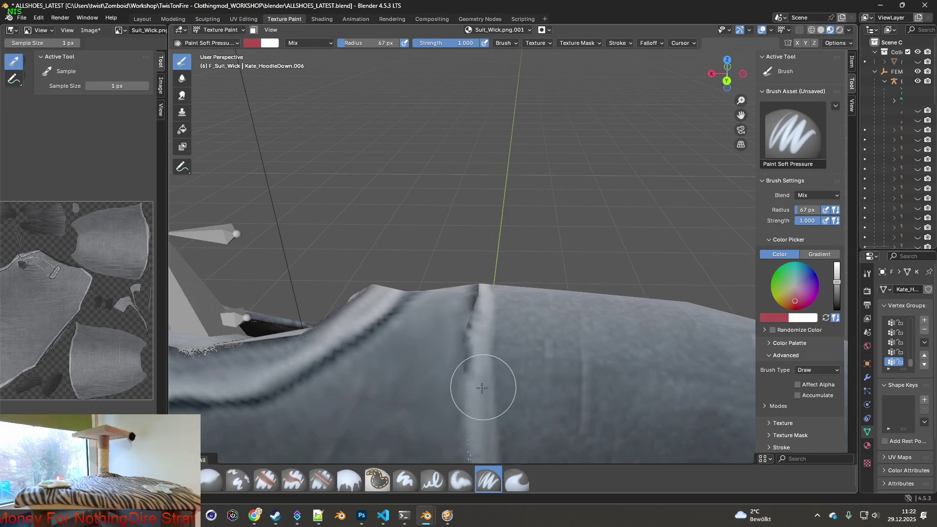
Shrink the brush radius and sample the sleeve's grey as the paint colour.
{"action": "left_click_drag", "start_coordinate": [375, 43], "coordinate": [367, 43]}
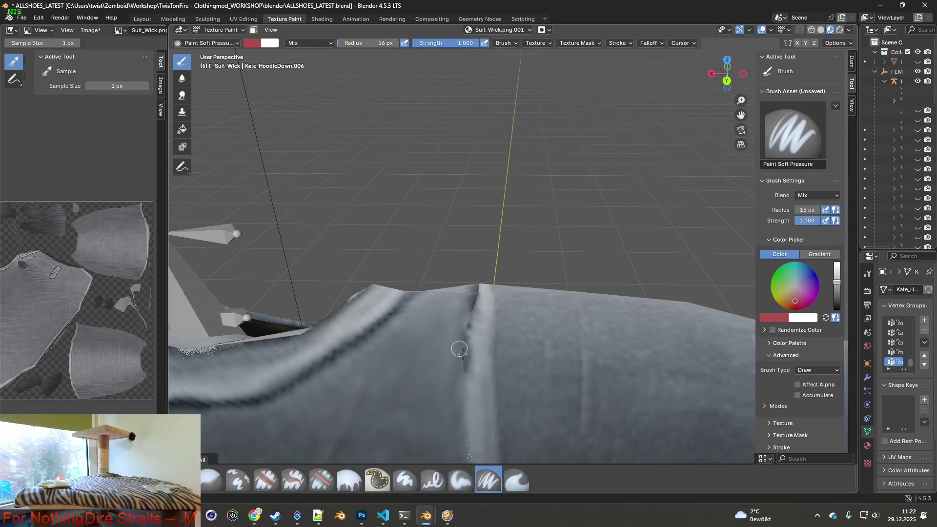
{"action": "middle_click_drag", "start_coordinate": [474, 404], "coordinate": [478, 373]}
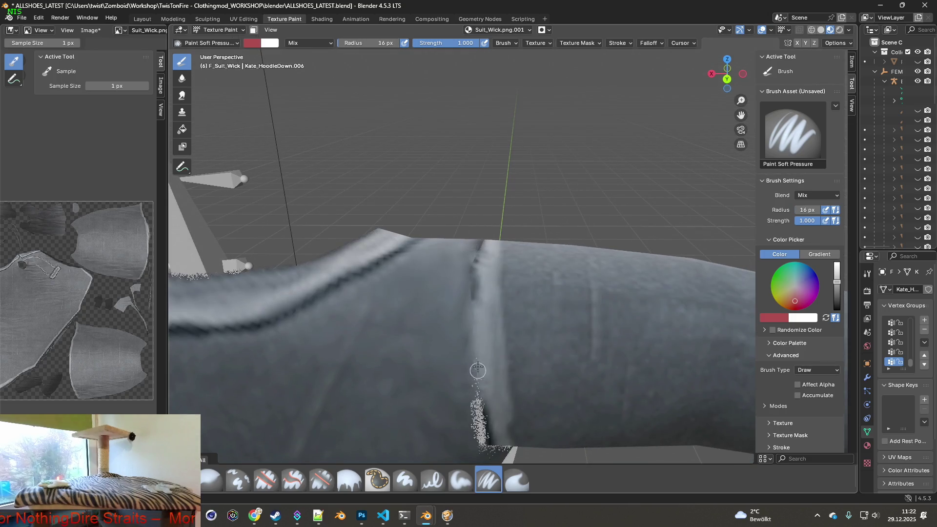
{"action": "key", "text": "s"}
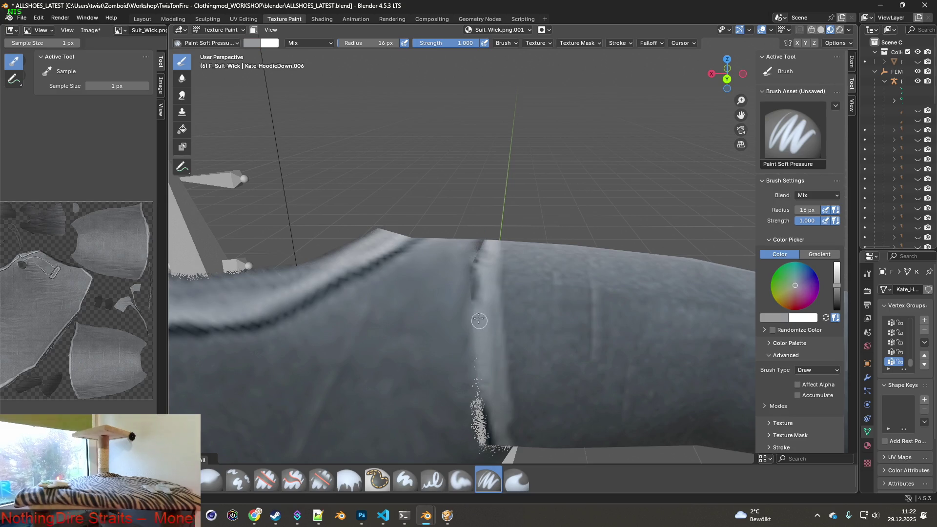
{"action": "mouse_move", "coordinate": [479, 286]}
{"action": "middle_mouse_down"}
{"action": "mouse_move", "coordinate": [478, 319]}
{"action": "mouse_move", "coordinate": [491, 329]}
{"action": "middle_mouse_up"}
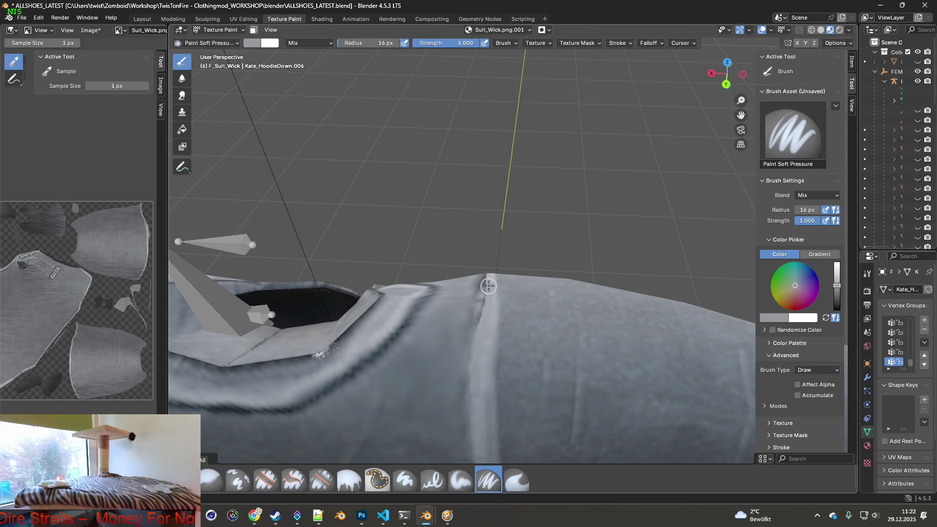
{"action": "mouse_move", "coordinate": [493, 281]}
{"action": "middle_mouse_down"}
{"action": "mouse_move", "coordinate": [471, 279]}
{"action": "mouse_move", "coordinate": [435, 305]}
{"action": "mouse_move", "coordinate": [412, 299]}
{"action": "mouse_move", "coordinate": [546, 265]}
{"action": "mouse_move", "coordinate": [491, 243]}
{"action": "middle_mouse_up"}
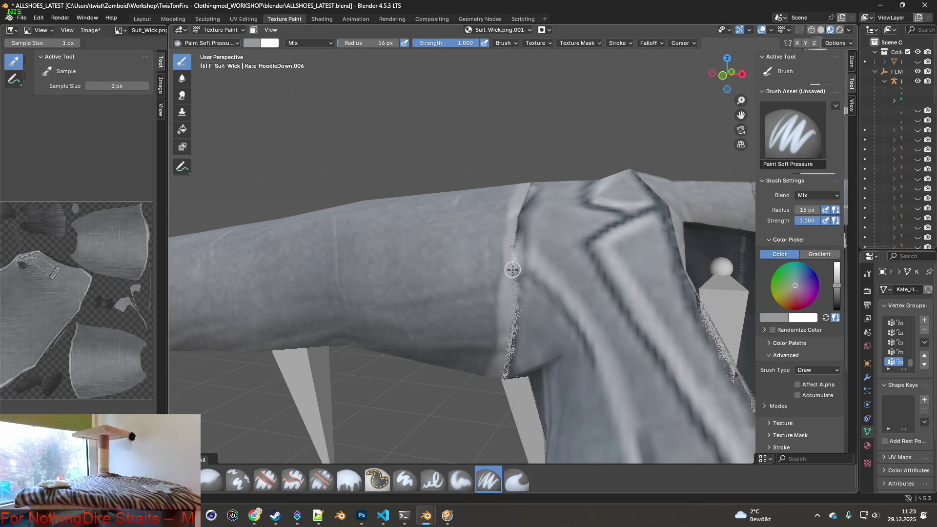
{"action": "mouse_move", "coordinate": [507, 359]}
{"action": "middle_mouse_down"}
{"action": "mouse_move", "coordinate": [594, 295]}
{"action": "mouse_move", "coordinate": [481, 260]}
{"action": "mouse_move", "coordinate": [519, 295]}
{"action": "middle_mouse_up"}
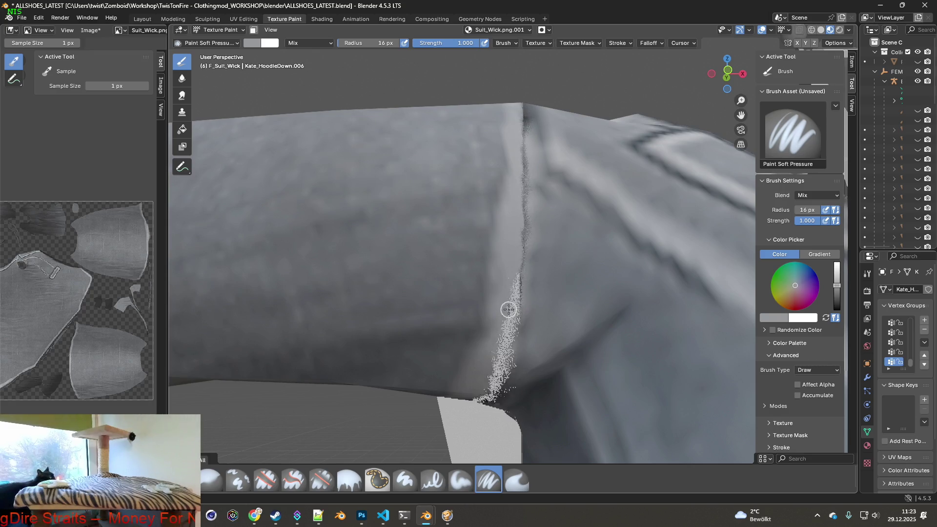
{"action": "mouse_move", "coordinate": [514, 312]}
{"action": "middle_mouse_down"}
{"action": "mouse_move", "coordinate": [506, 328]}
{"action": "mouse_move", "coordinate": [546, 283]}
{"action": "mouse_move", "coordinate": [562, 167]}
{"action": "mouse_move", "coordinate": [512, 230]}
{"action": "mouse_move", "coordinate": [519, 205]}
{"action": "mouse_move", "coordinate": [504, 202]}
{"action": "middle_mouse_up"}
{"action": "scroll", "coordinate": [542, 295], "scroll_direction": "down", "scroll_amount": 5}
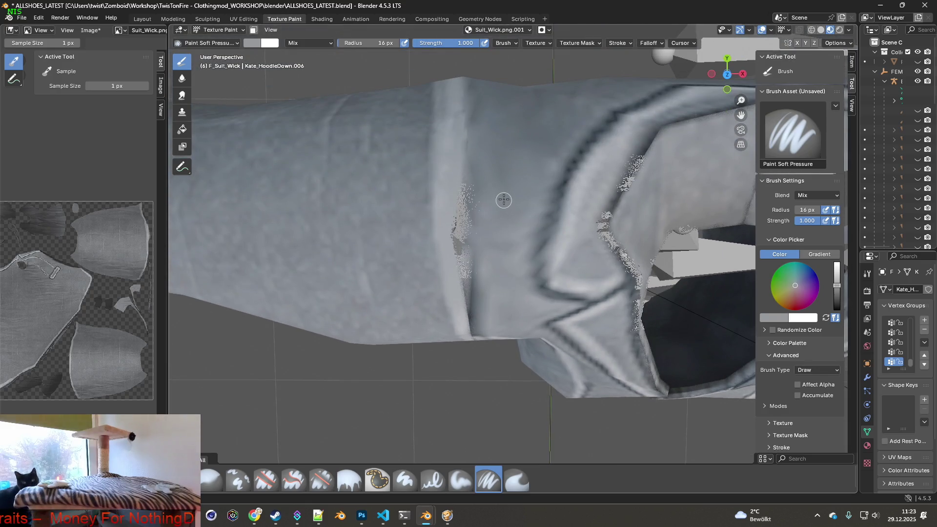
{"action": "key", "text": "s"}
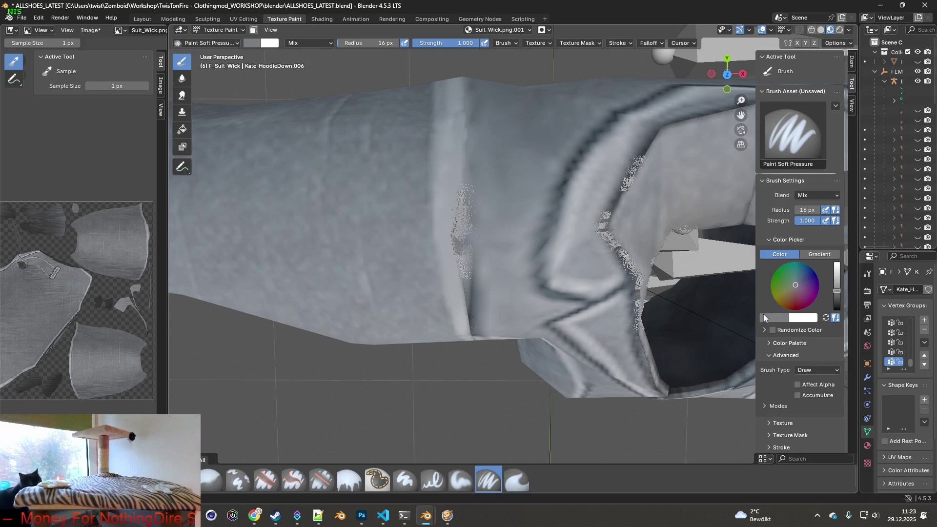
{"action": "scroll", "coordinate": [520, 269], "scroll_direction": "up", "scroll_amount": 1}
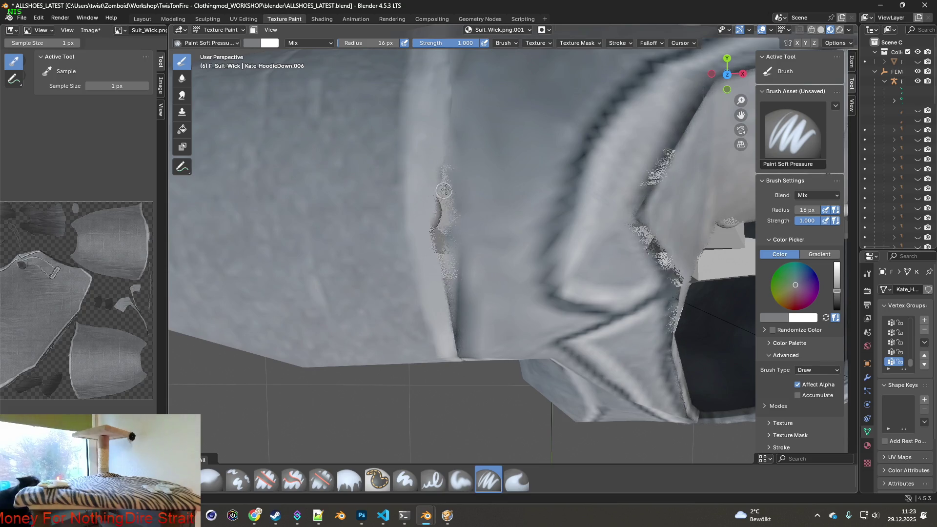
Set the brush radius to 35 px and paint out the speckled dark sleeve seam.
{"action": "key", "text": "f"}
{"action": "left_click", "coordinate": [361, 63]}
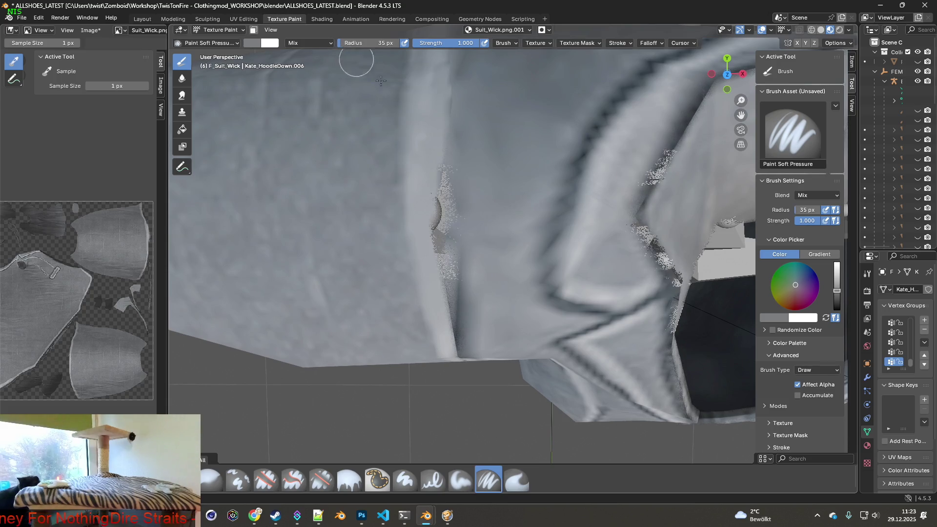
{"action": "left_click_drag", "start_coordinate": [444, 197], "coordinate": [444, 221]}
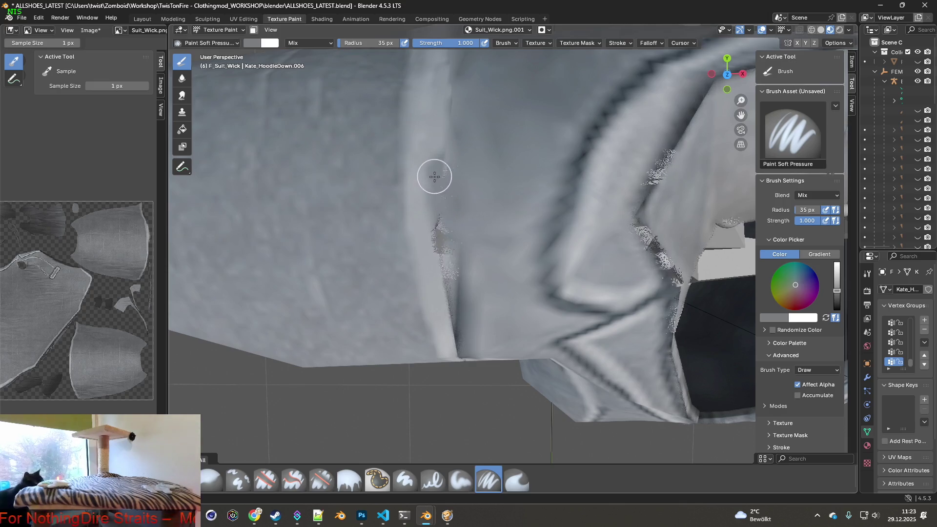
{"action": "left_click_drag", "start_coordinate": [447, 295], "coordinate": [460, 340]}
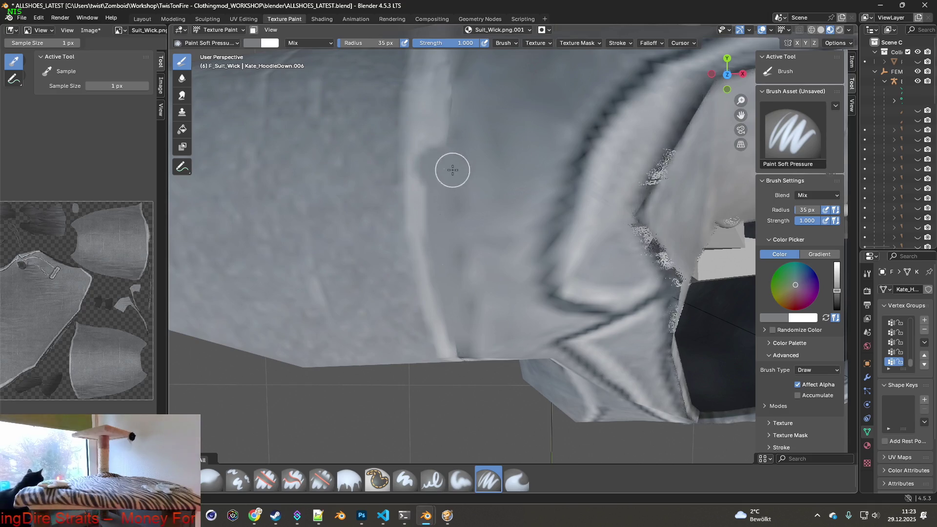
{"action": "middle_click_drag", "start_coordinate": [453, 170], "coordinate": [459, 168]}
{"action": "mouse_move", "coordinate": [446, 234]}
{"action": "middle_mouse_down"}
{"action": "mouse_move", "coordinate": [456, 260]}
{"action": "mouse_move", "coordinate": [451, 154]}
{"action": "middle_mouse_up"}
{"action": "left_click_drag", "start_coordinate": [451, 154], "coordinate": [469, 258]}
{"action": "middle_click_drag", "start_coordinate": [469, 266], "coordinate": [474, 171]}
{"action": "left_click_drag", "start_coordinate": [473, 171], "coordinate": [457, 249]}
{"action": "middle_click_drag", "start_coordinate": [453, 260], "coordinate": [490, 188]}
Hide the Bip01 armature bones in the outliner and look over the sleeve.
{"action": "left_click_drag", "start_coordinate": [858, 112], "coordinate": [687, 111]}
{"action": "left_click", "coordinate": [918, 81]}
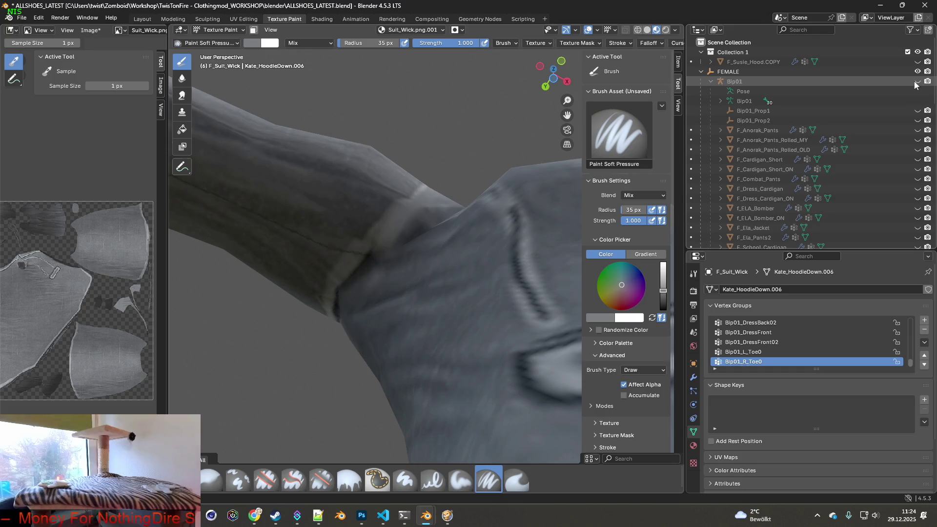
{"action": "scroll", "coordinate": [460, 212], "scroll_direction": "up", "scroll_amount": 2}
{"action": "mouse_move", "coordinate": [445, 213]}
{"action": "middle_mouse_down"}
{"action": "mouse_move", "coordinate": [514, 209]}
{"action": "mouse_move", "coordinate": [477, 211]}
{"action": "mouse_move", "coordinate": [438, 232]}
{"action": "middle_mouse_up"}
{"action": "left_click_drag", "start_coordinate": [686, 210], "coordinate": [865, 211]}
{"action": "mouse_move", "coordinate": [553, 240]}
{"action": "middle_mouse_down"}
{"action": "mouse_move", "coordinate": [581, 221]}
{"action": "mouse_move", "coordinate": [485, 220]}
{"action": "mouse_move", "coordinate": [494, 196]}
{"action": "mouse_move", "coordinate": [531, 192]}
{"action": "mouse_move", "coordinate": [534, 179]}
{"action": "middle_mouse_up"}
Briefly check the jacket in Project Zomboid and return to Blender.
{"action": "key", "text": "alt+Tab"}
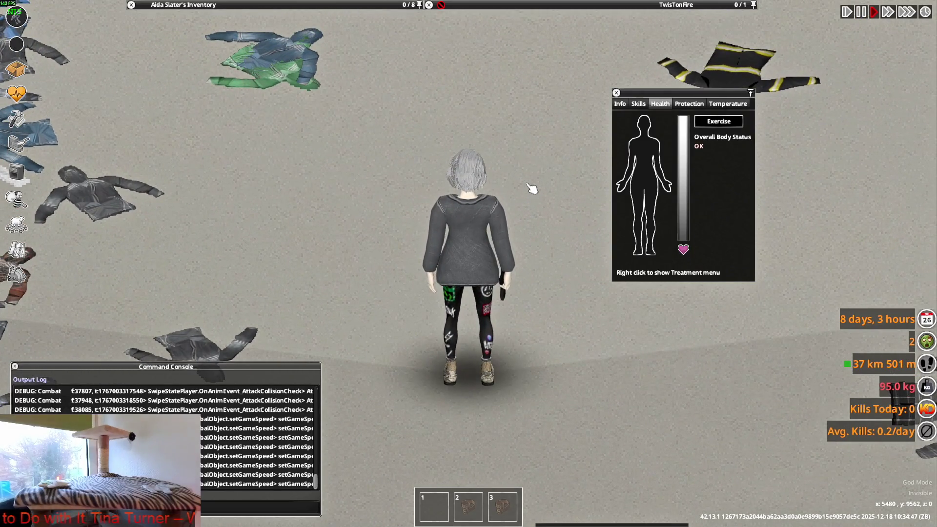
{"action": "key", "text": "alt+Tab"}
{"action": "middle_click_drag", "start_coordinate": [522, 202], "coordinate": [521, 140]}
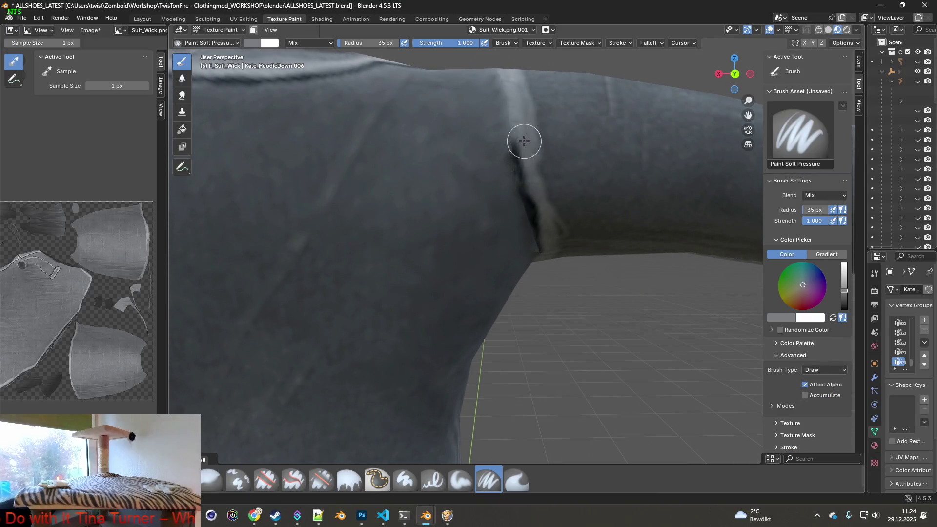
Paint the light seam stripe grey, resample a lighter grey, and extend it through the underarm.
{"action": "left_click_drag", "start_coordinate": [519, 150], "coordinate": [544, 249]}
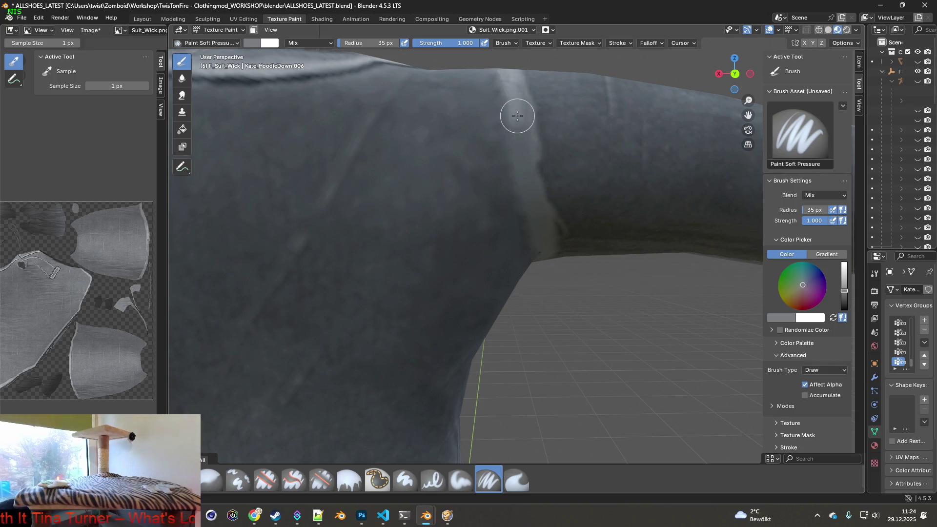
{"action": "key", "text": "s"}
{"action": "left_click_drag", "start_coordinate": [518, 116], "coordinate": [543, 239]}
{"action": "middle_click_drag", "start_coordinate": [543, 238], "coordinate": [513, 178]}
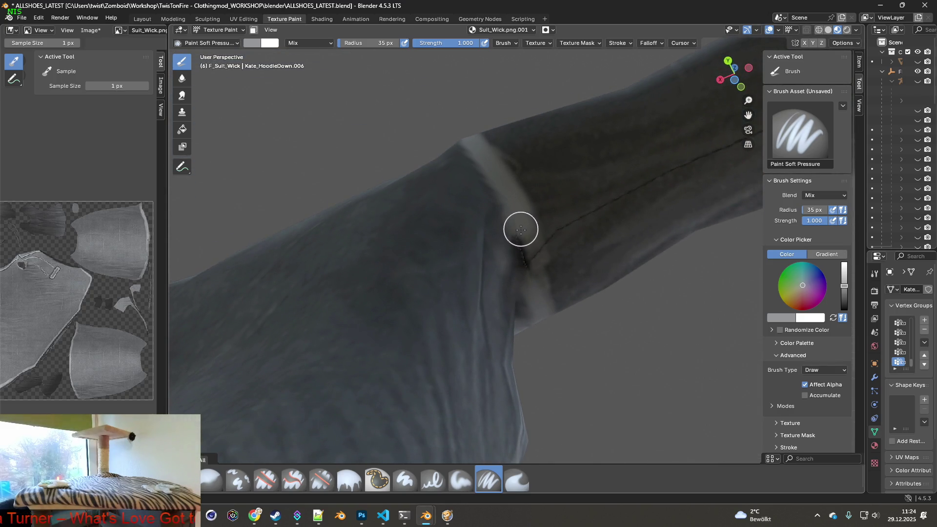
{"action": "mouse_move", "coordinate": [524, 242]}
{"action": "left_mouse_down"}
{"action": "mouse_move", "coordinate": [529, 278]}
{"action": "mouse_move", "coordinate": [540, 286]}
{"action": "left_mouse_up"}
{"action": "mouse_move", "coordinate": [540, 285]}
{"action": "middle_mouse_down"}
{"action": "mouse_move", "coordinate": [574, 238]}
{"action": "mouse_move", "coordinate": [515, 247]}
{"action": "mouse_move", "coordinate": [514, 236]}
{"action": "middle_mouse_up"}
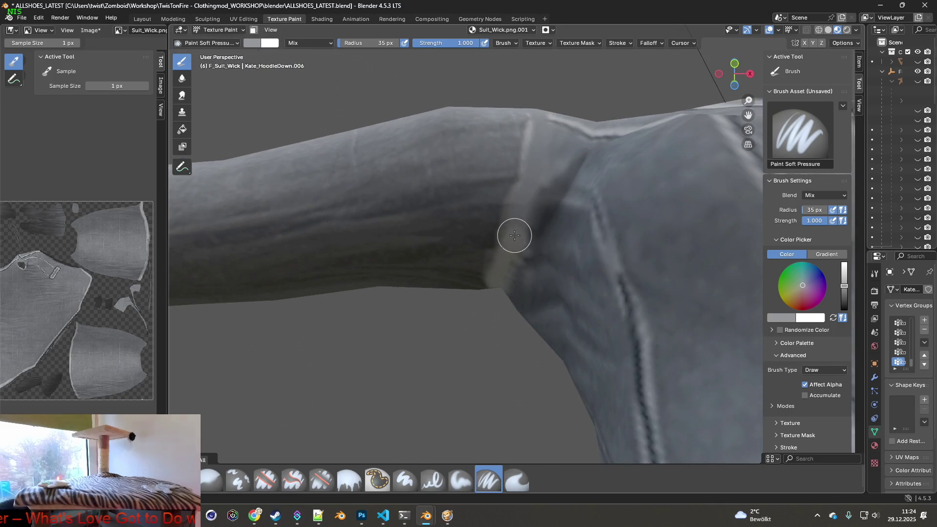
Sample new, brighter brush colours from the sleeve while orbiting in on the seam.
{"action": "middle_click_drag", "start_coordinate": [529, 192], "coordinate": [521, 184]}
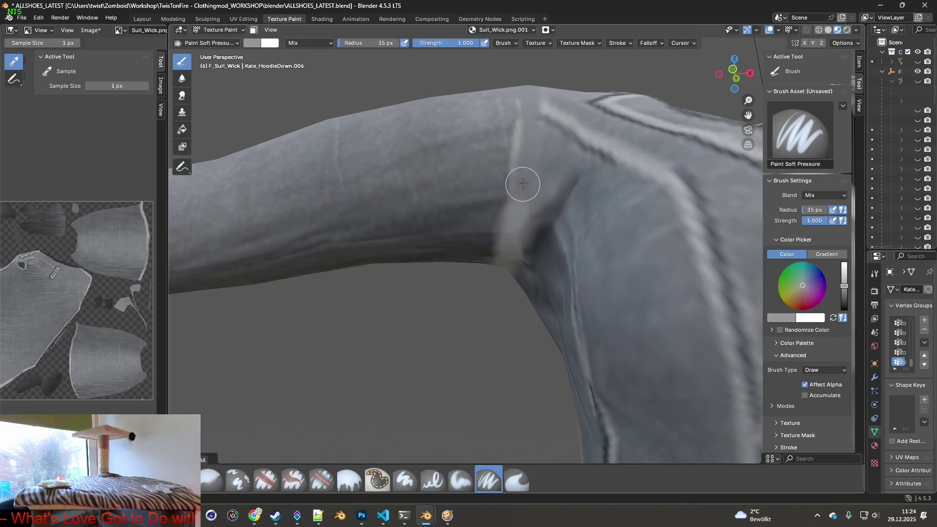
{"action": "key", "text": "s"}
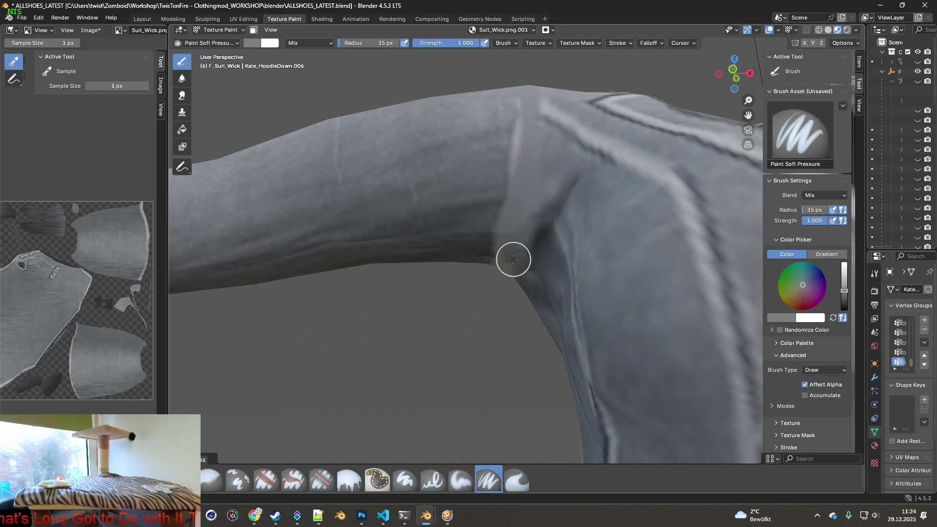
{"action": "mouse_move", "coordinate": [538, 190]}
{"action": "middle_mouse_down"}
{"action": "mouse_move", "coordinate": [511, 236]}
{"action": "mouse_move", "coordinate": [454, 231]}
{"action": "mouse_move", "coordinate": [469, 205]}
{"action": "mouse_move", "coordinate": [460, 157]}
{"action": "middle_mouse_up"}
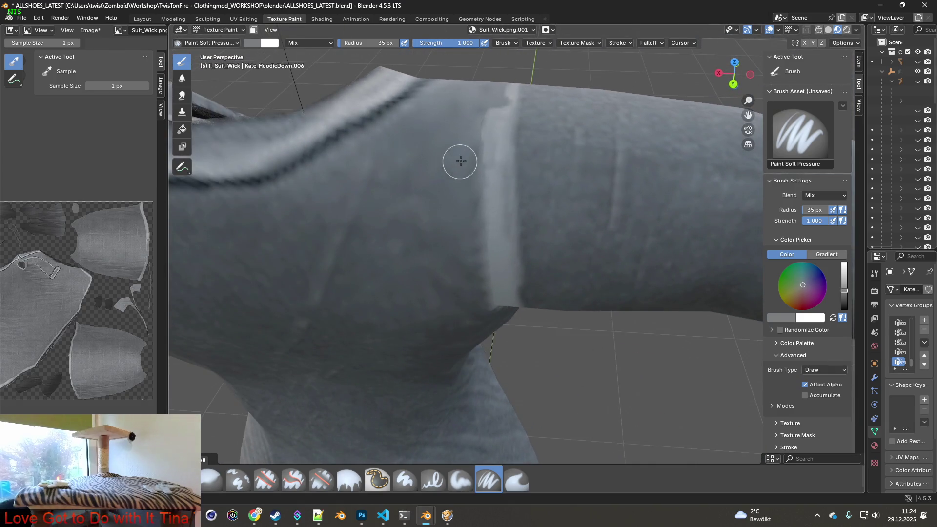
{"action": "key", "text": "s"}
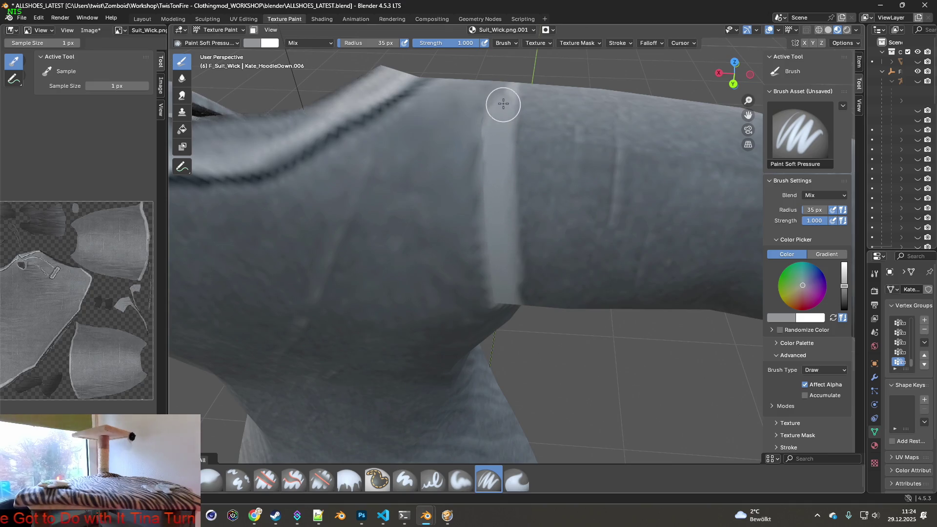
{"action": "mouse_move", "coordinate": [505, 95]}
{"action": "middle_mouse_down"}
{"action": "mouse_move", "coordinate": [324, 142]}
{"action": "mouse_move", "coordinate": [532, 172]}
{"action": "mouse_move", "coordinate": [528, 116]}
{"action": "middle_mouse_up"}
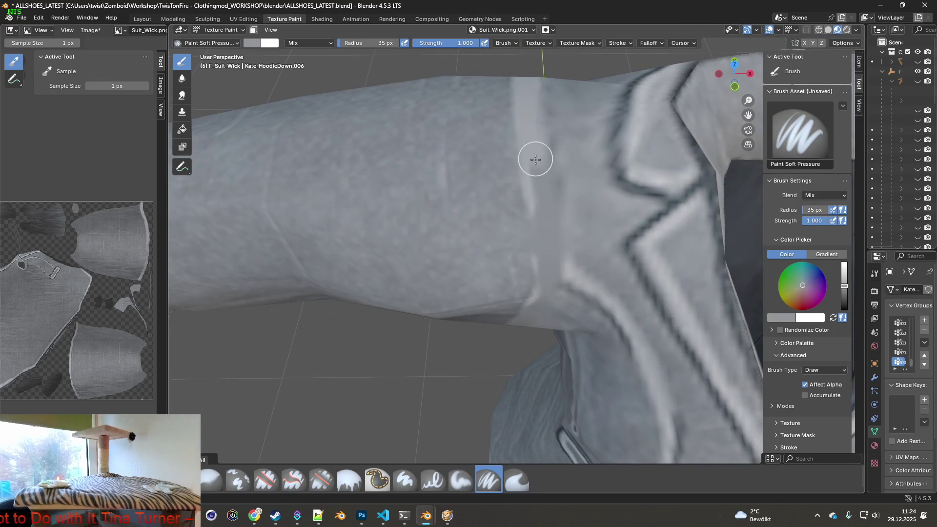
{"action": "middle_click_drag", "start_coordinate": [542, 276], "coordinate": [544, 188]}
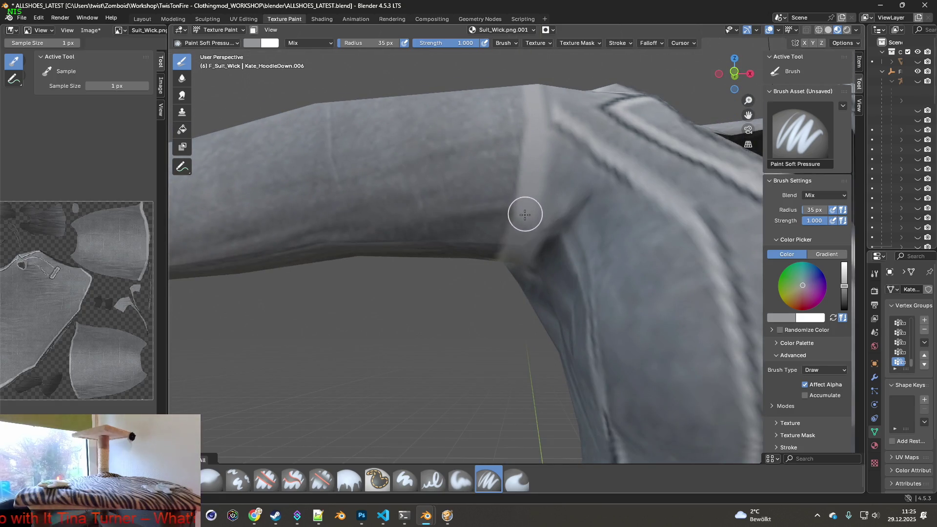
{"action": "middle_click_drag", "start_coordinate": [515, 239], "coordinate": [550, 171]}
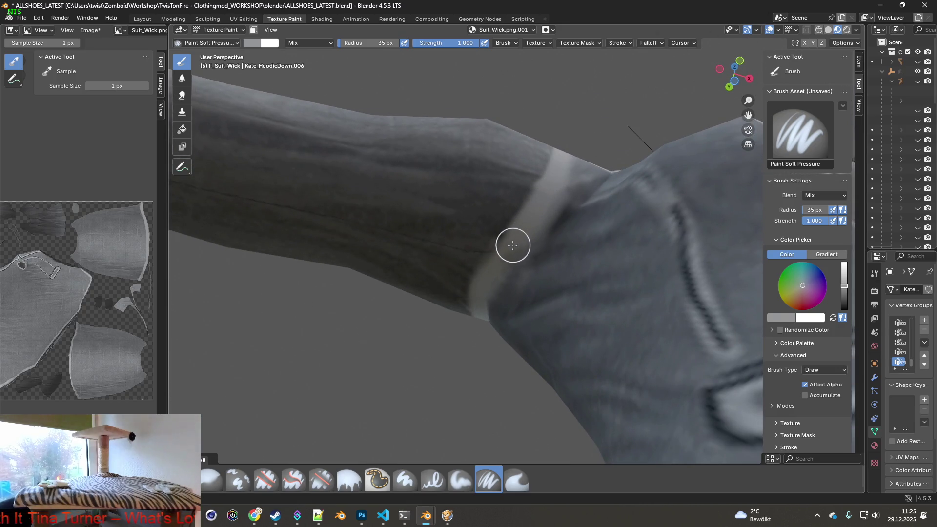
{"action": "mouse_move", "coordinate": [562, 213]}
{"action": "middle_mouse_down"}
{"action": "mouse_move", "coordinate": [560, 199]}
{"action": "mouse_move", "coordinate": [508, 194]}
{"action": "mouse_move", "coordinate": [558, 199]}
{"action": "mouse_move", "coordinate": [487, 211]}
{"action": "mouse_move", "coordinate": [387, 188]}
{"action": "mouse_move", "coordinate": [477, 184]}
{"action": "mouse_move", "coordinate": [394, 174]}
{"action": "mouse_move", "coordinate": [478, 198]}
{"action": "mouse_move", "coordinate": [540, 184]}
{"action": "mouse_move", "coordinate": [498, 240]}
{"action": "mouse_move", "coordinate": [682, 187]}
{"action": "mouse_move", "coordinate": [540, 184]}
{"action": "mouse_move", "coordinate": [588, 190]}
{"action": "mouse_move", "coordinate": [606, 157]}
{"action": "mouse_move", "coordinate": [575, 233]}
{"action": "mouse_move", "coordinate": [555, 244]}
{"action": "mouse_move", "coordinate": [556, 262]}
{"action": "middle_mouse_up"}
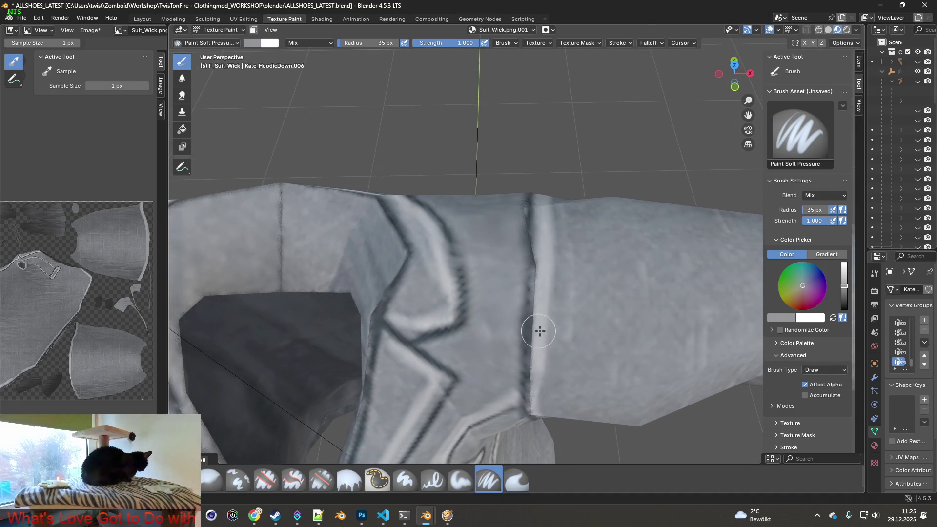
{"action": "middle_click_drag", "start_coordinate": [539, 331], "coordinate": [554, 293], "text": "shift"}
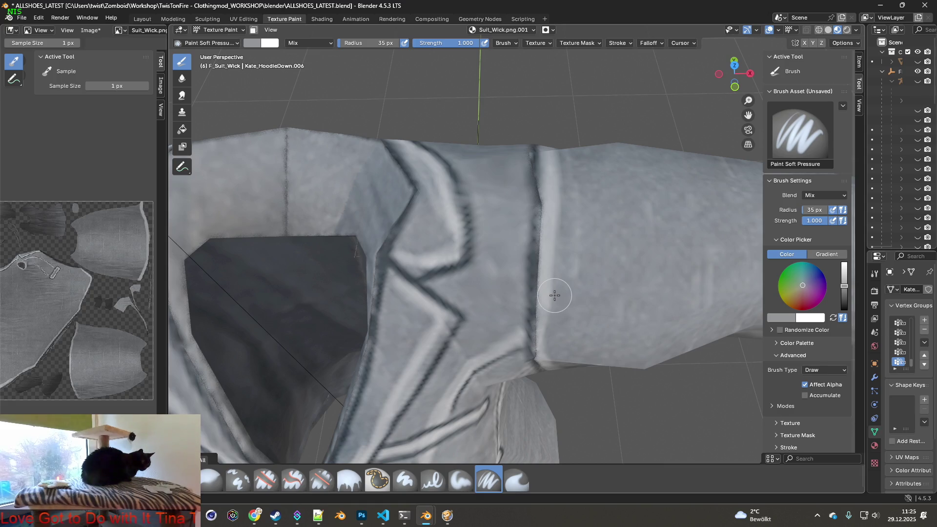
{"action": "scroll", "coordinate": [546, 315], "scroll_direction": "up", "scroll_amount": 2}
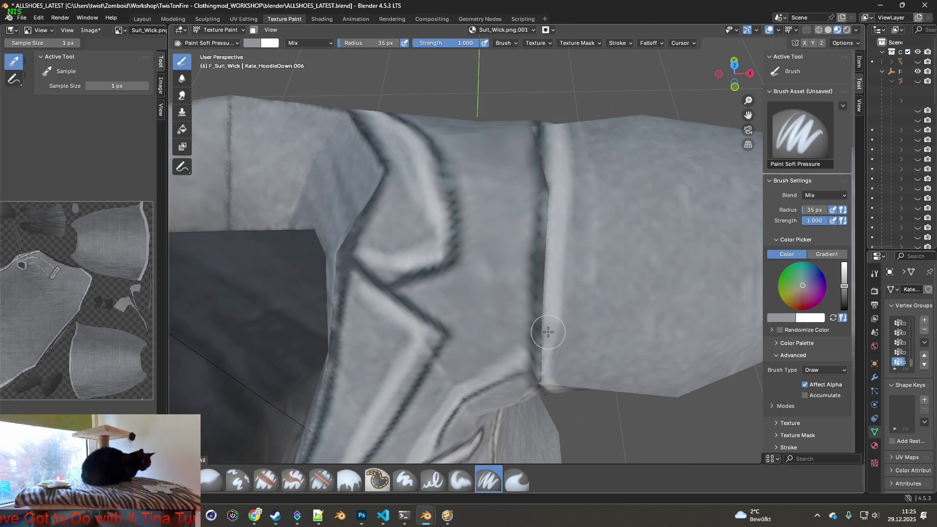
Lighten the dark seam line on the sleeve with two long strokes.
{"action": "left_click_drag", "start_coordinate": [542, 341], "coordinate": [543, 138]}
{"action": "mouse_move", "coordinate": [543, 133]}
{"action": "middle_mouse_down"}
{"action": "mouse_move", "coordinate": [485, 209]}
{"action": "mouse_move", "coordinate": [496, 225]}
{"action": "middle_mouse_up"}
{"action": "scroll", "coordinate": [496, 225], "scroll_direction": "up", "scroll_amount": 2}
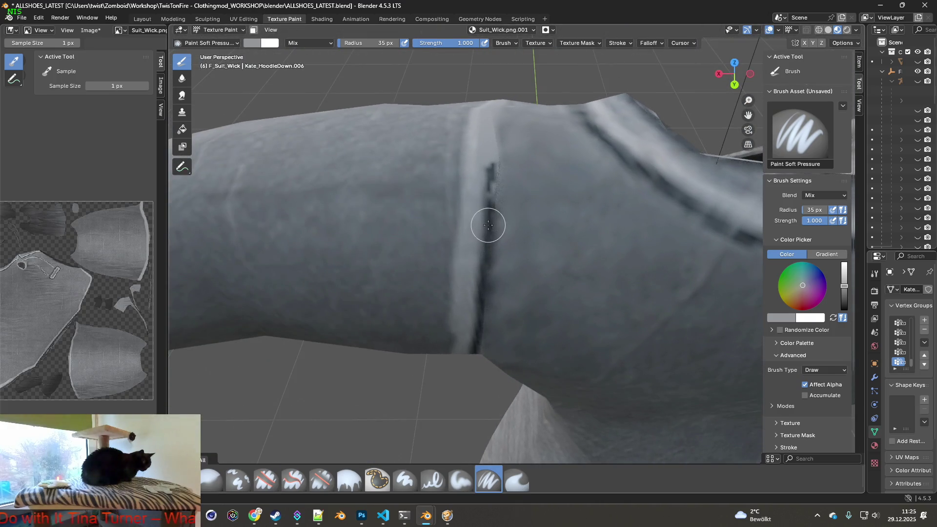
{"action": "left_click_drag", "start_coordinate": [478, 135], "coordinate": [467, 375]}
{"action": "mouse_move", "coordinate": [465, 336]}
{"action": "middle_mouse_down"}
{"action": "mouse_move", "coordinate": [486, 181]}
{"action": "mouse_move", "coordinate": [474, 262]}
{"action": "middle_mouse_up"}
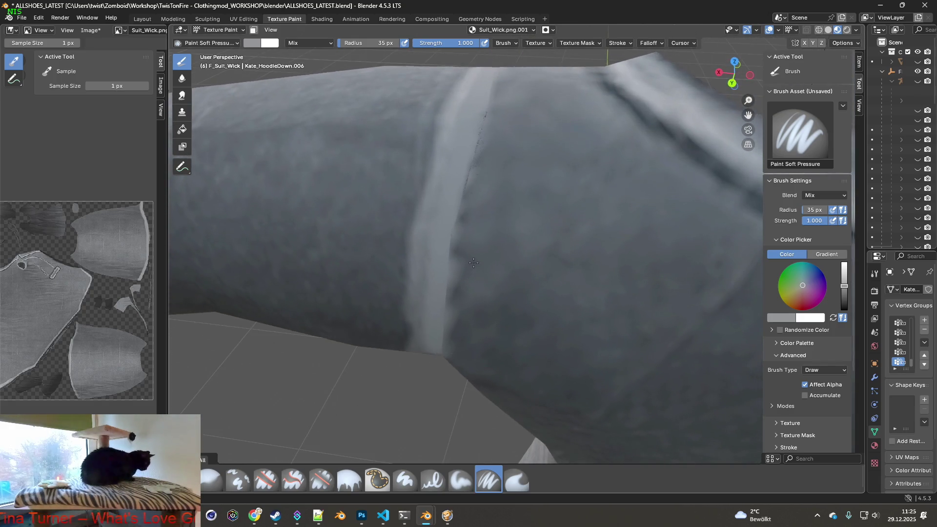
Sample a darker grey and paint over the dark crease along and below the seam.
{"action": "key", "text": "s"}
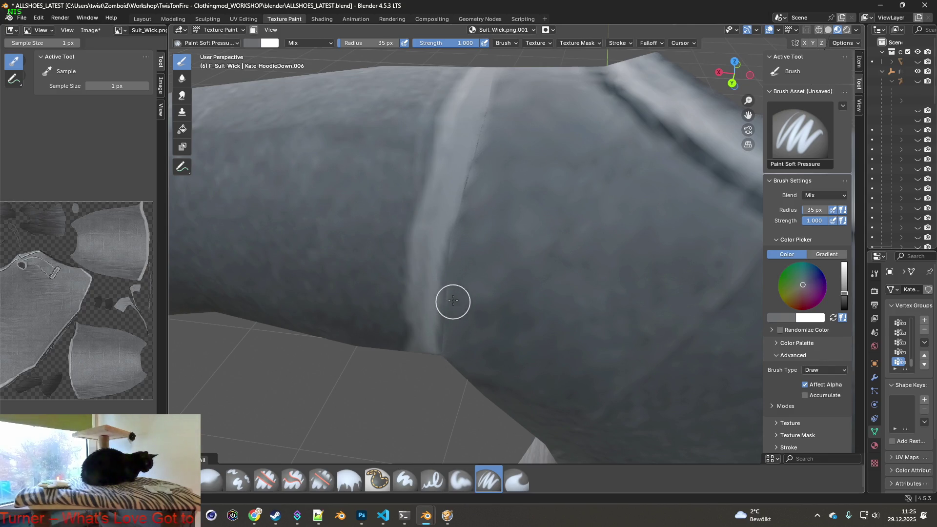
{"action": "mouse_move", "coordinate": [448, 306]}
{"action": "left_mouse_down"}
{"action": "mouse_move", "coordinate": [452, 239]}
{"action": "mouse_move", "coordinate": [494, 100]}
{"action": "left_mouse_up"}
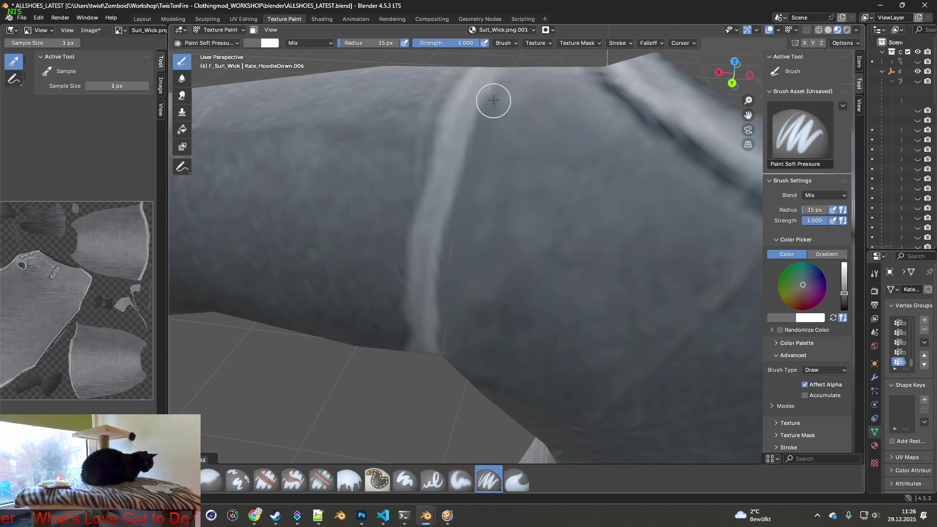
{"action": "middle_click_drag", "start_coordinate": [496, 126], "coordinate": [482, 228]}
{"action": "left_click_drag", "start_coordinate": [486, 226], "coordinate": [502, 171]}
{"action": "mouse_move", "coordinate": [503, 170]}
{"action": "middle_mouse_down"}
{"action": "mouse_move", "coordinate": [469, 200]}
{"action": "mouse_move", "coordinate": [548, 213]}
{"action": "mouse_move", "coordinate": [498, 191]}
{"action": "mouse_move", "coordinate": [586, 191]}
{"action": "mouse_move", "coordinate": [559, 192]}
{"action": "mouse_move", "coordinate": [551, 305]}
{"action": "middle_mouse_up"}
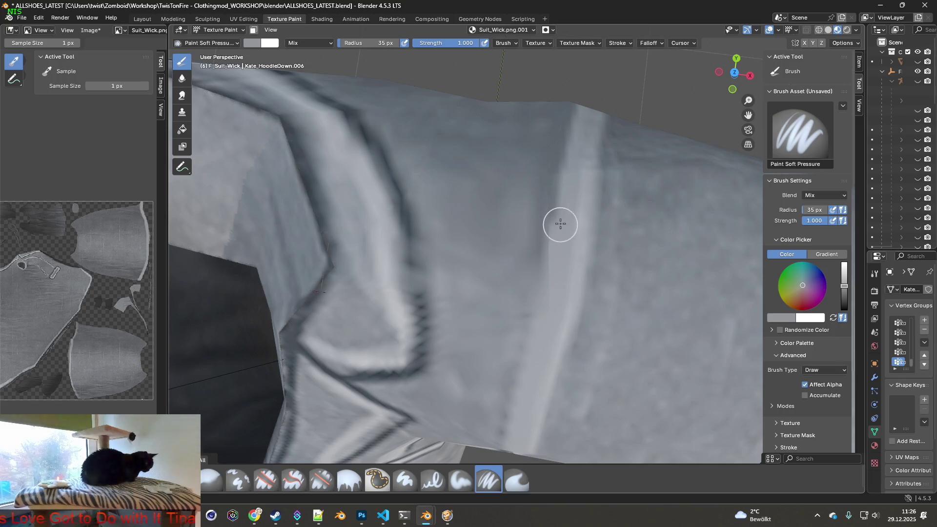
{"action": "mouse_move", "coordinate": [568, 177]}
{"action": "middle_mouse_down"}
{"action": "mouse_move", "coordinate": [406, 171]}
{"action": "mouse_move", "coordinate": [523, 257]}
{"action": "mouse_move", "coordinate": [492, 169]}
{"action": "middle_mouse_up"}
{"action": "left_click_drag", "start_coordinate": [491, 142], "coordinate": [484, 364]}
{"action": "middle_click_drag", "start_coordinate": [482, 350], "coordinate": [483, 231]}
{"action": "left_click_drag", "start_coordinate": [483, 171], "coordinate": [439, 303]}
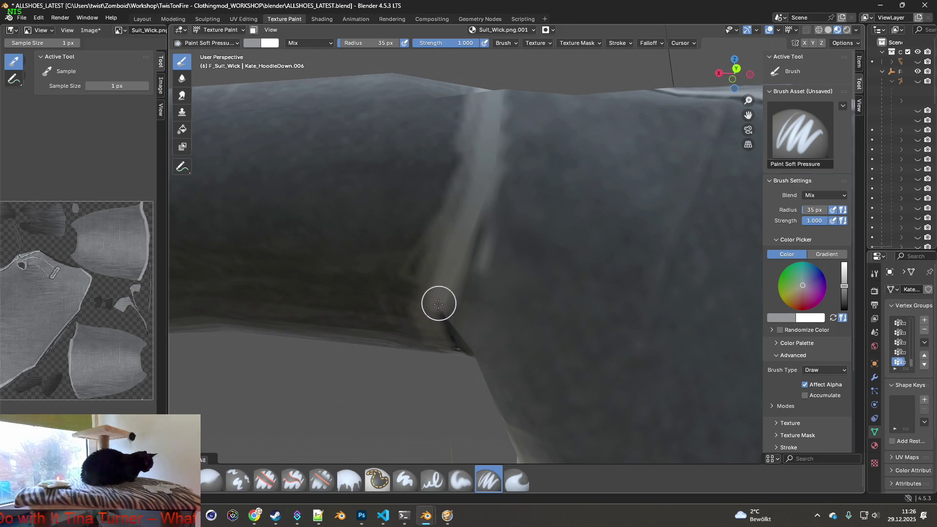
Undo the last two paint strokes, resample a jacket grey, and lighten the sleeve crease.
{"action": "key", "text": "s"}
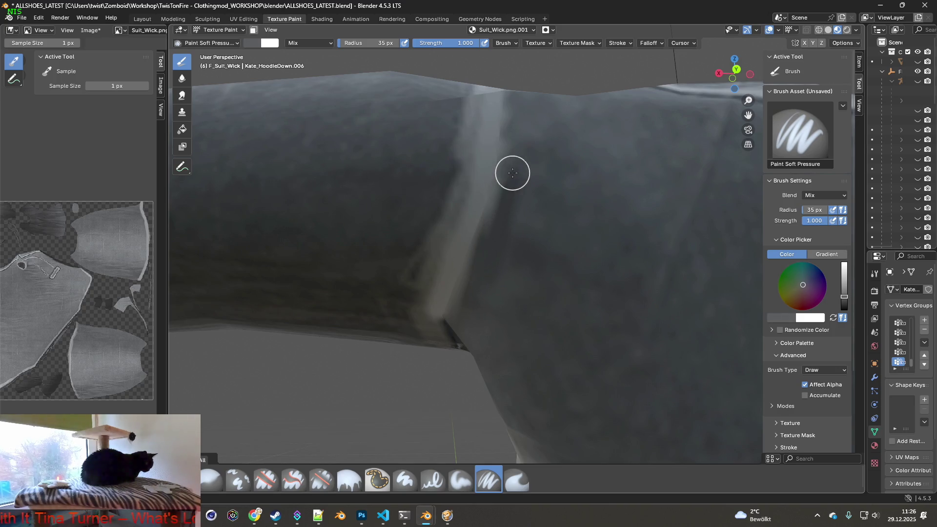
{"action": "left_click", "coordinate": [39, 17]}
{"action": "left_click", "coordinate": [49, 29]}
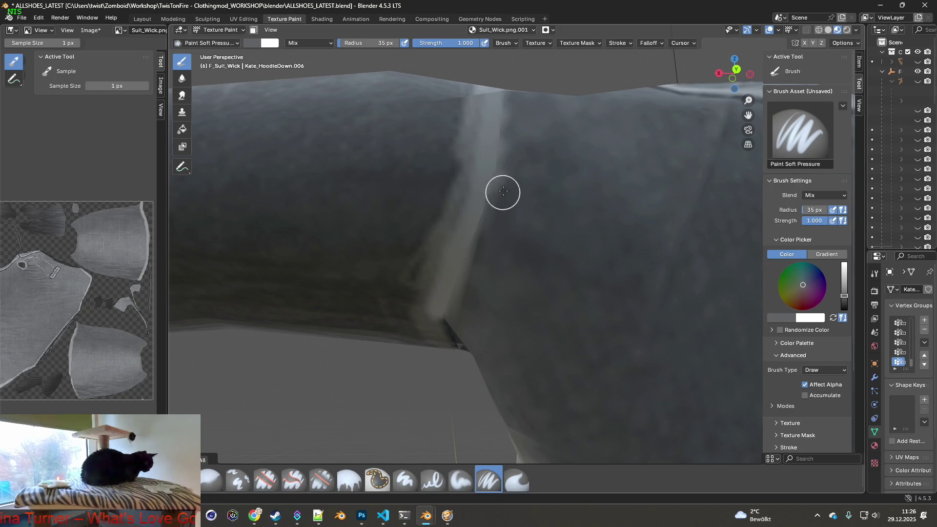
{"action": "mouse_move", "coordinate": [511, 105]}
{"action": "middle_mouse_down"}
{"action": "mouse_move", "coordinate": [503, 226]}
{"action": "mouse_move", "coordinate": [521, 190]}
{"action": "middle_mouse_up"}
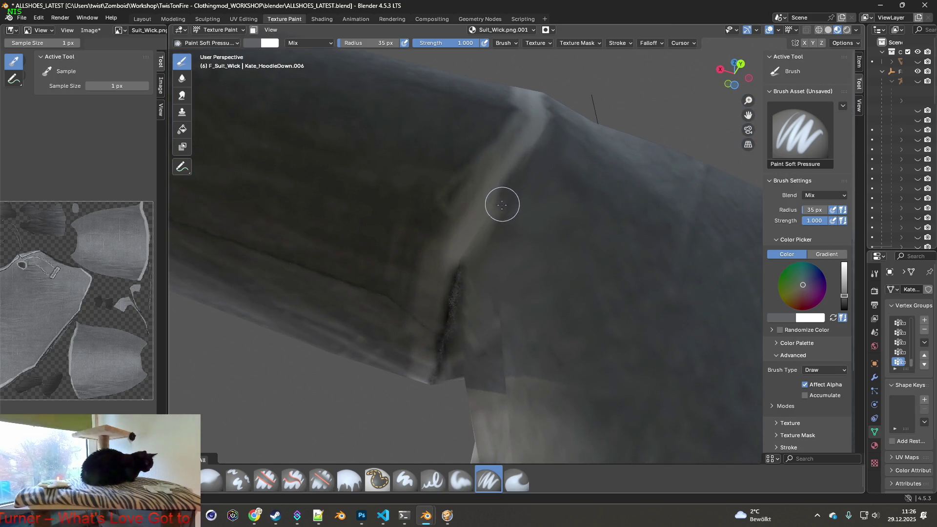
{"action": "key", "text": "s"}
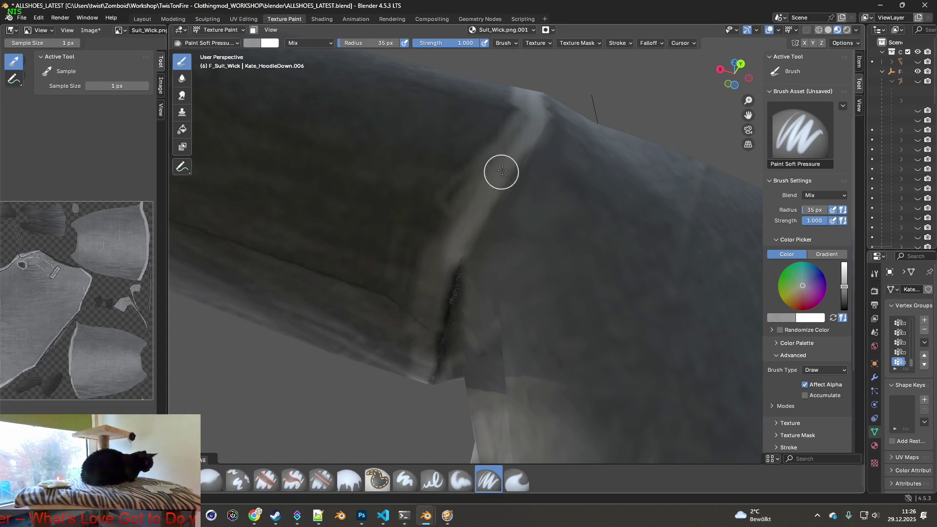
{"action": "middle_click_drag", "start_coordinate": [527, 132], "coordinate": [493, 207]}
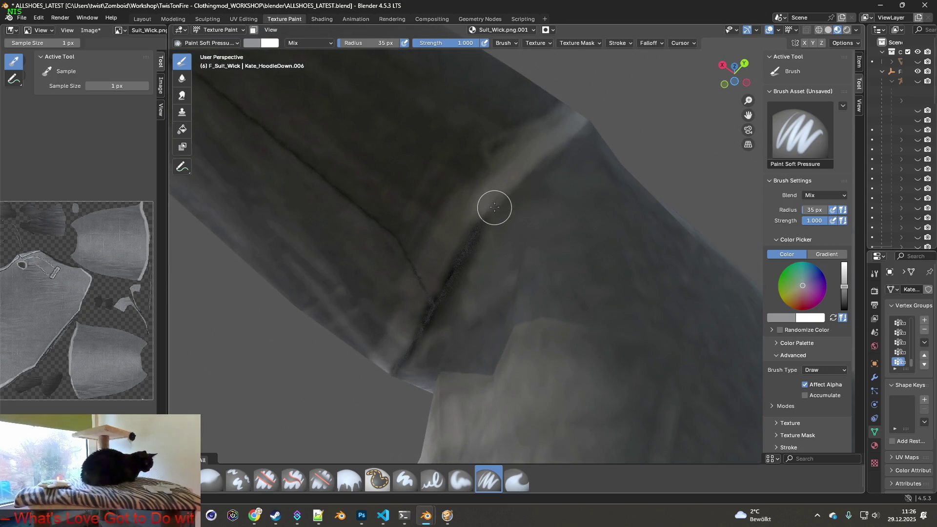
{"action": "left_click_drag", "start_coordinate": [481, 212], "coordinate": [432, 304]}
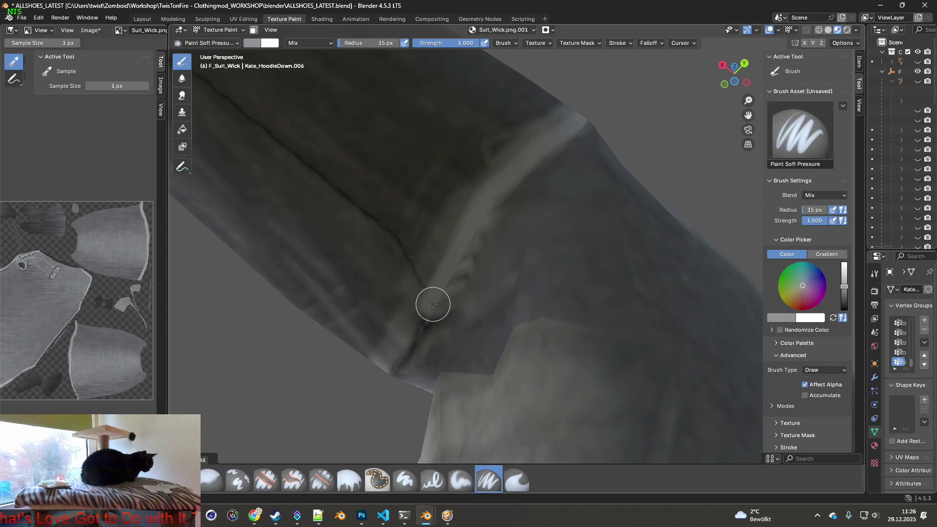
Lighten the upper part of the sleeve crease with several upward strokes.
{"action": "middle_click_drag", "start_coordinate": [437, 299], "coordinate": [454, 278]}
{"action": "scroll", "coordinate": [456, 277], "scroll_direction": "up", "scroll_amount": 2}
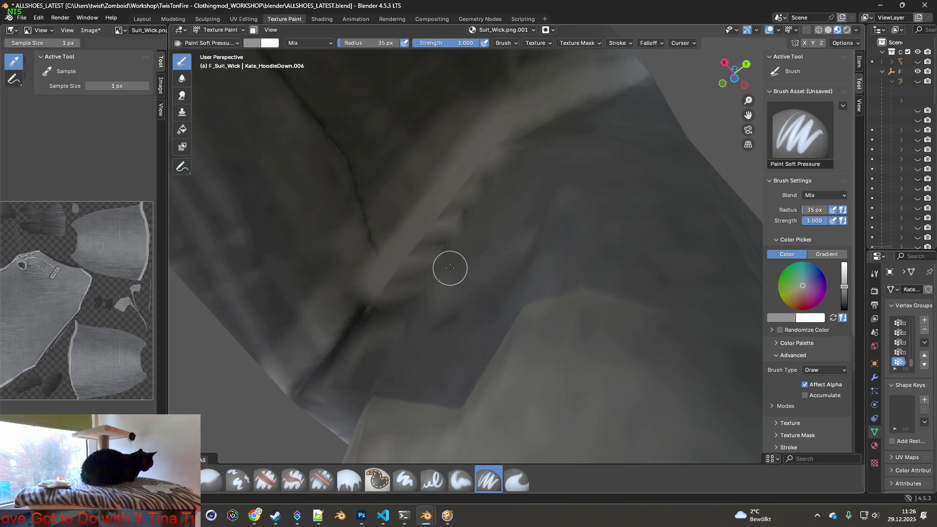
{"action": "middle_click_drag", "start_coordinate": [455, 266], "coordinate": [586, 252]}
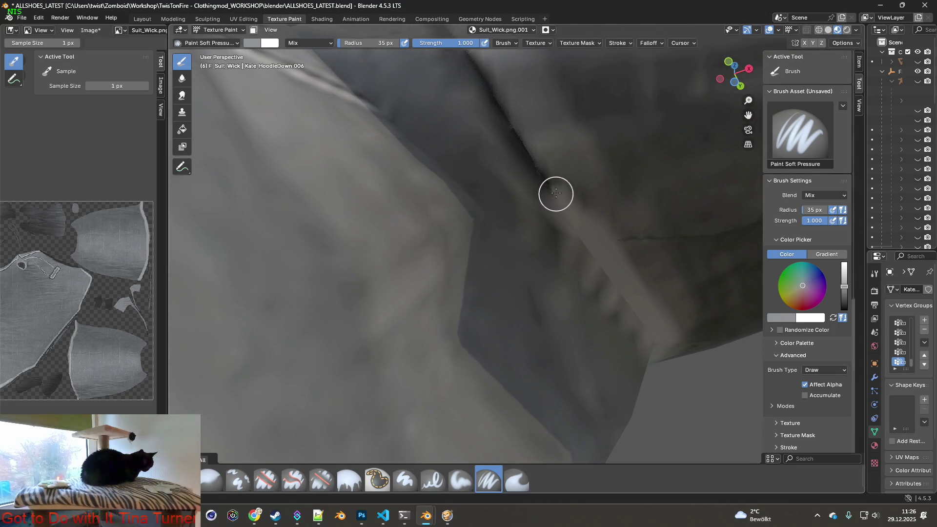
{"action": "middle_click_drag", "start_coordinate": [517, 123], "coordinate": [548, 199], "text": "shift"}
{"action": "left_click_drag", "start_coordinate": [548, 199], "coordinate": [509, 114]}
{"action": "middle_click_drag", "start_coordinate": [537, 151], "coordinate": [551, 215]}
{"action": "mouse_move", "coordinate": [548, 316]}
{"action": "left_mouse_down"}
{"action": "mouse_move", "coordinate": [513, 203]}
{"action": "mouse_move", "coordinate": [493, 88]}
{"action": "left_mouse_up"}
{"action": "middle_click_drag", "start_coordinate": [493, 88], "coordinate": [517, 215]}
{"action": "left_click_drag", "start_coordinate": [530, 276], "coordinate": [525, 92]}
{"action": "middle_click_drag", "start_coordinate": [525, 92], "coordinate": [544, 184]}
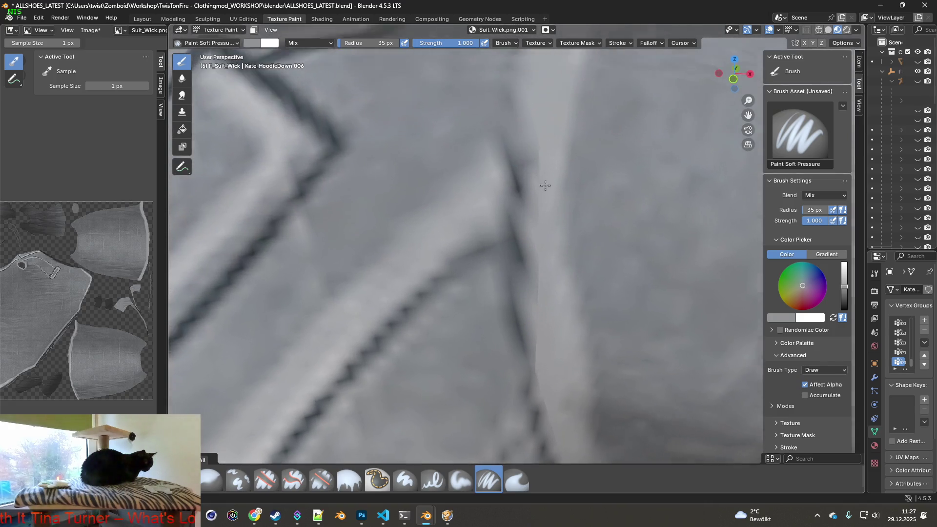
{"action": "scroll", "coordinate": [545, 185], "scroll_direction": "down", "scroll_amount": 2}
{"action": "scroll", "coordinate": [552, 224], "scroll_direction": "down", "scroll_amount": 2}
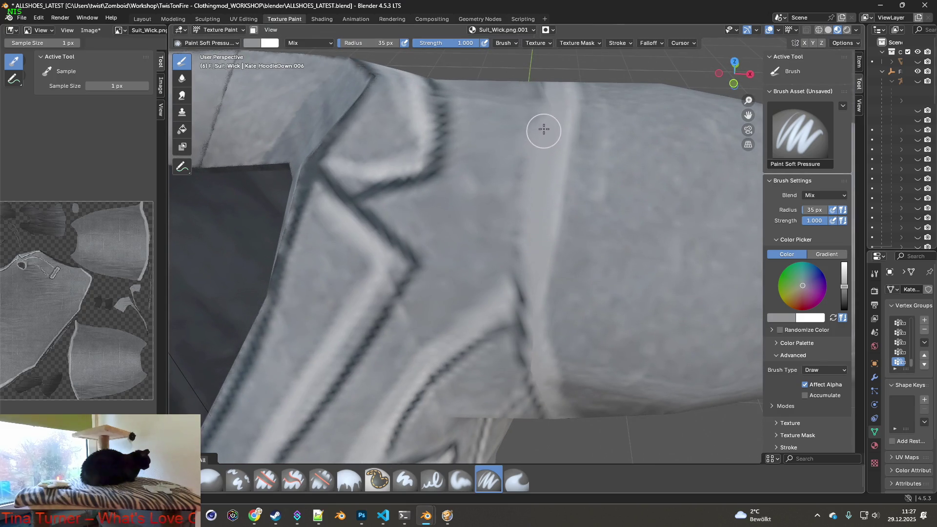
{"action": "middle_click_drag", "start_coordinate": [548, 111], "coordinate": [548, 265]}
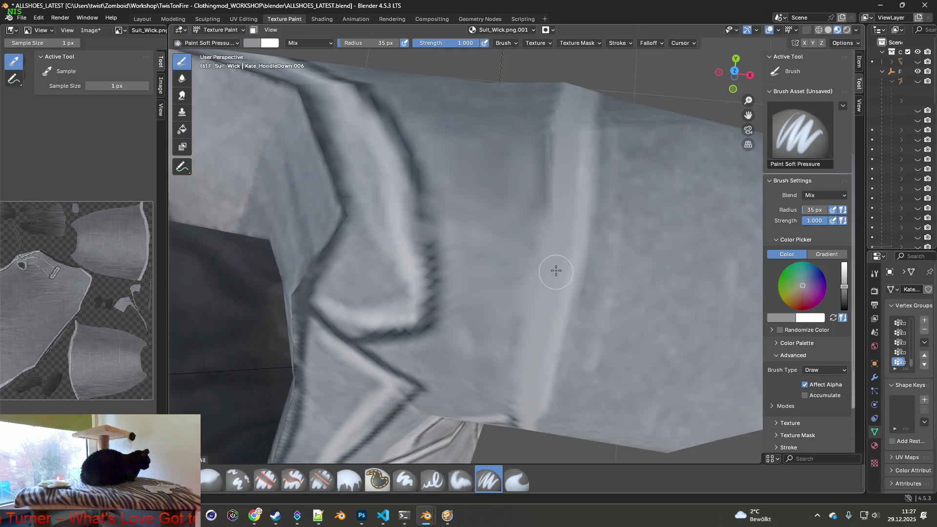
{"action": "middle_click_drag", "start_coordinate": [556, 272], "coordinate": [563, 221]}
{"action": "key", "text": "s"}
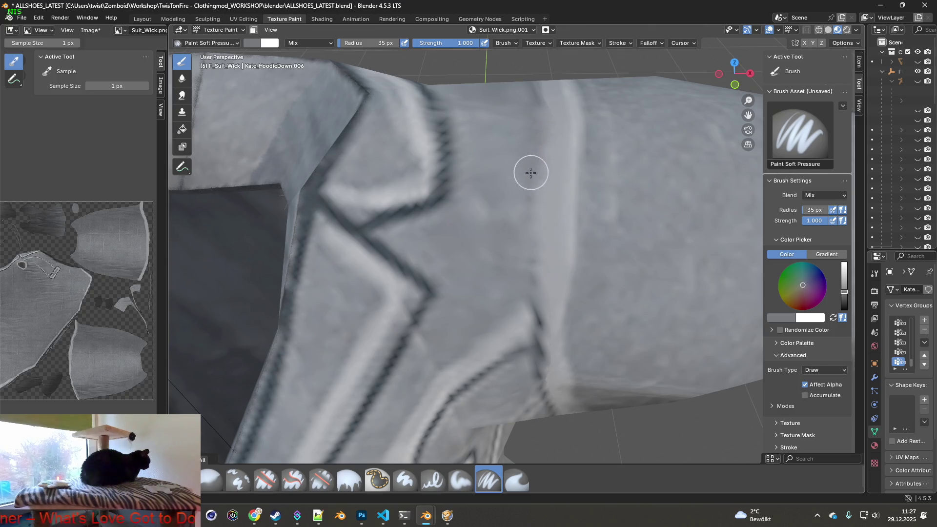
{"action": "left_click", "coordinate": [516, 480]}
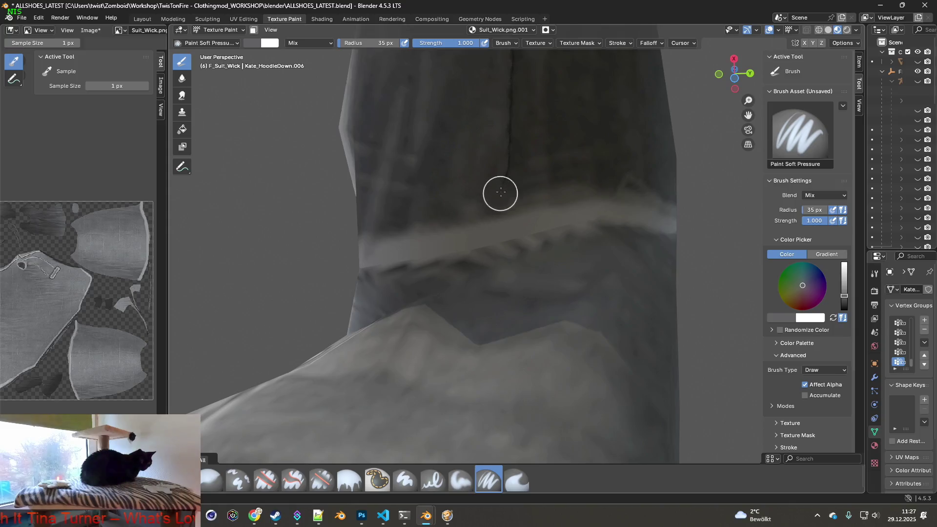
{"action": "middle_click_drag", "start_coordinate": [510, 145], "coordinate": [490, 304]}
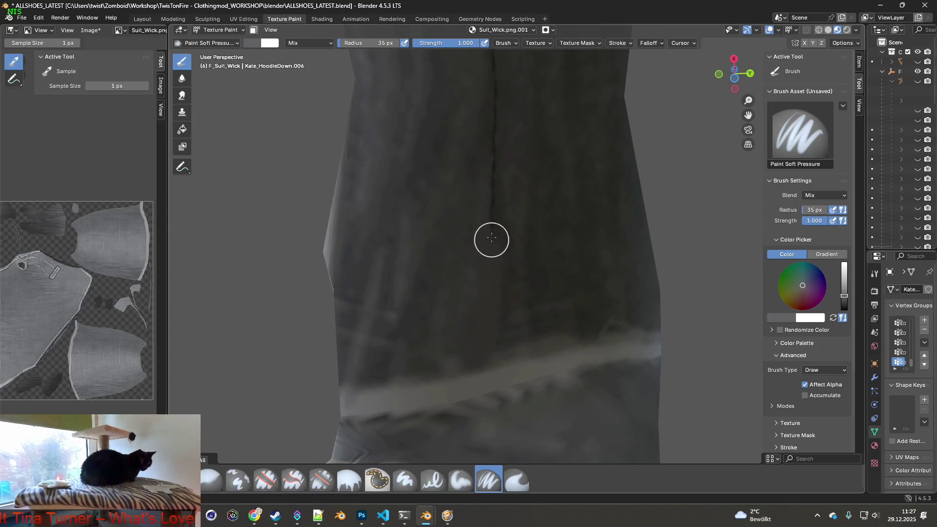
{"action": "mouse_move", "coordinate": [495, 226]}
{"action": "middle_mouse_down"}
{"action": "mouse_move", "coordinate": [496, 261]}
{"action": "mouse_move", "coordinate": [510, 192]}
{"action": "mouse_move", "coordinate": [502, 356]}
{"action": "mouse_move", "coordinate": [510, 308]}
{"action": "mouse_move", "coordinate": [495, 273]}
{"action": "mouse_move", "coordinate": [459, 285]}
{"action": "middle_mouse_up"}
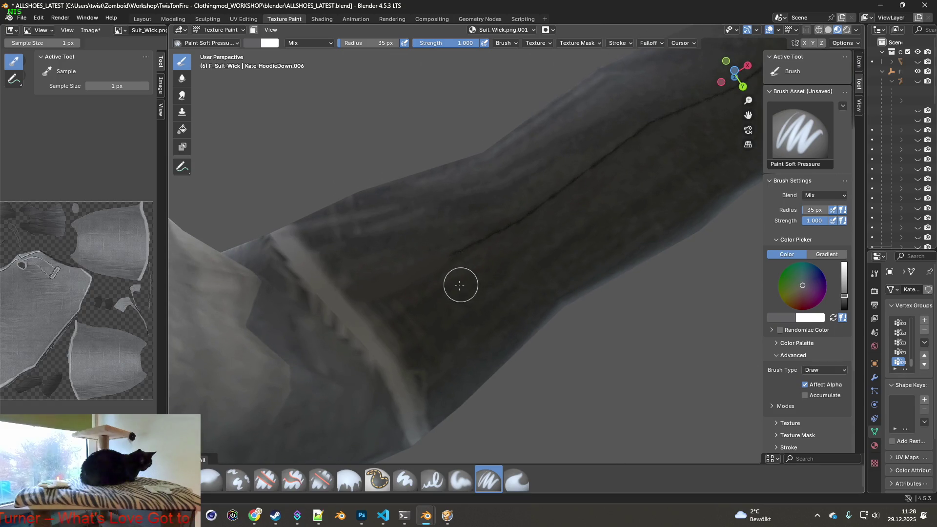
Switch to the Clone brush at 101 px radius and set a clone source on the sleeve.
{"action": "left_click", "coordinate": [250, 483]}
{"action": "middle_click_drag", "start_coordinate": [397, 381], "coordinate": [396, 277]}
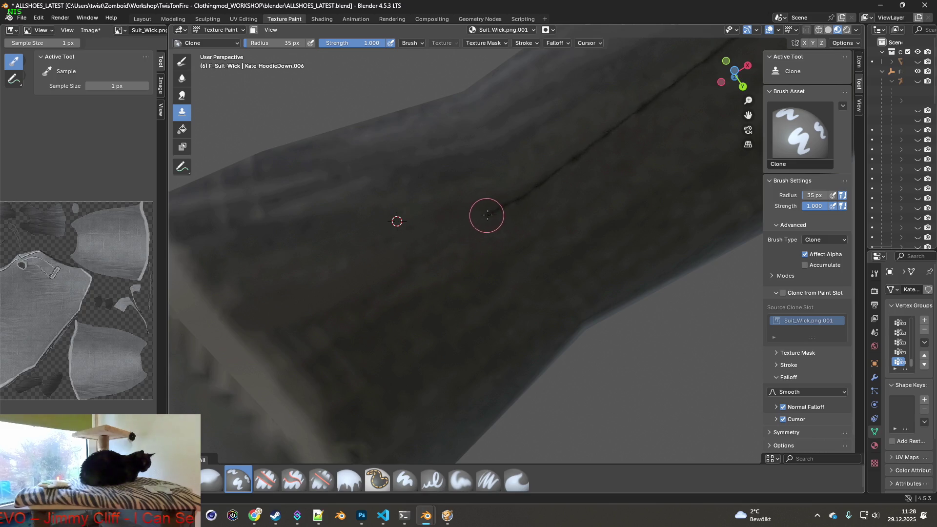
{"action": "left_click_drag", "start_coordinate": [287, 43], "coordinate": [313, 43]}
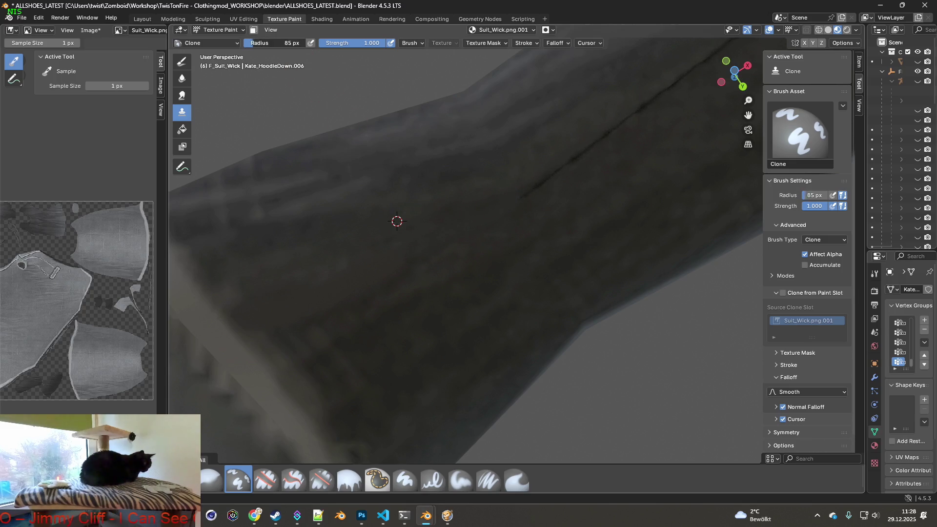
{"action": "left_click", "coordinate": [430, 193], "text": "ctrl"}
{"action": "middle_click_drag", "start_coordinate": [430, 192], "coordinate": [531, 229]}
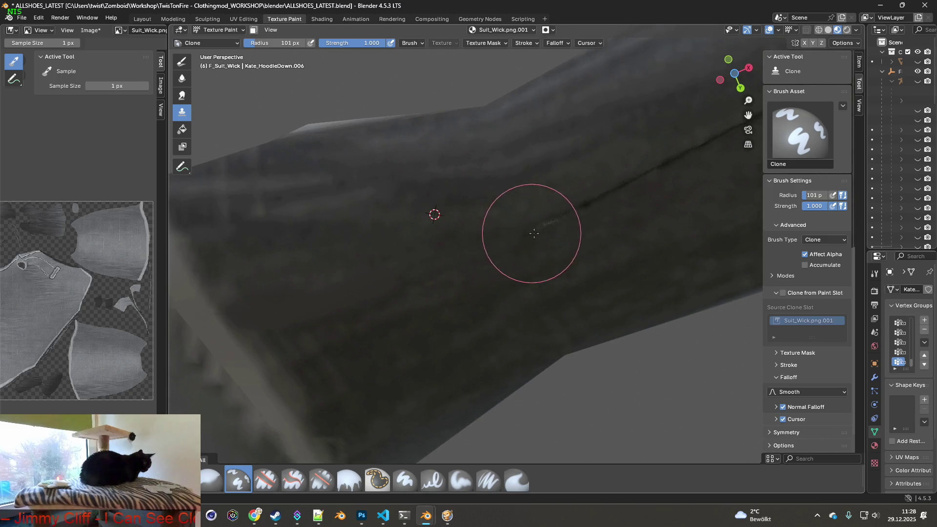
Clone fabric texture over the dark seam, using a new source for its lower part.
{"action": "middle_click_drag", "start_coordinate": [647, 184], "coordinate": [450, 255]}
{"action": "left_click_drag", "start_coordinate": [450, 236], "coordinate": [634, 171]}
{"action": "mouse_move", "coordinate": [635, 171]}
{"action": "middle_mouse_down"}
{"action": "mouse_move", "coordinate": [452, 240]}
{"action": "mouse_move", "coordinate": [469, 230]}
{"action": "mouse_move", "coordinate": [468, 211]}
{"action": "middle_mouse_up"}
{"action": "left_click_drag", "start_coordinate": [477, 219], "coordinate": [602, 167]}
{"action": "middle_click_drag", "start_coordinate": [602, 167], "coordinate": [391, 241]}
{"action": "mouse_move", "coordinate": [391, 241]}
{"action": "left_mouse_down"}
{"action": "mouse_move", "coordinate": [376, 247]}
{"action": "mouse_move", "coordinate": [402, 222]}
{"action": "mouse_move", "coordinate": [360, 243]}
{"action": "mouse_move", "coordinate": [425, 234]}
{"action": "left_mouse_up"}
{"action": "middle_click_drag", "start_coordinate": [382, 247], "coordinate": [574, 260]}
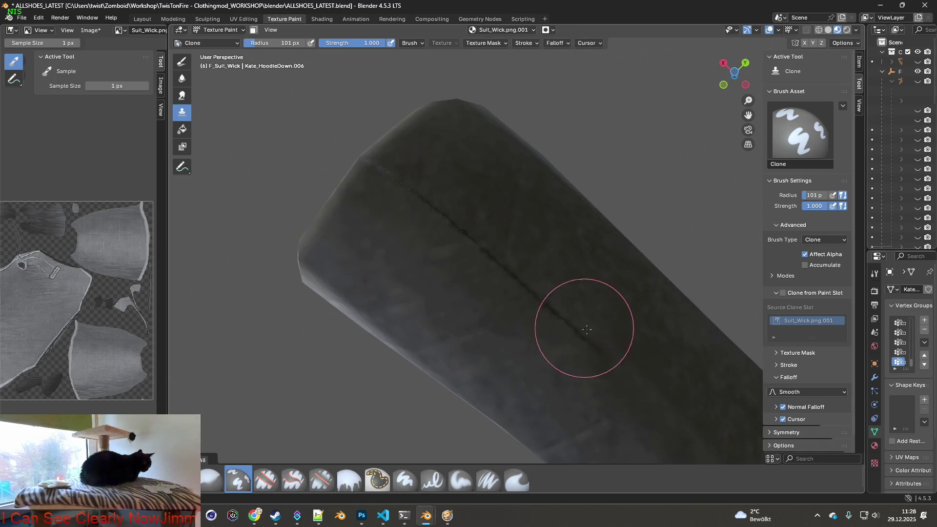
{"action": "left_click", "coordinate": [516, 337], "text": "ctrl"}
{"action": "mouse_move", "coordinate": [585, 335]}
{"action": "left_mouse_down"}
{"action": "mouse_move", "coordinate": [464, 271]}
{"action": "mouse_move", "coordinate": [433, 209]}
{"action": "mouse_move", "coordinate": [397, 183]}
{"action": "left_mouse_up"}
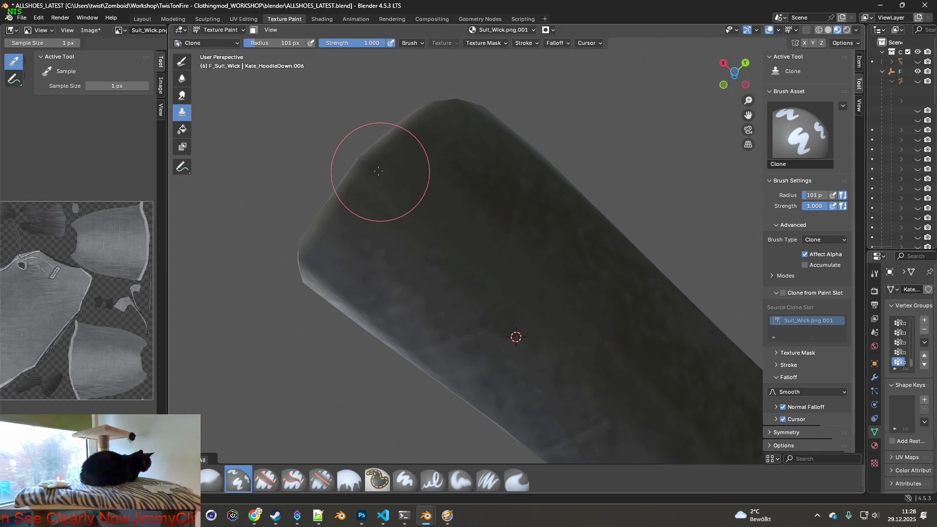
Orbit around the sleeve end and pull back to frame the whole shirt.
{"action": "middle_click_drag", "start_coordinate": [404, 205], "coordinate": [413, 212]}
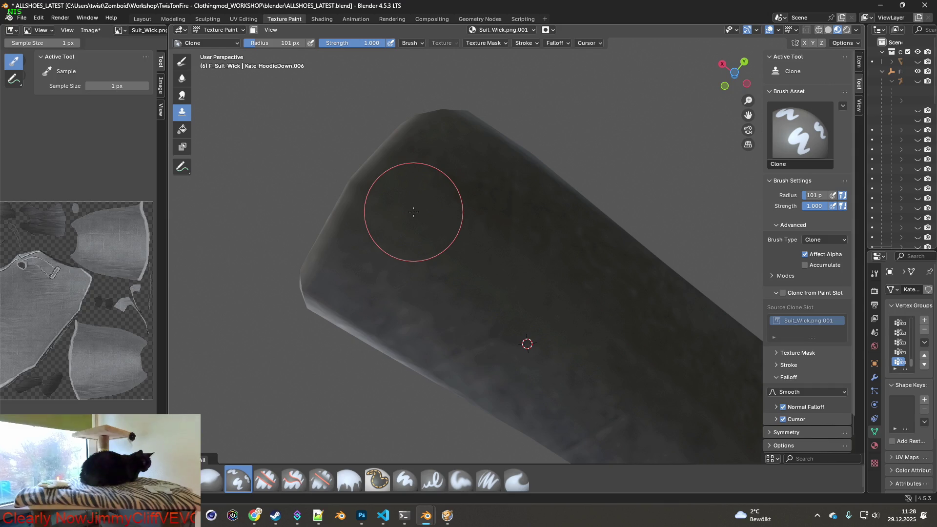
{"action": "mouse_move", "coordinate": [477, 244]}
{"action": "middle_mouse_down"}
{"action": "mouse_move", "coordinate": [512, 309]}
{"action": "mouse_move", "coordinate": [517, 348]}
{"action": "middle_mouse_up"}
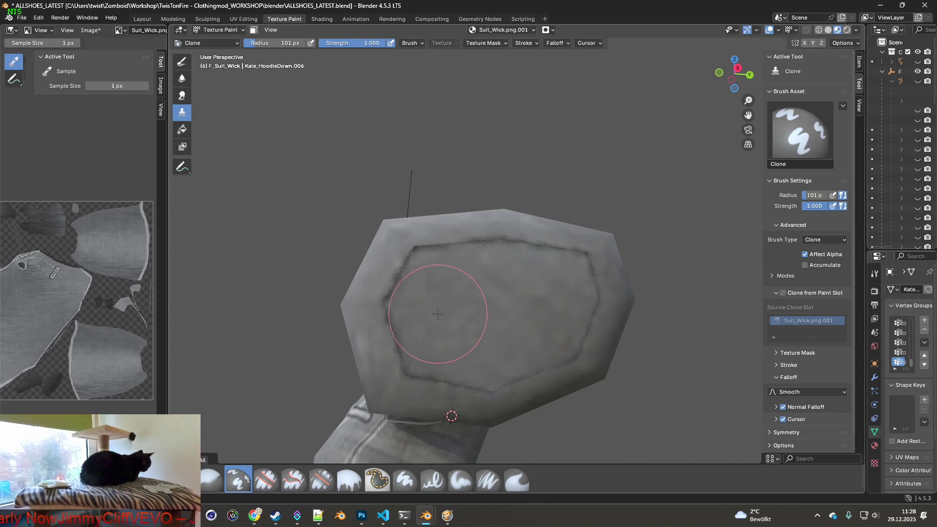
{"action": "middle_click_drag", "start_coordinate": [442, 308], "coordinate": [498, 312]}
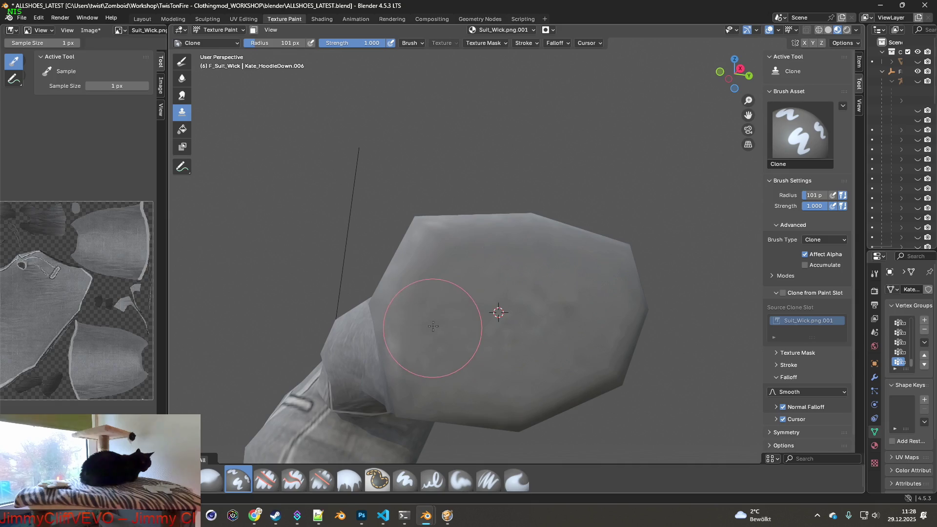
{"action": "middle_click_drag", "start_coordinate": [512, 307], "coordinate": [510, 376]}
{"action": "scroll", "coordinate": [523, 250], "scroll_direction": "down", "scroll_amount": 4}
{"action": "mouse_move", "coordinate": [664, 269]}
{"action": "middle_mouse_down", "text": "shift"}
{"action": "mouse_move", "coordinate": [545, 267]}
{"action": "mouse_move", "coordinate": [627, 280]}
{"action": "mouse_move", "coordinate": [514, 268]}
{"action": "mouse_move", "coordinate": [420, 234]}
{"action": "mouse_move", "coordinate": [553, 312]}
{"action": "mouse_move", "coordinate": [561, 293]}
{"action": "mouse_move", "coordinate": [477, 410]}
{"action": "mouse_move", "coordinate": [574, 241]}
{"action": "mouse_move", "coordinate": [673, 241]}
{"action": "mouse_move", "coordinate": [496, 300]}
{"action": "mouse_move", "coordinate": [457, 325]}
{"action": "mouse_move", "coordinate": [493, 237]}
{"action": "middle_mouse_up", "text": "shift"}
Set a clone source and clone away the long dark seam line across the sleeve.
{"action": "left_click", "coordinate": [496, 237], "text": "ctrl"}
{"action": "left_click_drag", "start_coordinate": [417, 306], "coordinate": [404, 307]}
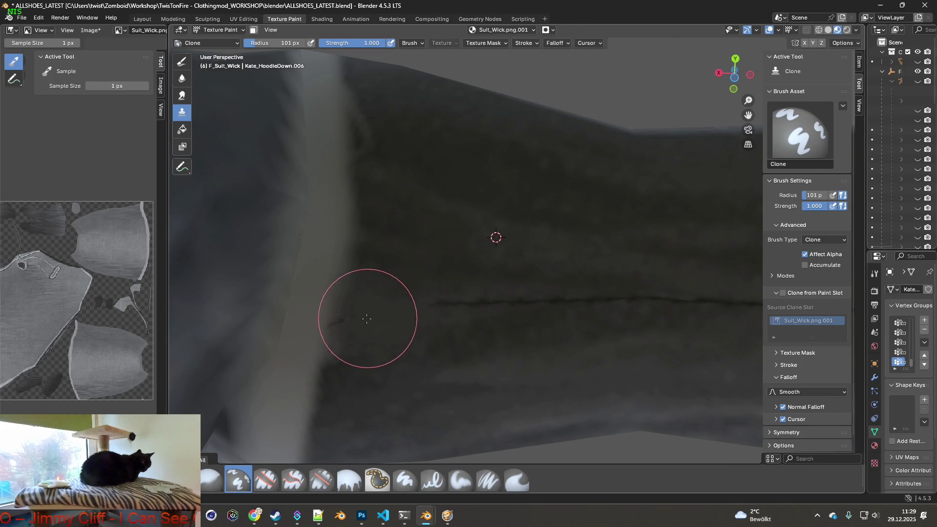
{"action": "left_click_drag", "start_coordinate": [541, 301], "coordinate": [649, 299]}
{"action": "middle_click_drag", "start_coordinate": [649, 299], "coordinate": [379, 298], "text": "shift"}
{"action": "left_click_drag", "start_coordinate": [379, 298], "coordinate": [615, 307]}
{"action": "middle_click_drag", "start_coordinate": [615, 308], "coordinate": [332, 301], "text": "shift"}
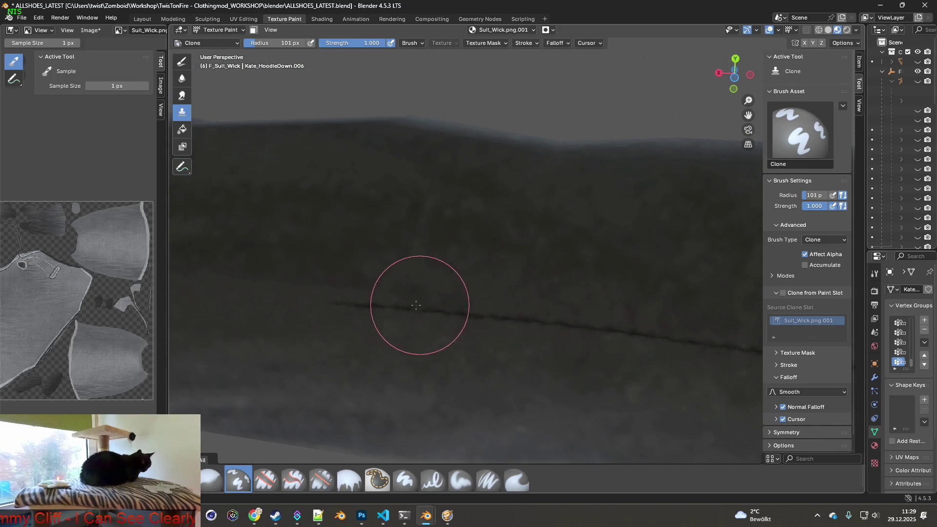
{"action": "middle_click_drag", "start_coordinate": [431, 309], "coordinate": [419, 295]}
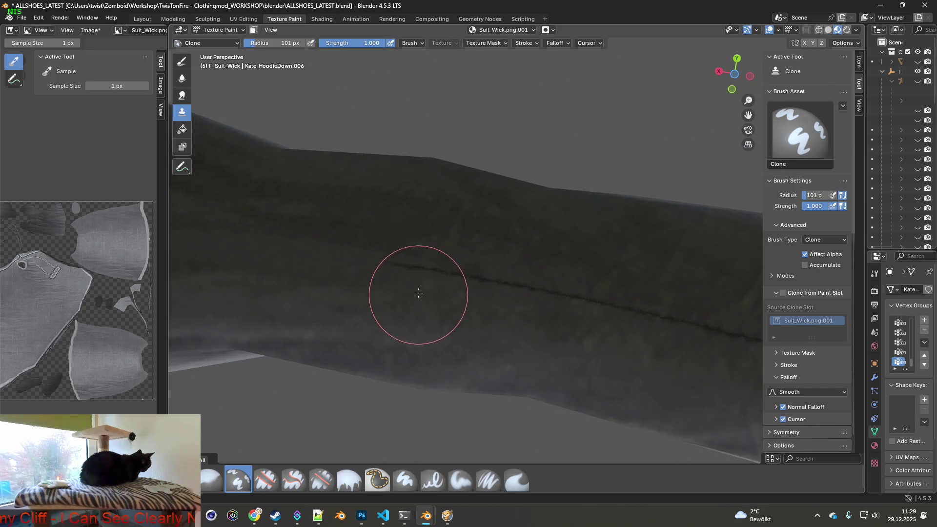
{"action": "mouse_move", "coordinate": [415, 265]}
{"action": "left_mouse_down"}
{"action": "mouse_move", "coordinate": [475, 278]}
{"action": "mouse_move", "coordinate": [482, 293]}
{"action": "mouse_move", "coordinate": [639, 311]}
{"action": "left_mouse_up"}
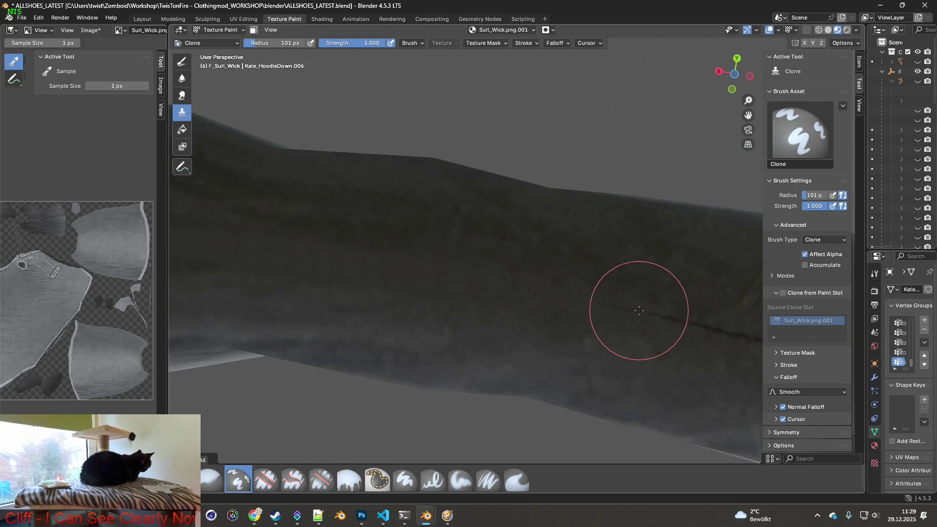
Clone out the remaining seam and the dark outline around the cuff's end cap.
{"action": "mouse_move", "coordinate": [374, 261]}
{"action": "middle_mouse_down"}
{"action": "mouse_move", "coordinate": [374, 284]}
{"action": "mouse_move", "coordinate": [440, 292]}
{"action": "middle_mouse_up"}
{"action": "mouse_move", "coordinate": [424, 256]}
{"action": "left_mouse_down"}
{"action": "mouse_move", "coordinate": [408, 278]}
{"action": "mouse_move", "coordinate": [360, 276]}
{"action": "mouse_move", "coordinate": [573, 314]}
{"action": "mouse_move", "coordinate": [561, 330]}
{"action": "left_mouse_up"}
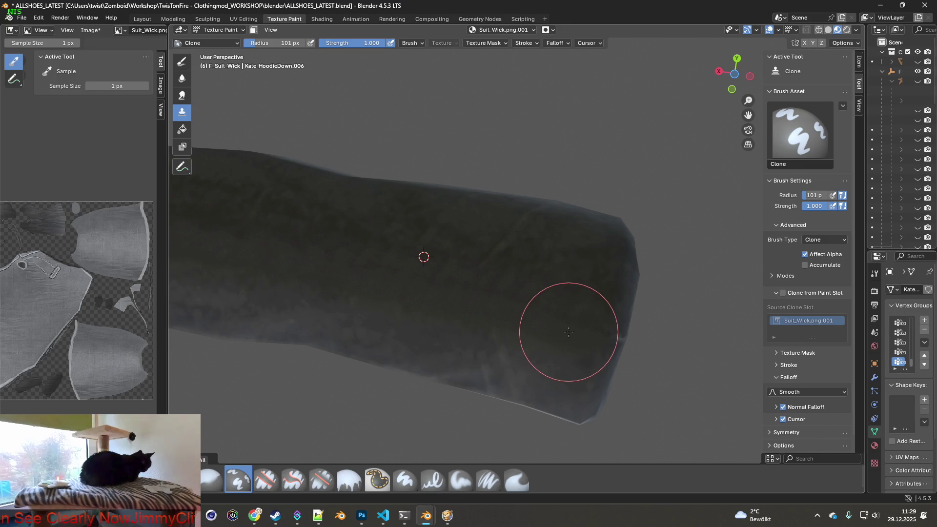
{"action": "mouse_move", "coordinate": [568, 331]}
{"action": "middle_mouse_down"}
{"action": "mouse_move", "coordinate": [485, 201]}
{"action": "mouse_move", "coordinate": [505, 253]}
{"action": "mouse_move", "coordinate": [514, 234]}
{"action": "mouse_move", "coordinate": [464, 268]}
{"action": "mouse_move", "coordinate": [469, 282]}
{"action": "mouse_move", "coordinate": [470, 223]}
{"action": "middle_mouse_up"}
{"action": "mouse_move", "coordinate": [387, 285]}
{"action": "left_mouse_down"}
{"action": "mouse_move", "coordinate": [387, 314]}
{"action": "mouse_move", "coordinate": [467, 341]}
{"action": "mouse_move", "coordinate": [522, 341]}
{"action": "mouse_move", "coordinate": [559, 321]}
{"action": "mouse_move", "coordinate": [556, 280]}
{"action": "left_mouse_up"}
{"action": "scroll", "coordinate": [501, 265], "scroll_direction": "down", "scroll_amount": 2}
{"action": "mouse_move", "coordinate": [502, 265]}
{"action": "middle_mouse_down"}
{"action": "mouse_move", "coordinate": [460, 262]}
{"action": "mouse_move", "coordinate": [433, 309]}
{"action": "mouse_move", "coordinate": [397, 282]}
{"action": "mouse_move", "coordinate": [408, 297]}
{"action": "mouse_move", "coordinate": [344, 307]}
{"action": "mouse_move", "coordinate": [564, 293]}
{"action": "mouse_move", "coordinate": [443, 338]}
{"action": "mouse_move", "coordinate": [397, 317]}
{"action": "mouse_move", "coordinate": [408, 310]}
{"action": "middle_mouse_up"}
{"action": "scroll", "coordinate": [450, 304], "scroll_direction": "up", "scroll_amount": 8}
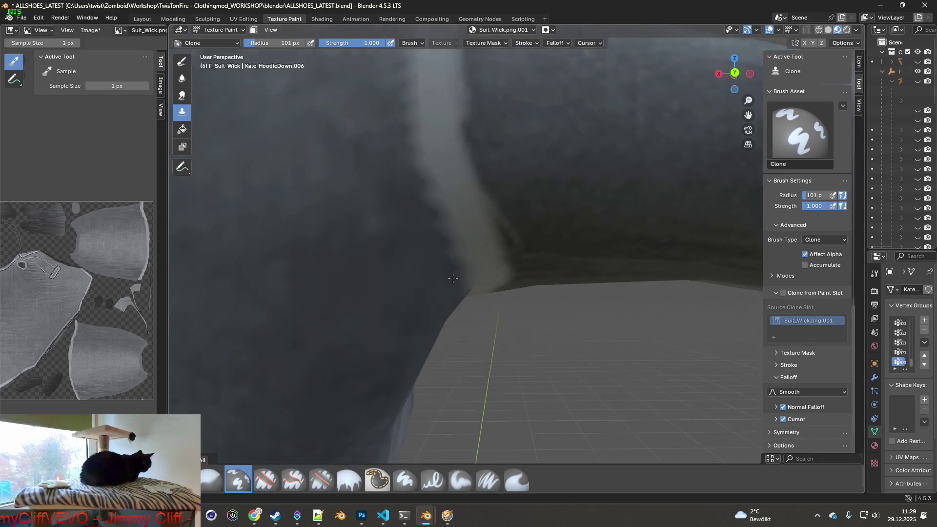
{"action": "middle_click_drag", "start_coordinate": [453, 279], "coordinate": [444, 288]}
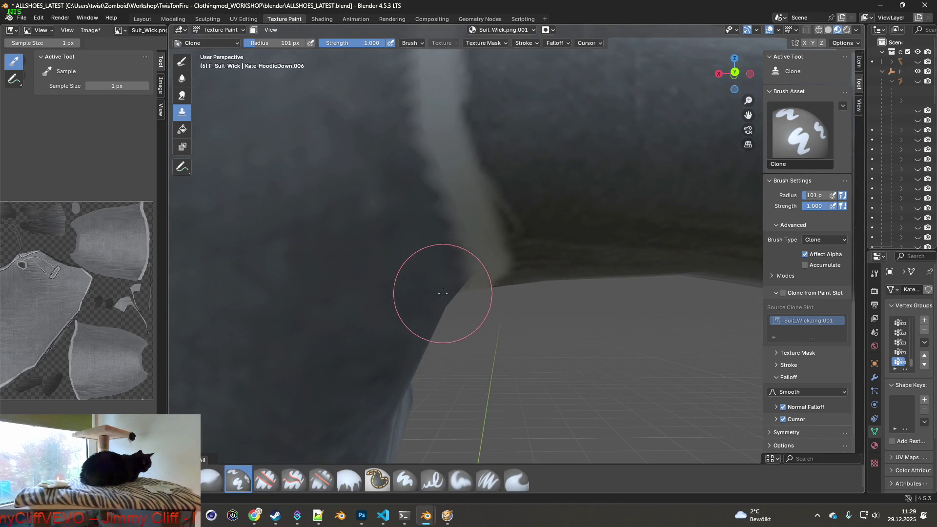
Switch to the Smear brush at 31 px radius and view the sleeve seam from above and side.
{"action": "left_click", "coordinate": [521, 481]}
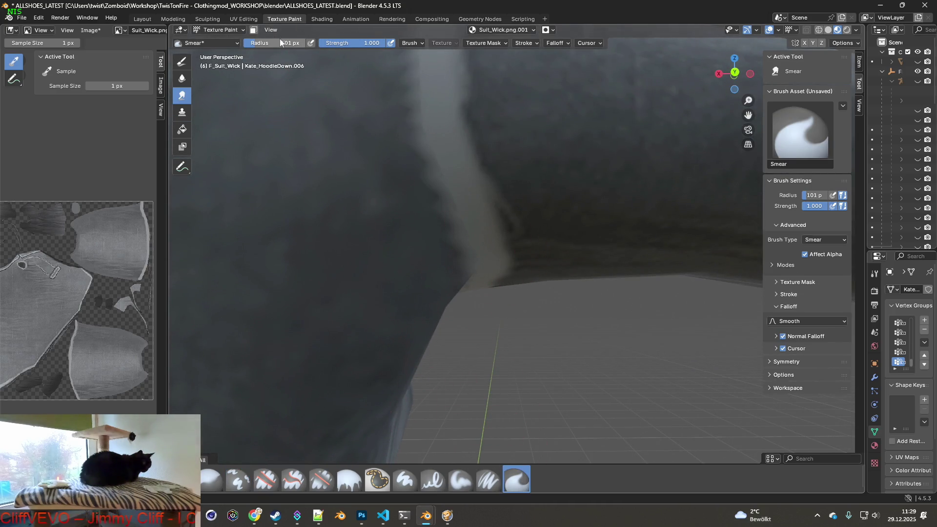
{"action": "left_click_drag", "start_coordinate": [275, 43], "coordinate": [268, 43]}
{"action": "mouse_move", "coordinate": [346, 153]}
{"action": "middle_mouse_down", "text": "shift"}
{"action": "mouse_move", "coordinate": [424, 204]}
{"action": "mouse_move", "coordinate": [461, 276]}
{"action": "middle_mouse_up", "text": "shift"}
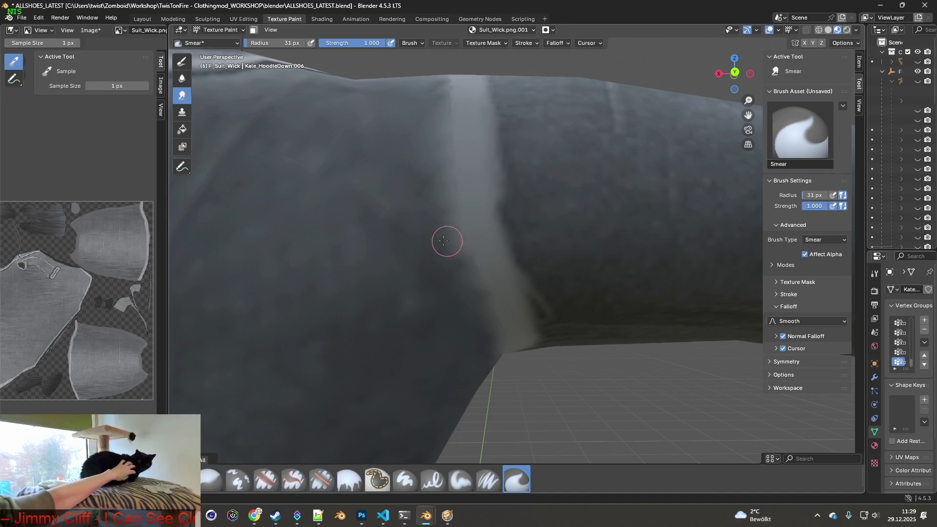
{"action": "middle_click_drag", "start_coordinate": [442, 165], "coordinate": [405, 281]}
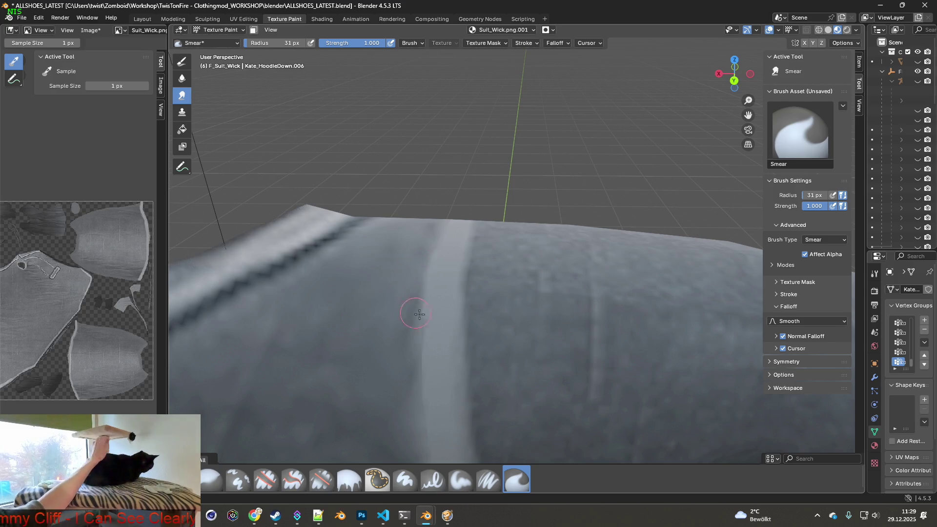
{"action": "mouse_move", "coordinate": [427, 293]}
{"action": "middle_mouse_down"}
{"action": "mouse_move", "coordinate": [440, 283]}
{"action": "mouse_move", "coordinate": [459, 210]}
{"action": "mouse_move", "coordinate": [565, 216]}
{"action": "mouse_move", "coordinate": [452, 210]}
{"action": "mouse_move", "coordinate": [496, 201]}
{"action": "mouse_move", "coordinate": [458, 218]}
{"action": "mouse_move", "coordinate": [554, 199]}
{"action": "mouse_move", "coordinate": [548, 214]}
{"action": "mouse_move", "coordinate": [354, 192]}
{"action": "middle_mouse_up"}
{"action": "scroll", "coordinate": [464, 152], "scroll_direction": "up", "scroll_amount": 3}
Bring the jacket collar opening into a lit, wider view.
{"action": "mouse_move", "coordinate": [464, 153]}
{"action": "middle_mouse_down", "text": "shift"}
{"action": "mouse_move", "coordinate": [471, 203]}
{"action": "mouse_move", "coordinate": [473, 189]}
{"action": "middle_mouse_up", "text": "shift"}
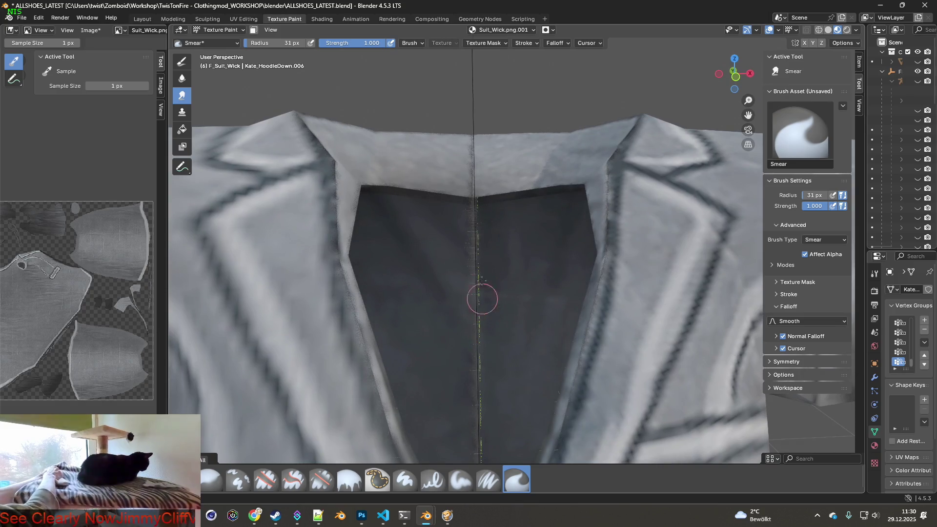
{"action": "mouse_move", "coordinate": [520, 322]}
{"action": "middle_mouse_down"}
{"action": "mouse_move", "coordinate": [510, 345]}
{"action": "mouse_move", "coordinate": [528, 229]}
{"action": "mouse_move", "coordinate": [504, 251]}
{"action": "mouse_move", "coordinate": [640, 345]}
{"action": "mouse_move", "coordinate": [430, 337]}
{"action": "mouse_move", "coordinate": [483, 301]}
{"action": "mouse_move", "coordinate": [606, 263]}
{"action": "mouse_move", "coordinate": [600, 268]}
{"action": "mouse_move", "coordinate": [615, 291]}
{"action": "mouse_move", "coordinate": [610, 334]}
{"action": "mouse_move", "coordinate": [539, 280]}
{"action": "mouse_move", "coordinate": [407, 313]}
{"action": "middle_mouse_up"}
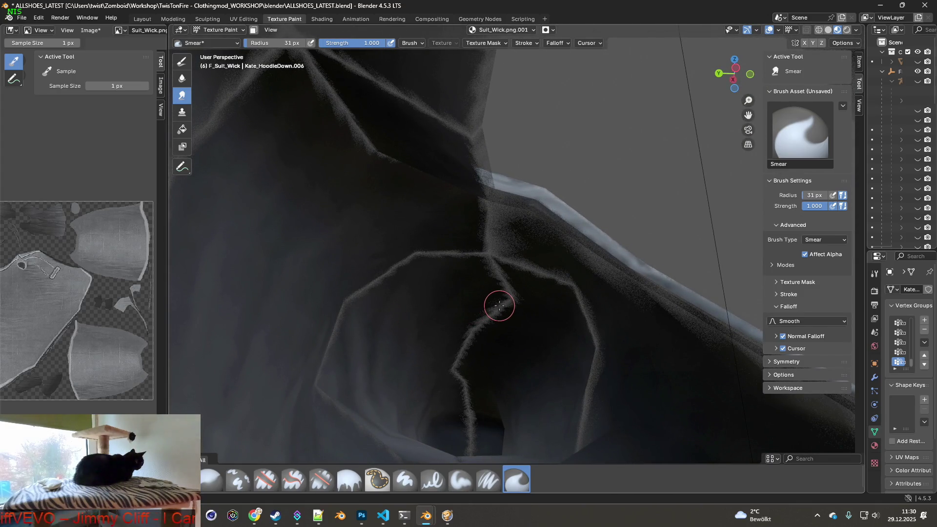
{"action": "mouse_move", "coordinate": [564, 270]}
{"action": "middle_mouse_down"}
{"action": "mouse_move", "coordinate": [423, 303]}
{"action": "mouse_move", "coordinate": [387, 297]}
{"action": "middle_mouse_up"}
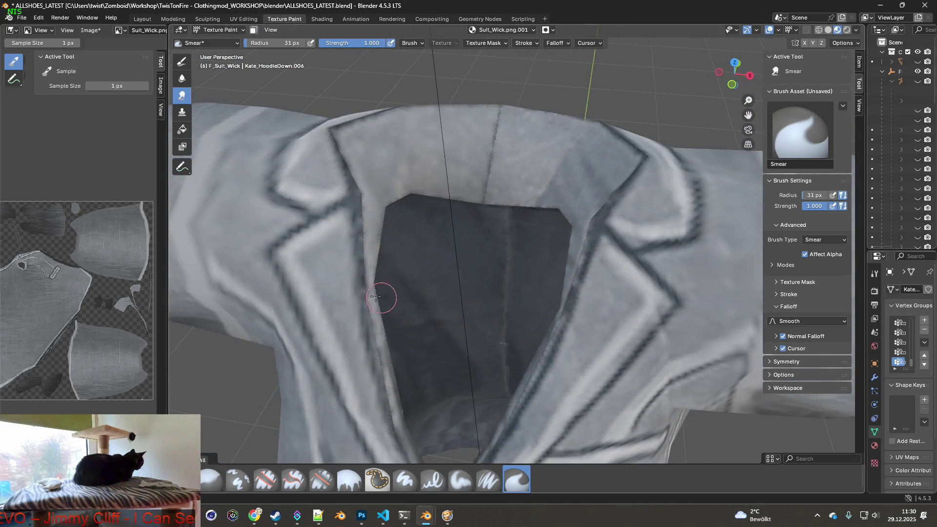
{"action": "scroll", "coordinate": [387, 296], "scroll_direction": "up", "scroll_amount": 5}
{"action": "middle_click_drag", "start_coordinate": [442, 286], "coordinate": [409, 281]}
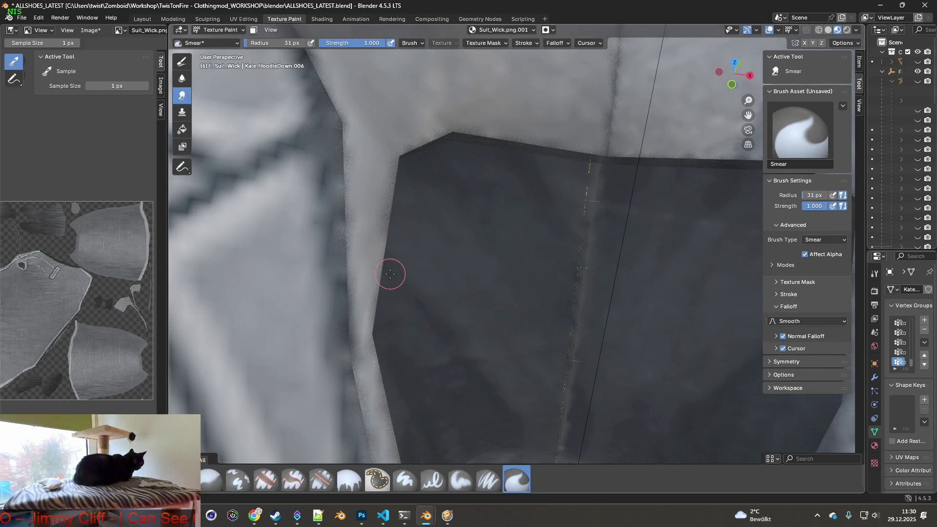
{"action": "scroll", "coordinate": [390, 274], "scroll_direction": "down", "scroll_amount": 5}
{"action": "middle_click_drag", "start_coordinate": [439, 322], "coordinate": [433, 318]}
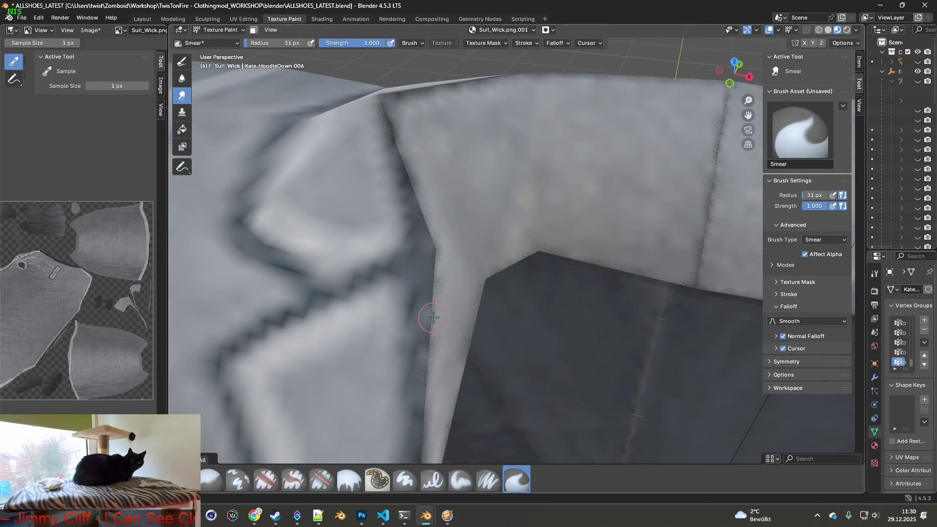
With Paint Soft Pressure and a sampled jacket colour, paint grey over the crease and panel's top edge.
{"action": "left_click", "coordinate": [489, 480]}
{"action": "key", "text": "s"}
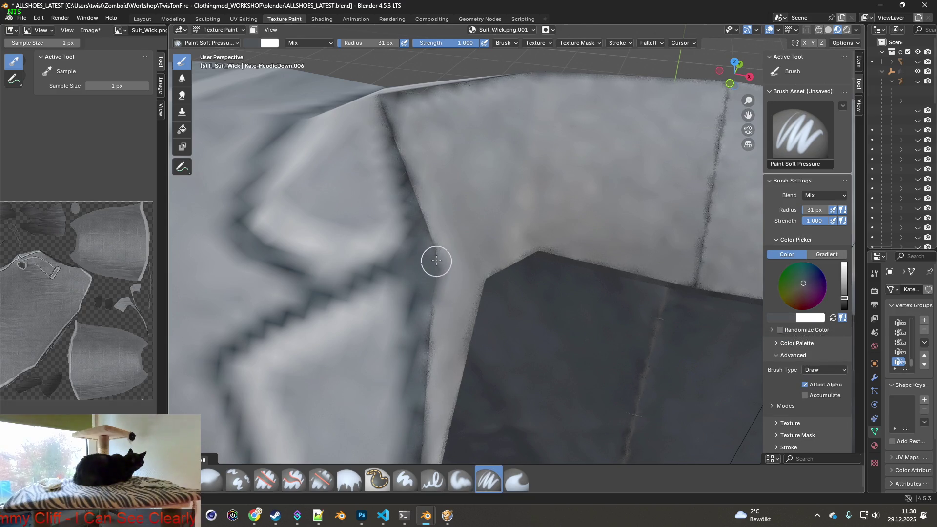
{"action": "left_click_drag", "start_coordinate": [428, 233], "coordinate": [414, 194]}
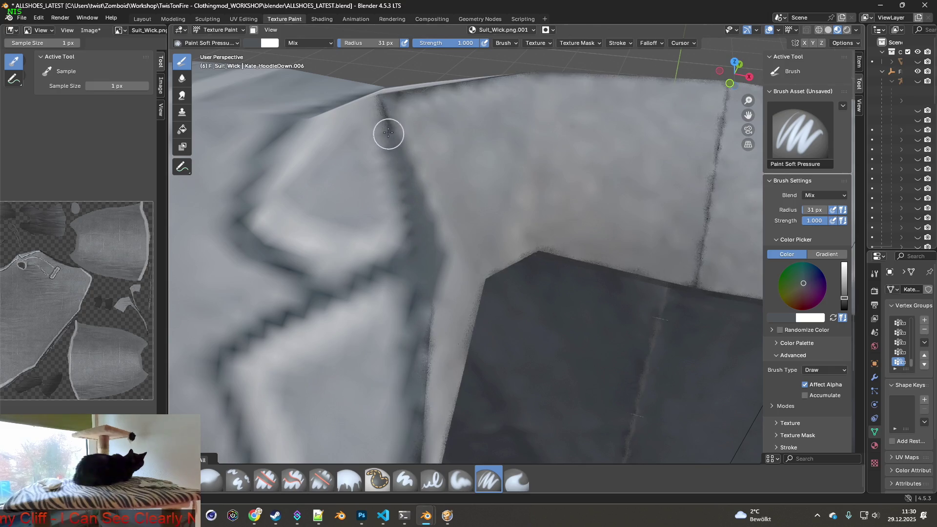
{"action": "mouse_move", "coordinate": [378, 98]}
{"action": "middle_mouse_down"}
{"action": "mouse_move", "coordinate": [414, 166]}
{"action": "mouse_move", "coordinate": [413, 192]}
{"action": "middle_mouse_up"}
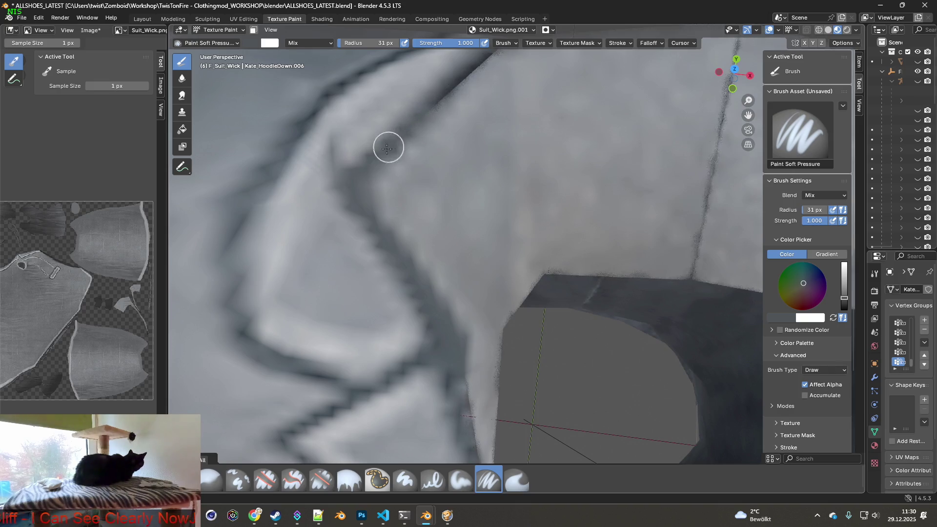
{"action": "middle_click_drag", "start_coordinate": [358, 172], "coordinate": [361, 253], "text": "shift"}
{"action": "left_click_drag", "start_coordinate": [352, 241], "coordinate": [429, 165]}
{"action": "middle_click_drag", "start_coordinate": [429, 166], "coordinate": [439, 181]}
{"action": "left_click_drag", "start_coordinate": [439, 180], "coordinate": [674, 195]}
{"action": "middle_click_drag", "start_coordinate": [674, 195], "coordinate": [441, 188], "text": "shift"}
Darken the paint along the fold line and lay dark strokes along the seam edge.
{"action": "left_click_drag", "start_coordinate": [463, 198], "coordinate": [646, 303]}
{"action": "mouse_move", "coordinate": [647, 304]}
{"action": "middle_mouse_down", "text": "shift"}
{"action": "mouse_move", "coordinate": [609, 288]}
{"action": "mouse_move", "coordinate": [525, 194]}
{"action": "middle_mouse_up", "text": "shift"}
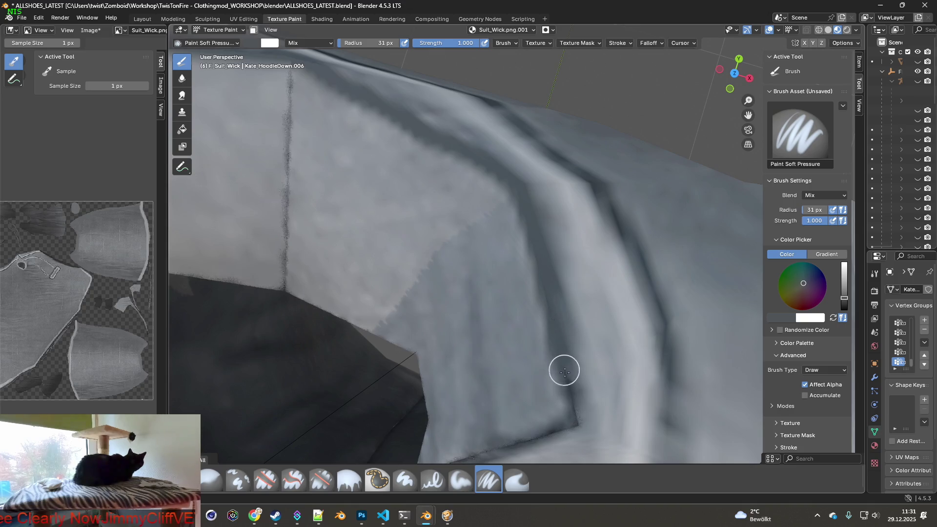
{"action": "mouse_move", "coordinate": [580, 406]}
{"action": "middle_mouse_down", "text": "shift"}
{"action": "mouse_move", "coordinate": [531, 205]}
{"action": "mouse_move", "coordinate": [558, 211]}
{"action": "mouse_move", "coordinate": [514, 180]}
{"action": "middle_mouse_up", "text": "shift"}
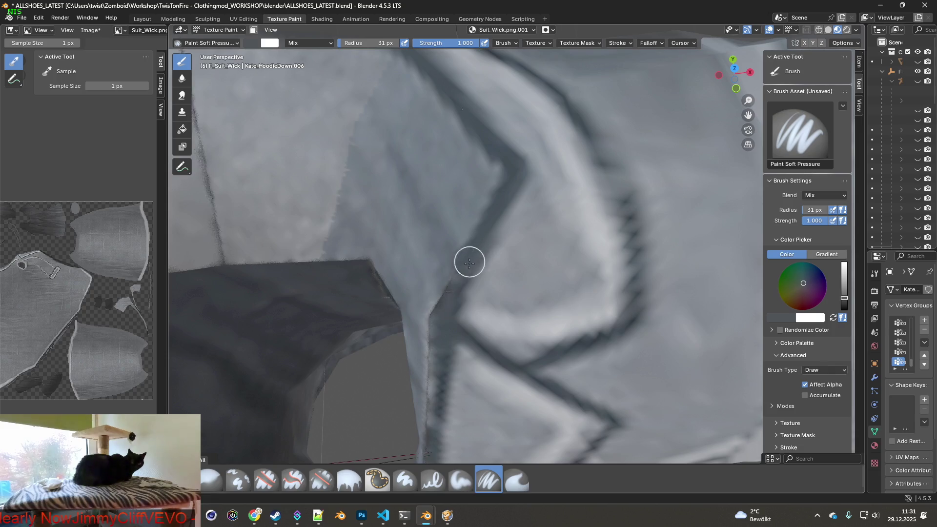
{"action": "mouse_move", "coordinate": [431, 337]}
{"action": "middle_mouse_down", "text": "shift"}
{"action": "mouse_move", "coordinate": [434, 224]}
{"action": "mouse_move", "coordinate": [471, 134]}
{"action": "middle_mouse_up", "text": "shift"}
{"action": "left_click_drag", "start_coordinate": [477, 147], "coordinate": [467, 276]}
{"action": "middle_click_drag", "start_coordinate": [469, 306], "coordinate": [508, 198], "text": "shift"}
{"action": "left_click_drag", "start_coordinate": [499, 198], "coordinate": [478, 283]}
Reframe the jacket fold and paint a light colour over its dark seam line.
{"action": "middle_click_drag", "start_coordinate": [457, 341], "coordinate": [552, 172], "text": "shift"}
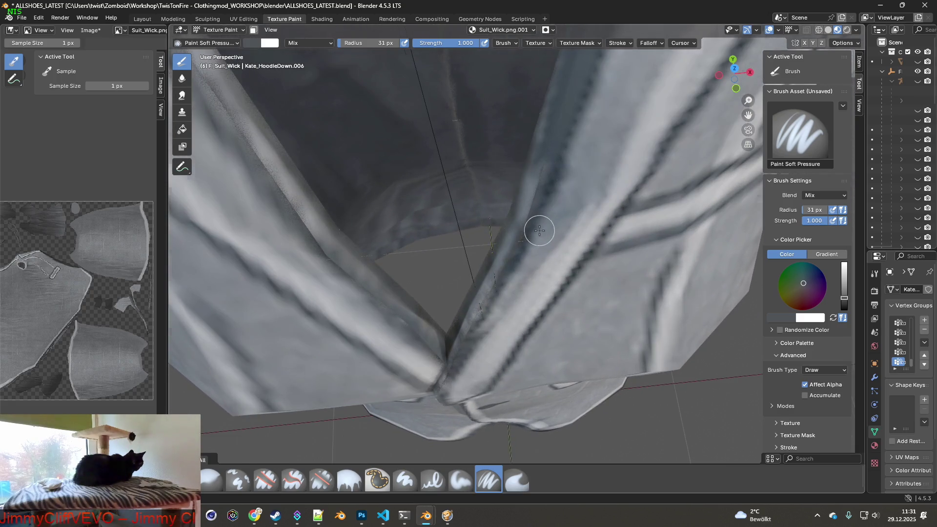
{"action": "middle_click_drag", "start_coordinate": [540, 231], "coordinate": [554, 197], "text": "shift"}
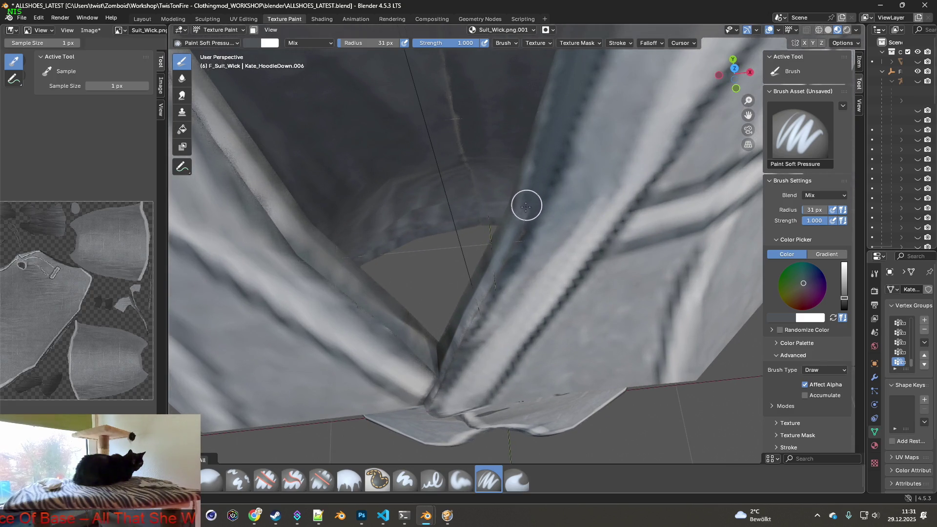
{"action": "middle_click_drag", "start_coordinate": [506, 281], "coordinate": [508, 243]}
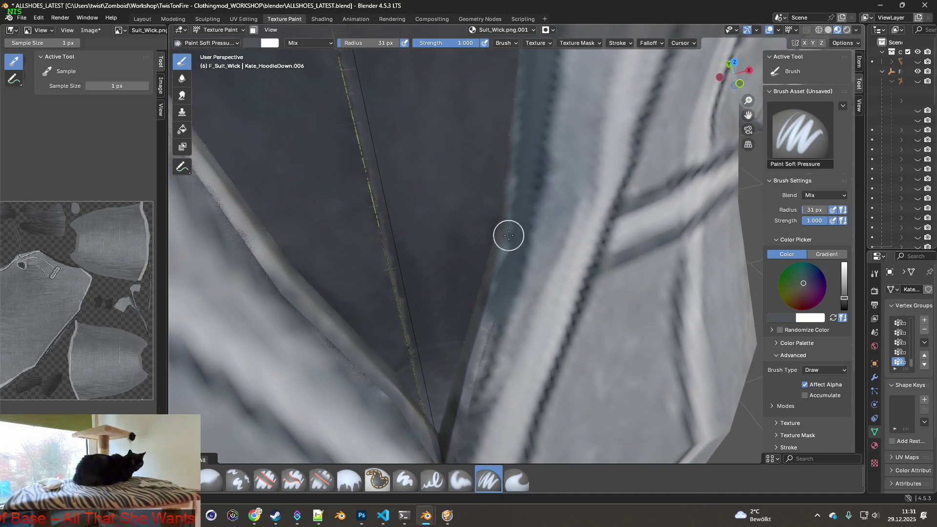
{"action": "middle_click_drag", "start_coordinate": [551, 323], "coordinate": [554, 243], "text": "shift"}
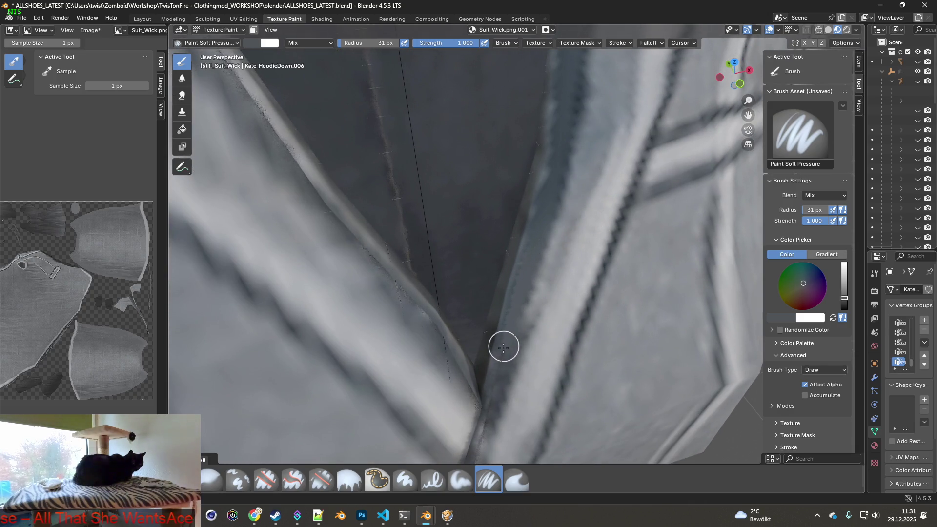
{"action": "mouse_move", "coordinate": [492, 385]}
{"action": "middle_mouse_down"}
{"action": "mouse_move", "coordinate": [485, 359]}
{"action": "mouse_move", "coordinate": [498, 402]}
{"action": "middle_mouse_up"}
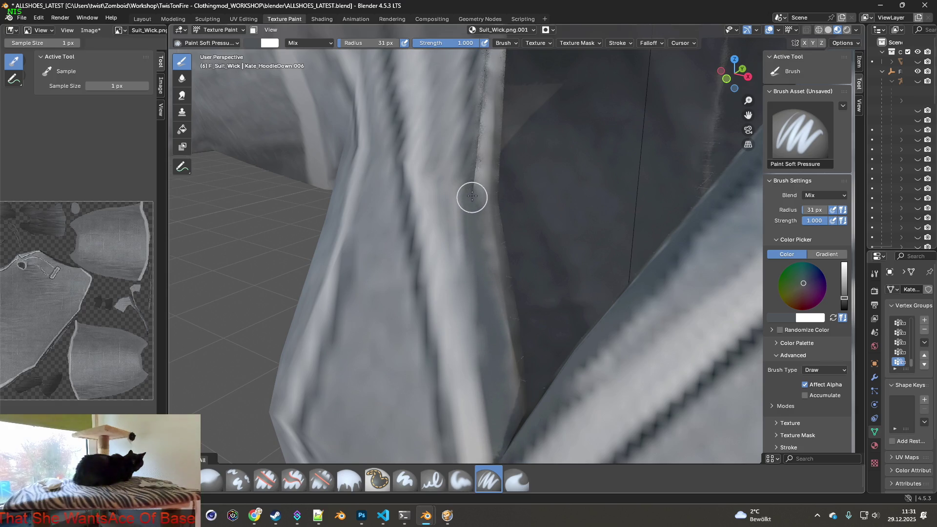
{"action": "middle_click_drag", "start_coordinate": [475, 141], "coordinate": [467, 305], "text": "shift"}
{"action": "left_click_drag", "start_coordinate": [475, 271], "coordinate": [483, 171]}
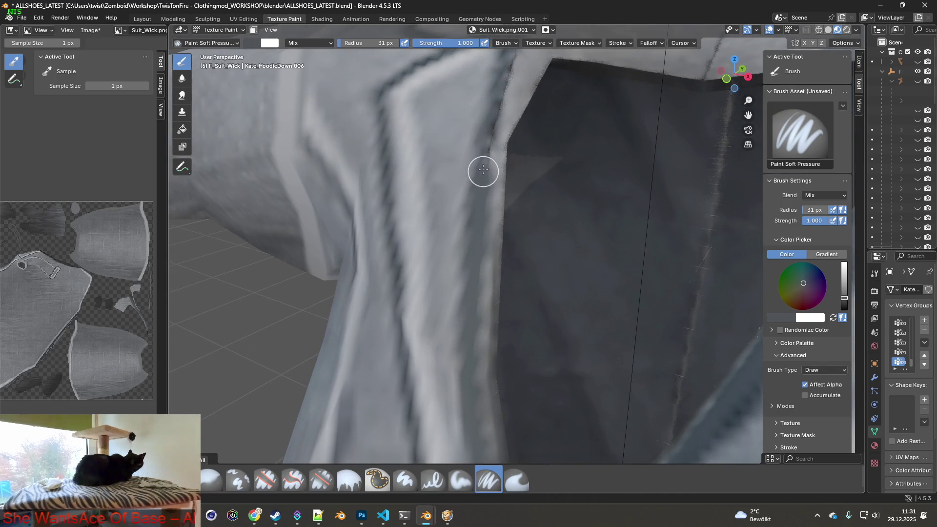
Undo the last stroke and orbit the jacket so the sleeve points up-right.
{"action": "scroll", "coordinate": [494, 114], "scroll_direction": "down", "scroll_amount": 8}
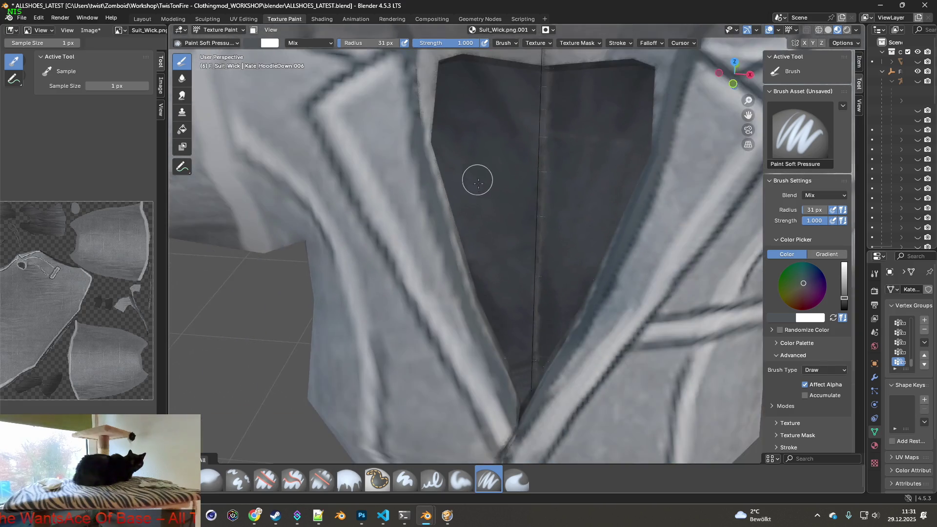
{"action": "scroll", "coordinate": [518, 340], "scroll_direction": "up", "scroll_amount": 8}
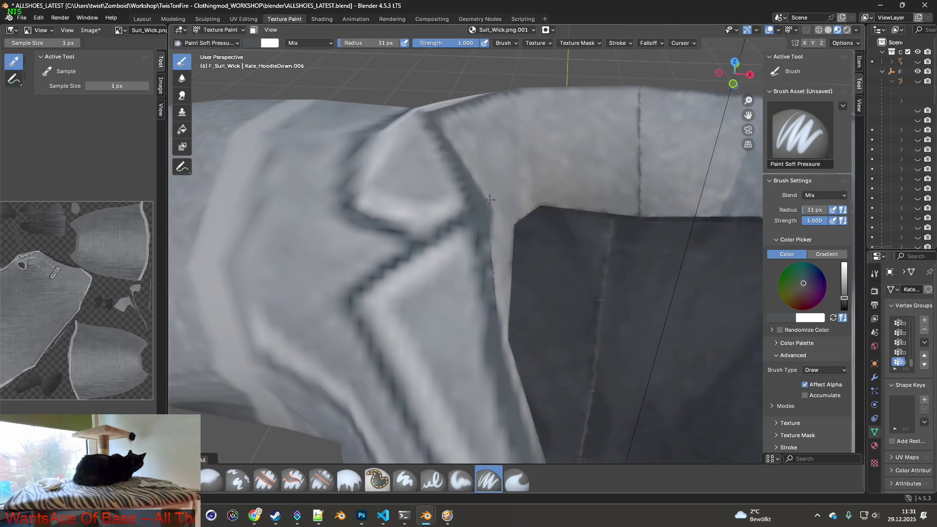
{"action": "mouse_move", "coordinate": [496, 306]}
{"action": "middle_mouse_down"}
{"action": "mouse_move", "coordinate": [477, 268]}
{"action": "mouse_move", "coordinate": [448, 256]}
{"action": "middle_mouse_up"}
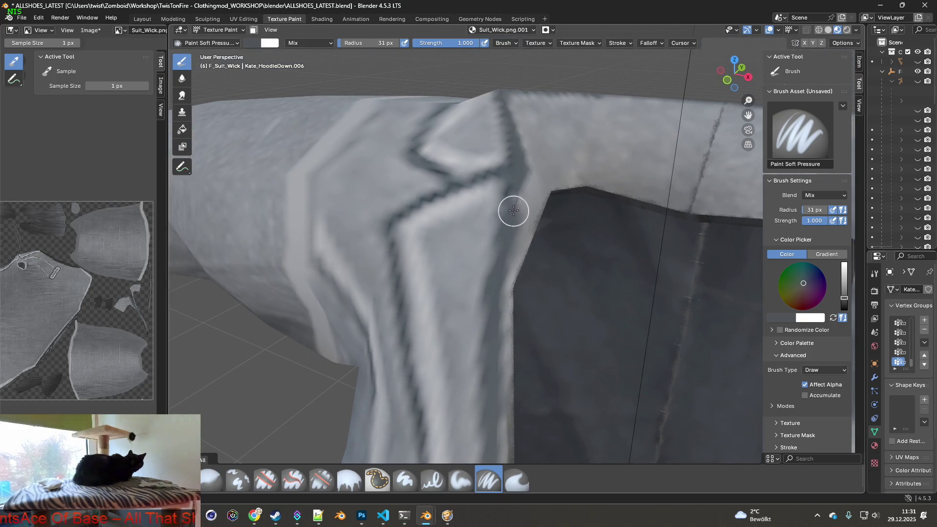
{"action": "left_click", "coordinate": [38, 17]}
{"action": "scroll", "coordinate": [492, 245], "scroll_direction": "up", "scroll_amount": 5}
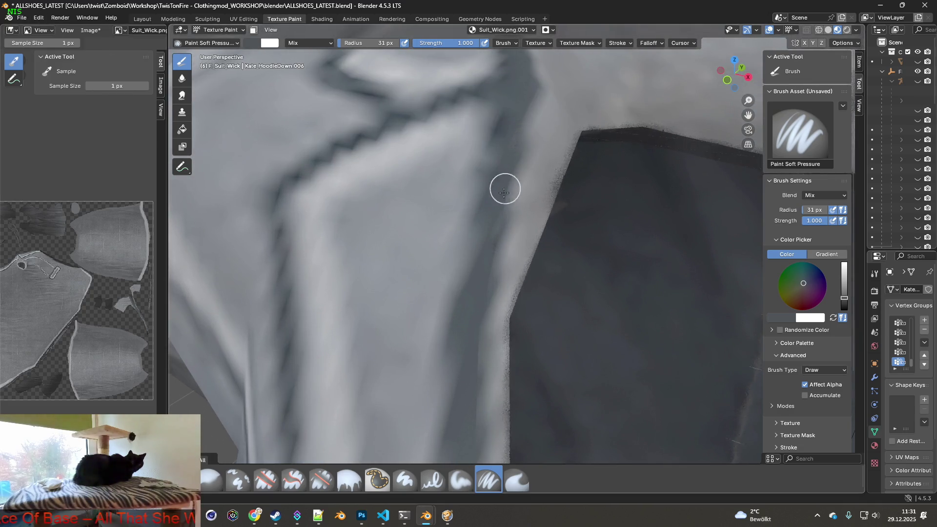
{"action": "scroll", "coordinate": [473, 381], "scroll_direction": "down", "scroll_amount": 3}
{"action": "mouse_move", "coordinate": [492, 287]}
{"action": "middle_mouse_down"}
{"action": "mouse_move", "coordinate": [516, 218]}
{"action": "mouse_move", "coordinate": [545, 324]}
{"action": "middle_mouse_up"}
{"action": "scroll", "coordinate": [542, 320], "scroll_direction": "down", "scroll_amount": 3}
{"action": "mouse_move", "coordinate": [475, 310]}
{"action": "middle_mouse_down"}
{"action": "mouse_move", "coordinate": [582, 329]}
{"action": "mouse_move", "coordinate": [582, 298]}
{"action": "middle_mouse_up"}
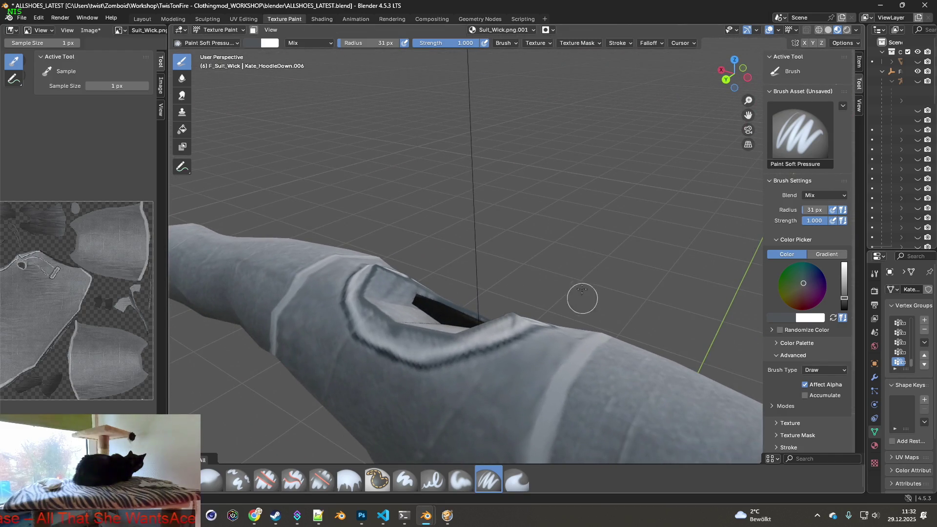
Preview the jacket in Material Preview and save the painted texture via Image > Save.
{"action": "left_click", "coordinate": [837, 32]}
{"action": "mouse_move", "coordinate": [575, 209]}
{"action": "middle_mouse_down"}
{"action": "mouse_move", "coordinate": [565, 248]}
{"action": "mouse_move", "coordinate": [483, 241]}
{"action": "mouse_move", "coordinate": [584, 269]}
{"action": "mouse_move", "coordinate": [616, 329]}
{"action": "mouse_move", "coordinate": [527, 328]}
{"action": "mouse_move", "coordinate": [558, 332]}
{"action": "middle_mouse_up"}
{"action": "scroll", "coordinate": [517, 327], "scroll_direction": "up", "scroll_amount": 2}
{"action": "scroll", "coordinate": [517, 327], "scroll_direction": "down", "scroll_amount": 4}
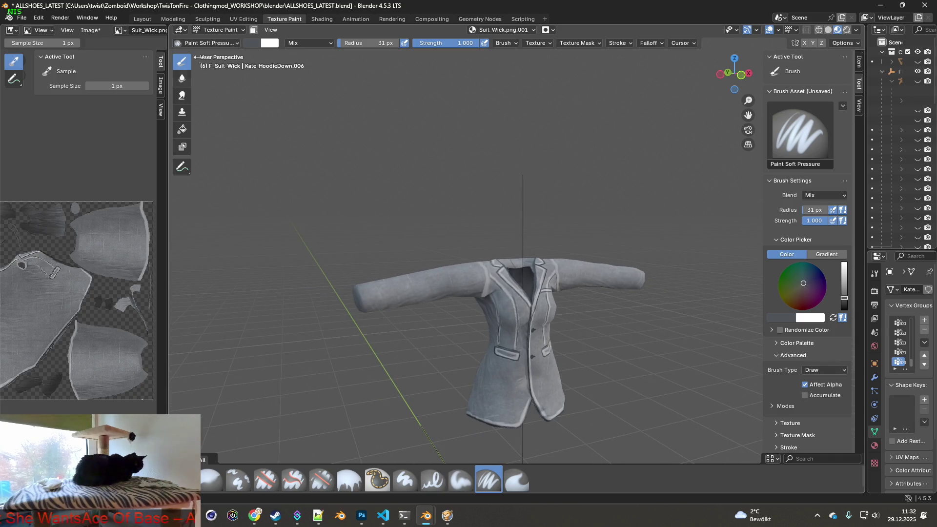
{"action": "left_click", "coordinate": [89, 31]}
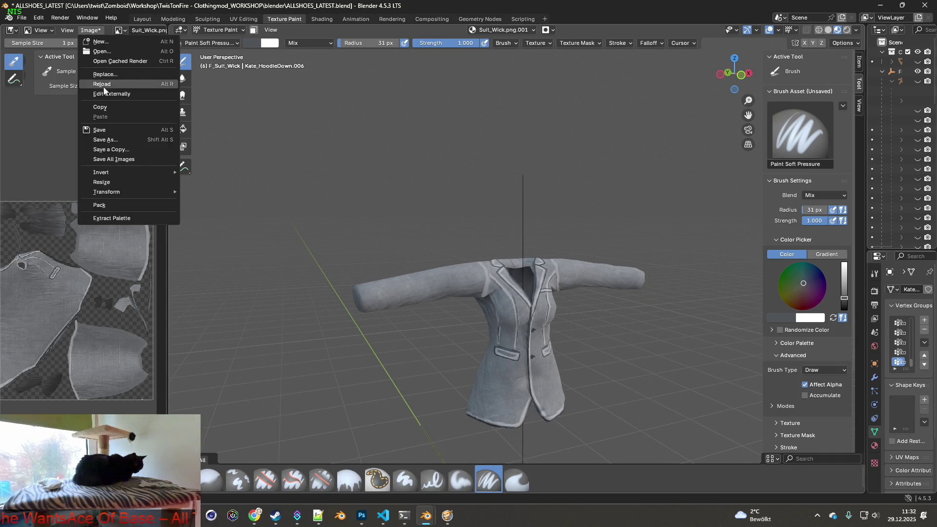
{"action": "left_click", "coordinate": [101, 129]}
{"action": "scroll", "coordinate": [117, 246], "scroll_direction": "down", "scroll_amount": 3}
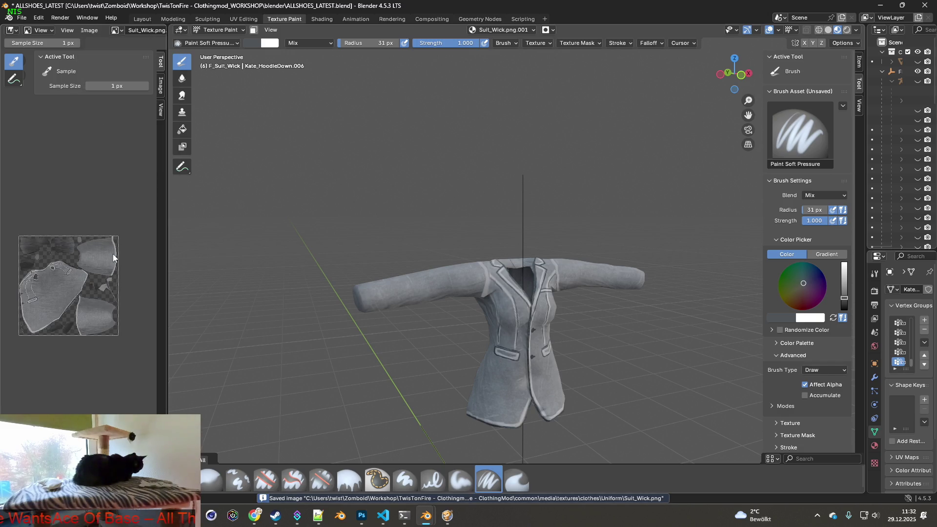
{"action": "middle_click_drag", "start_coordinate": [472, 267], "coordinate": [469, 256]}
Return to the running game, unpause it and walk the character briefly.
{"action": "key", "text": "alt+Tab"}
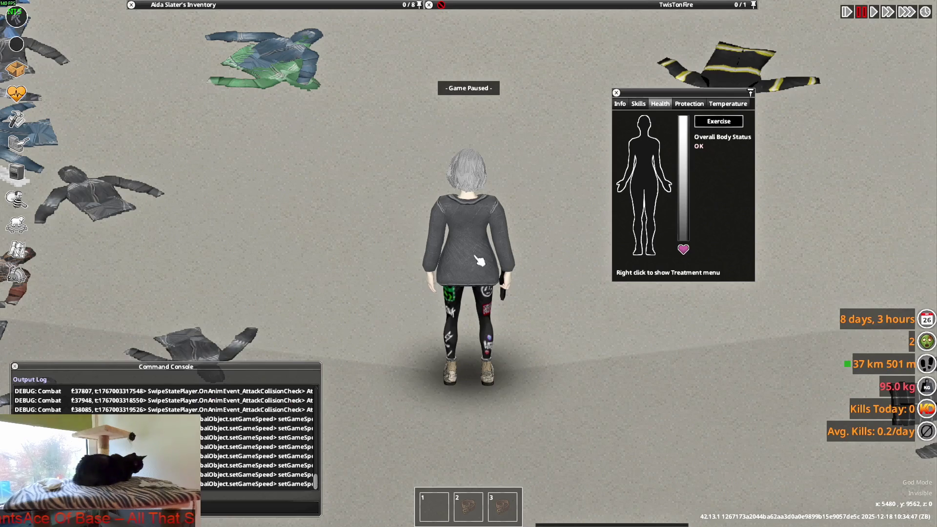
{"action": "key", "text": "space"}
{"action": "key", "text": "w"}
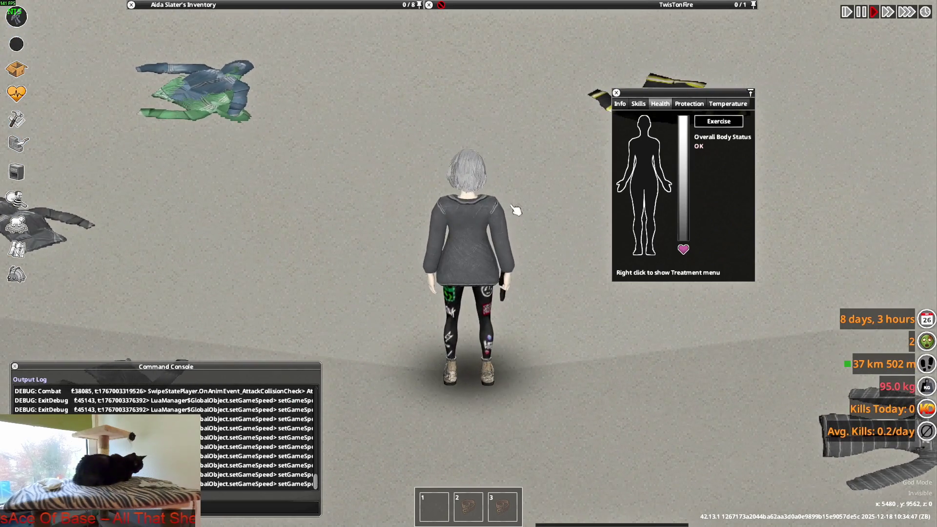
Quit Project Zomboid to the desktop and bring up its Steam library page.
{"action": "key", "text": "Escape"}
{"action": "left_click", "coordinate": [213, 377]}
{"action": "left_click", "coordinate": [451, 283]}
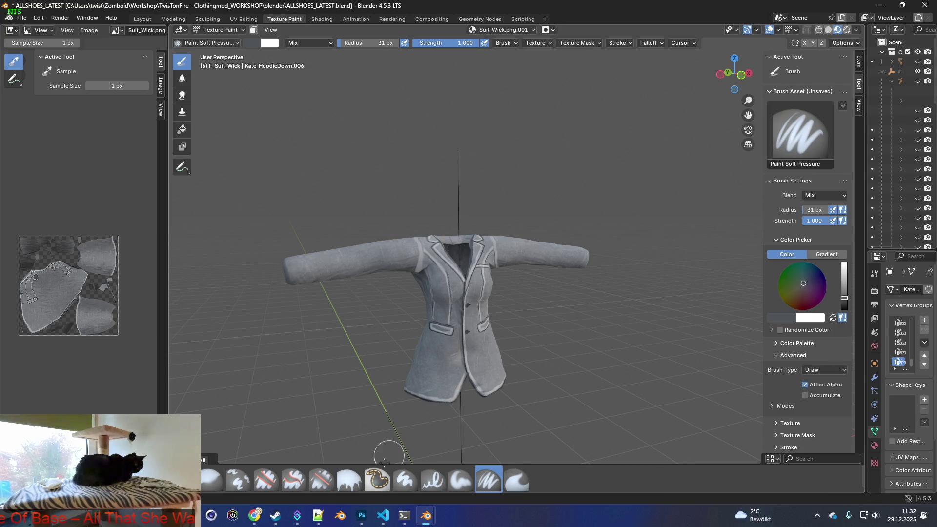
{"action": "left_click", "coordinate": [276, 516]}
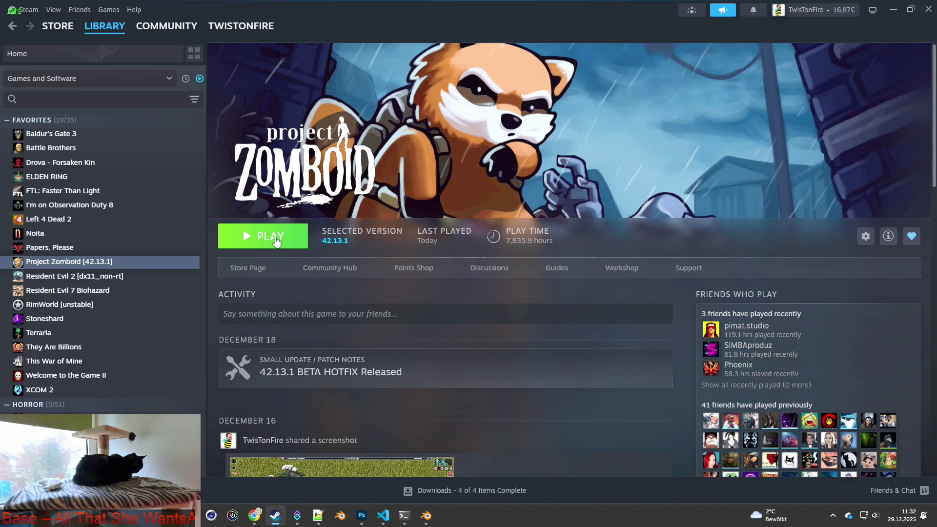
Launch Project Zomboid from Steam and confirm the Play launch option.
{"action": "left_click", "coordinate": [268, 239]}
{"action": "left_click", "coordinate": [497, 352]}
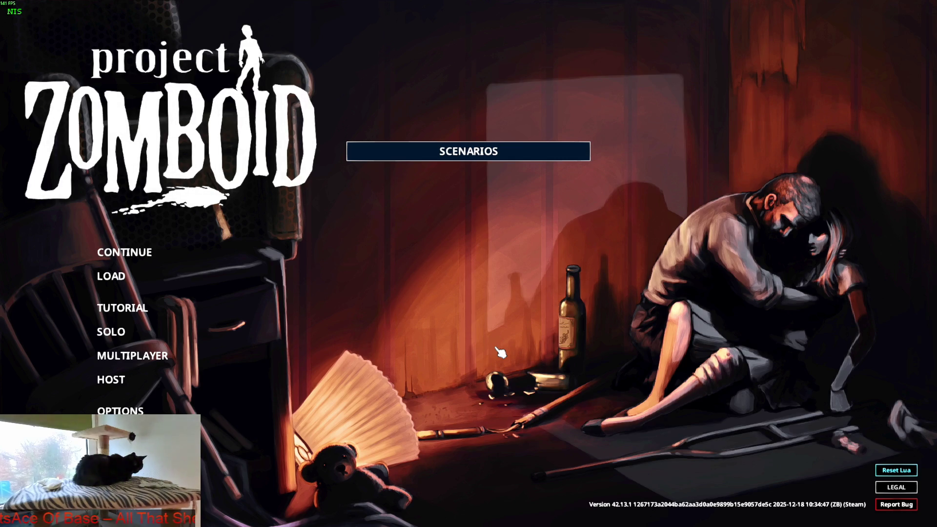
Continue the saved game and start play from the Click to Start screen.
{"action": "left_click", "coordinate": [136, 254]}
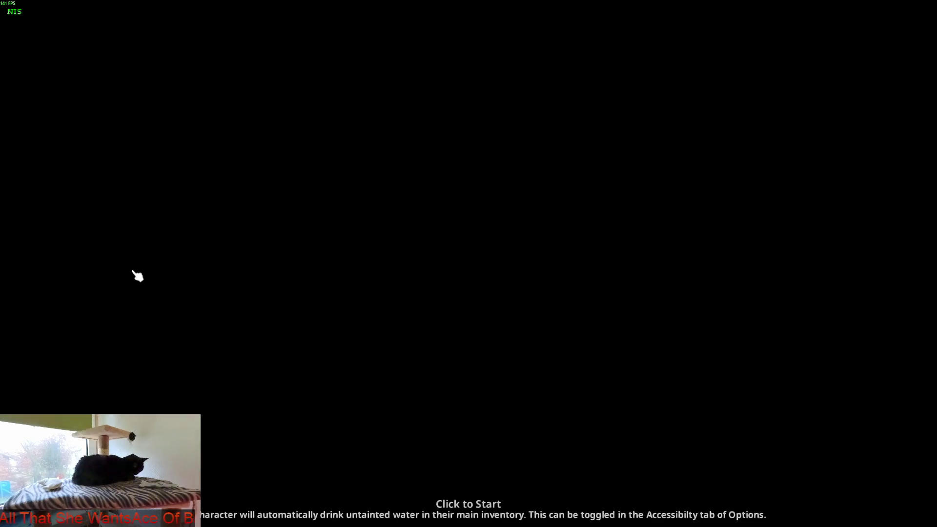
{"action": "left_click", "coordinate": [210, 283]}
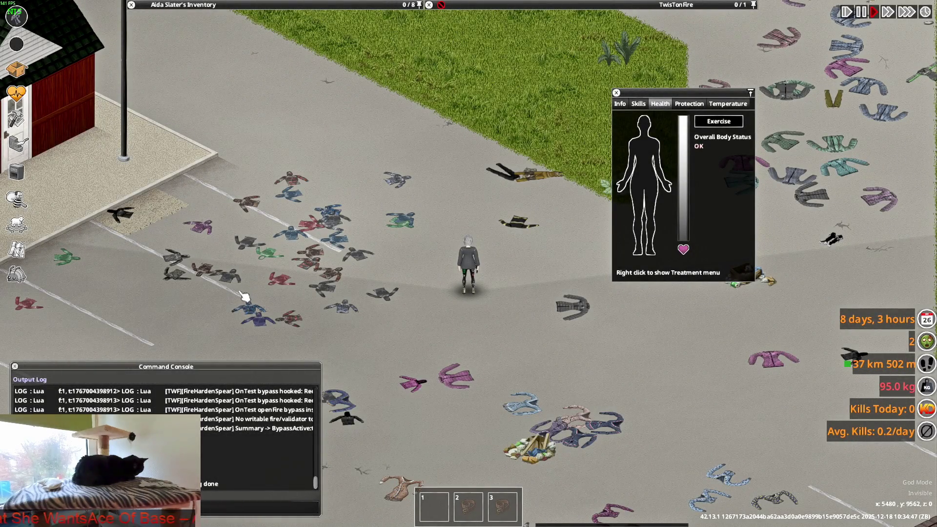
Walk the character in several directions while aiming the pistol to inspect the repainted jacket.
{"action": "scroll", "coordinate": [510, 274], "scroll_direction": "up", "scroll_amount": 6}
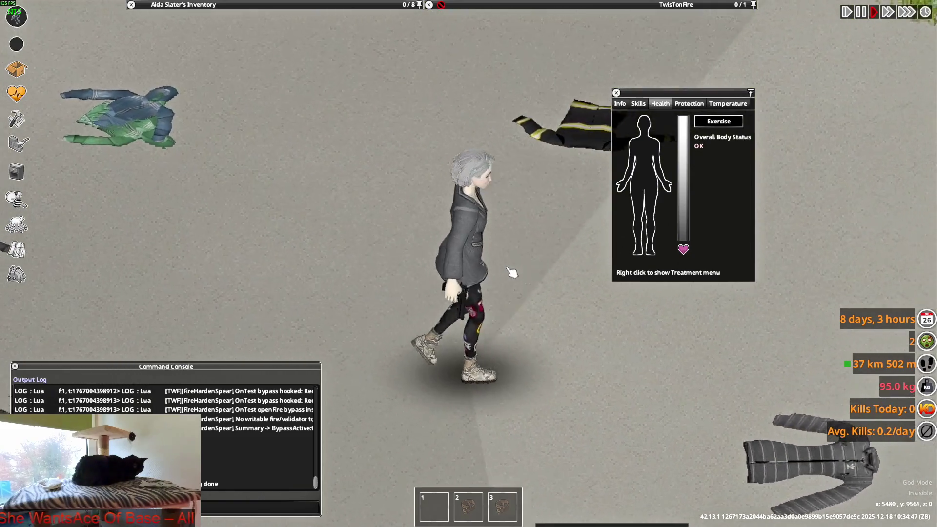
{"action": "key", "text": "s"}
{"action": "right_click_drag", "start_coordinate": [543, 161], "coordinate": [554, 194]}
{"action": "key", "text": "w"}
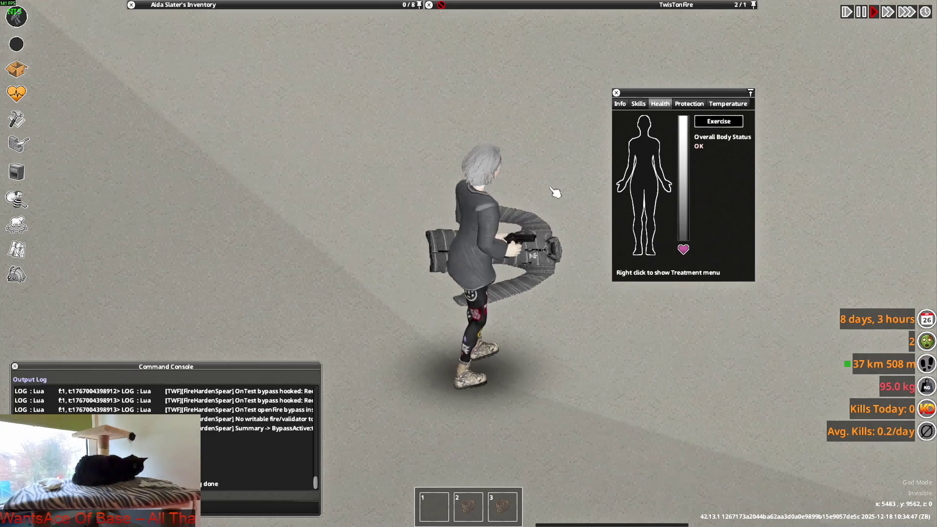
{"action": "key", "text": "a"}
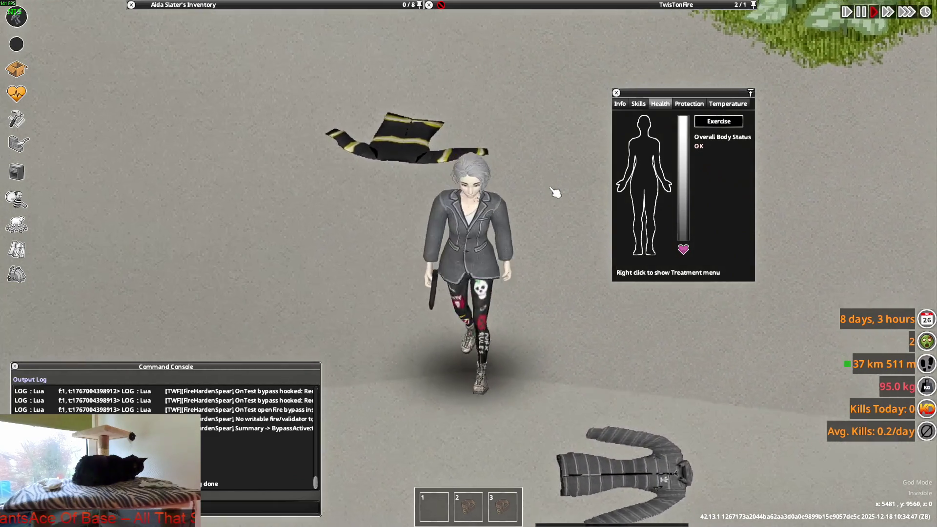
{"action": "mouse_move", "coordinate": [535, 184]}
{"action": "right_mouse_down"}
{"action": "mouse_move", "coordinate": [498, 153]}
{"action": "mouse_move", "coordinate": [419, 151]}
{"action": "mouse_move", "coordinate": [347, 199]}
{"action": "mouse_move", "coordinate": [564, 157]}
{"action": "mouse_move", "coordinate": [523, 271]}
{"action": "mouse_move", "coordinate": [452, 190]}
{"action": "mouse_move", "coordinate": [473, 214]}
{"action": "mouse_move", "coordinate": [548, 151]}
{"action": "mouse_move", "coordinate": [513, 126]}
{"action": "mouse_move", "coordinate": [551, 170]}
{"action": "mouse_move", "coordinate": [535, 153]}
{"action": "mouse_move", "coordinate": [549, 187]}
{"action": "right_mouse_up"}
{"action": "key", "text": "d"}
{"action": "key", "text": "w"}
{"action": "key", "text": "d"}
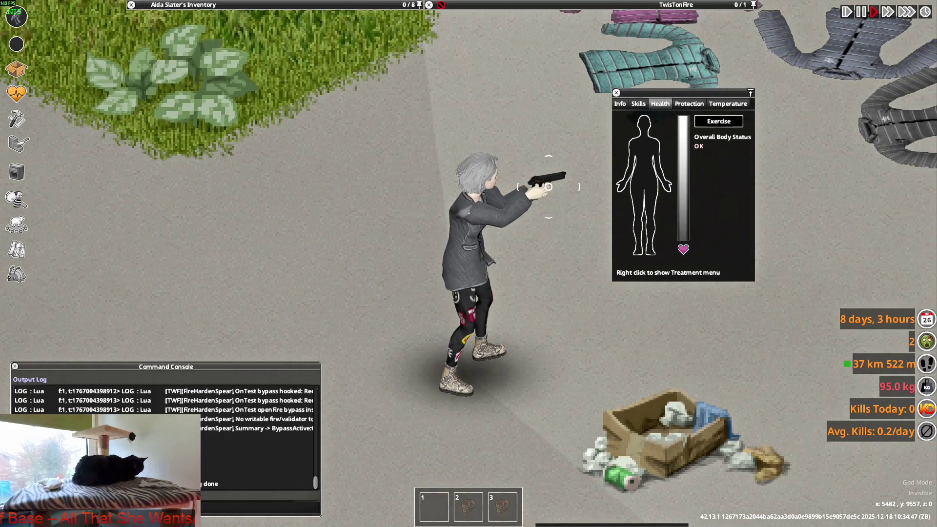
{"action": "mouse_move", "coordinate": [548, 187]}
{"action": "right_mouse_down"}
{"action": "mouse_move", "coordinate": [554, 151]}
{"action": "mouse_move", "coordinate": [481, 115]}
{"action": "mouse_move", "coordinate": [334, 165]}
{"action": "mouse_move", "coordinate": [571, 188]}
{"action": "right_mouse_up"}
{"action": "key", "text": "a"}
{"action": "key", "text": "s"}
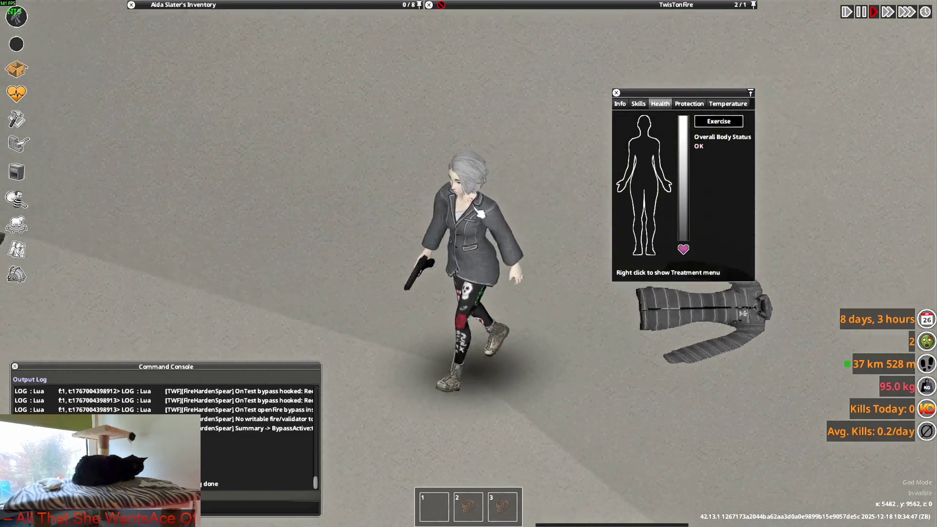
{"action": "key", "text": "w"}
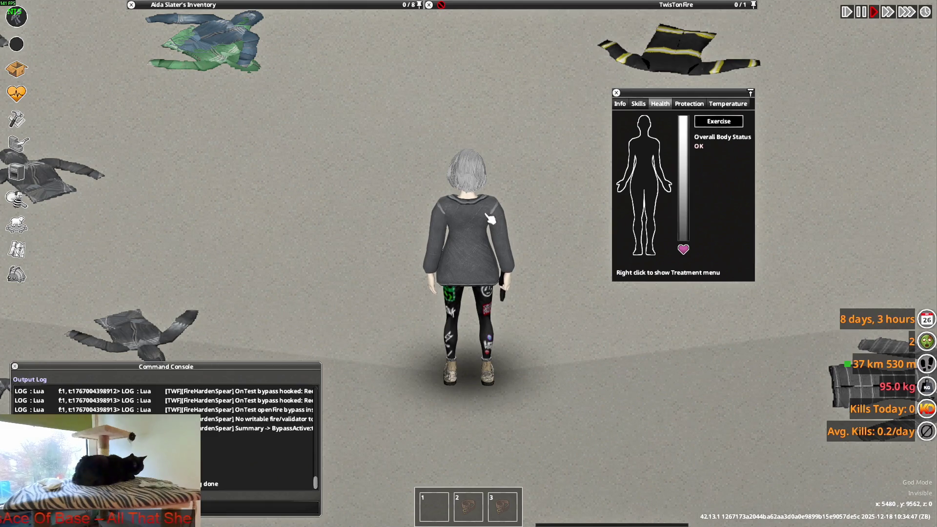
Keep walking and aiming around the area and close the Health panel.
{"action": "mouse_move", "coordinate": [554, 192]}
{"action": "right_mouse_down"}
{"action": "mouse_move", "coordinate": [560, 147]}
{"action": "mouse_move", "coordinate": [554, 184]}
{"action": "mouse_move", "coordinate": [510, 230]}
{"action": "mouse_move", "coordinate": [534, 168]}
{"action": "mouse_move", "coordinate": [552, 176]}
{"action": "mouse_move", "coordinate": [464, 146]}
{"action": "mouse_move", "coordinate": [463, 158]}
{"action": "mouse_move", "coordinate": [532, 199]}
{"action": "right_mouse_up"}
{"action": "key", "text": "a"}
{"action": "key", "text": "w"}
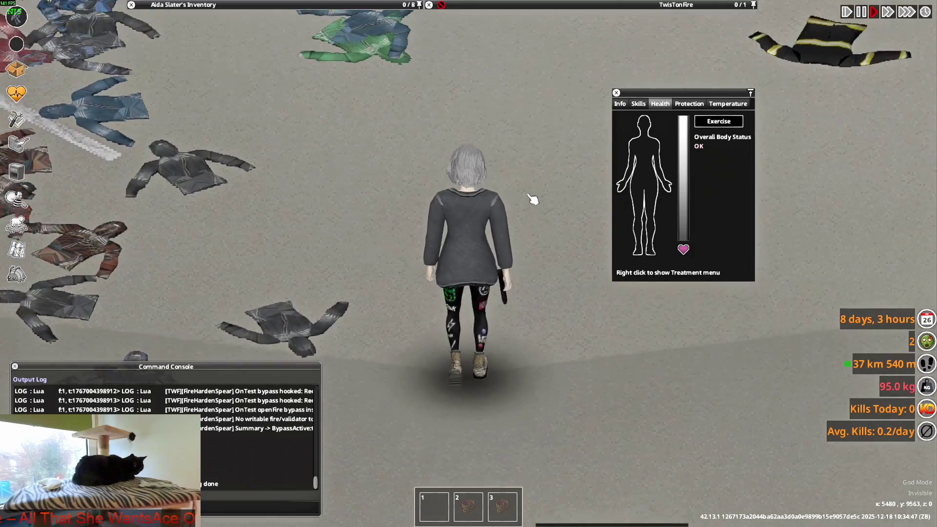
{"action": "key", "text": "w"}
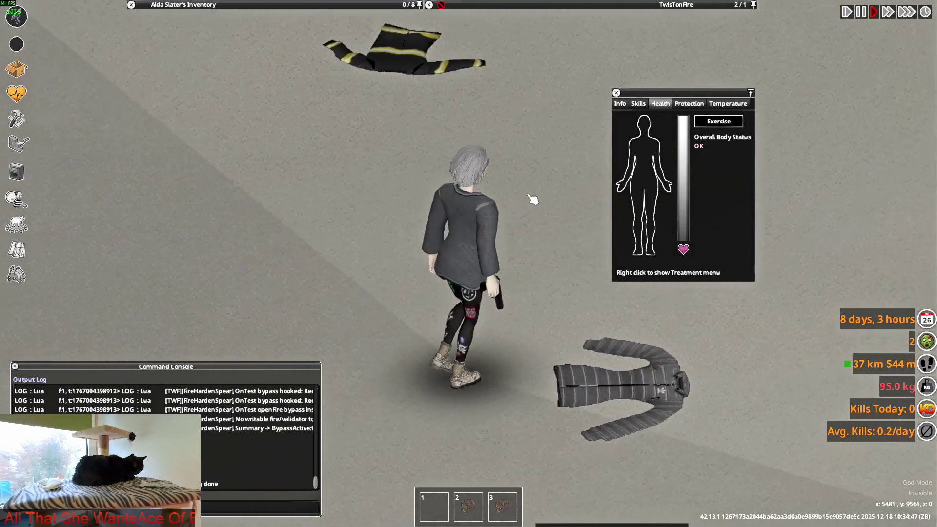
{"action": "key", "text": "s"}
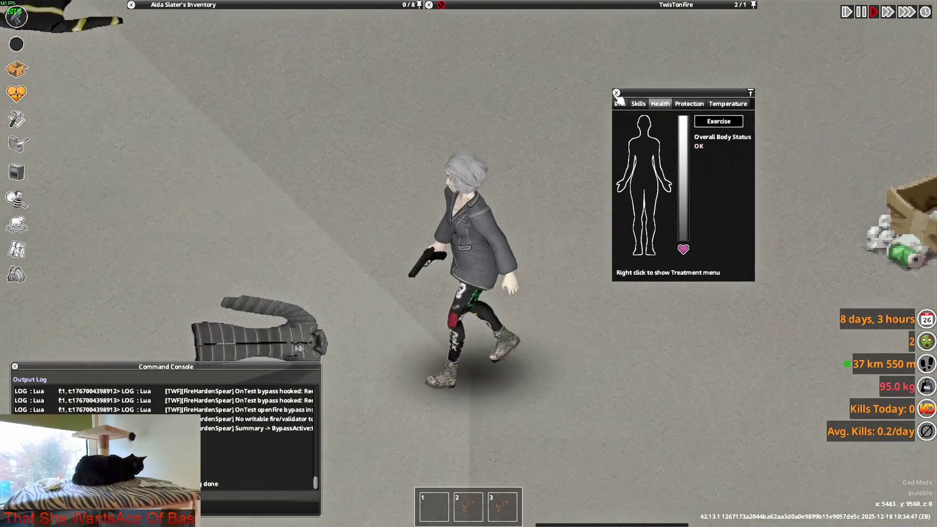
{"action": "left_click", "coordinate": [617, 92]}
Walk left and right, lowering and raising the pistol to view the jacket, before switching back to Blender.
{"action": "key", "text": "a"}
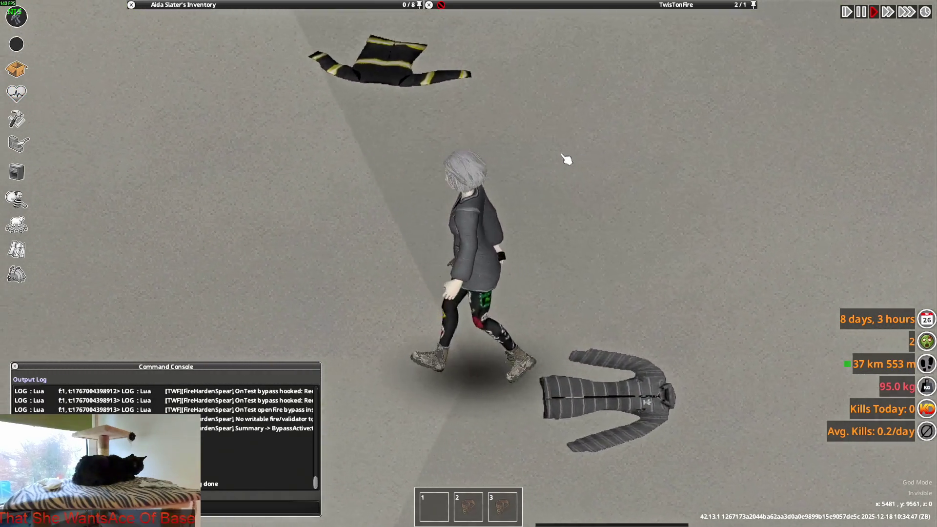
{"action": "key", "text": "d"}
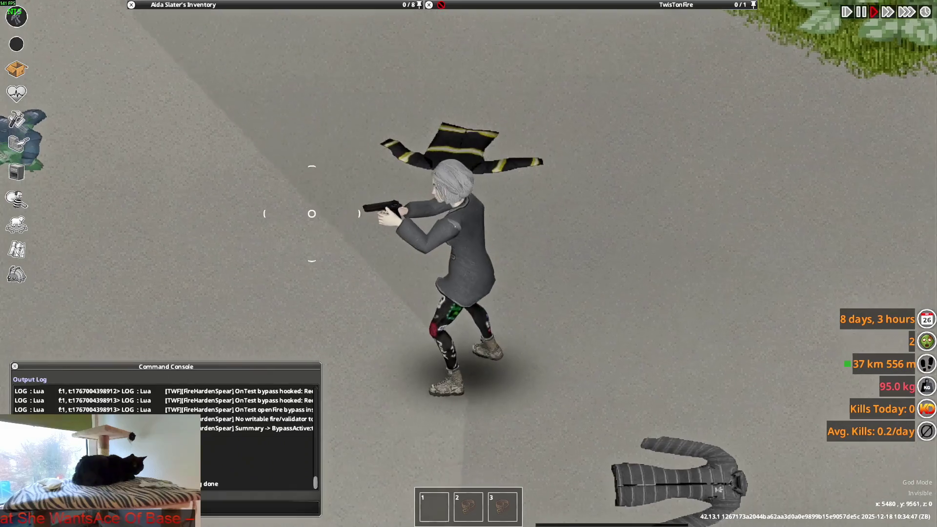
{"action": "key", "text": "a"}
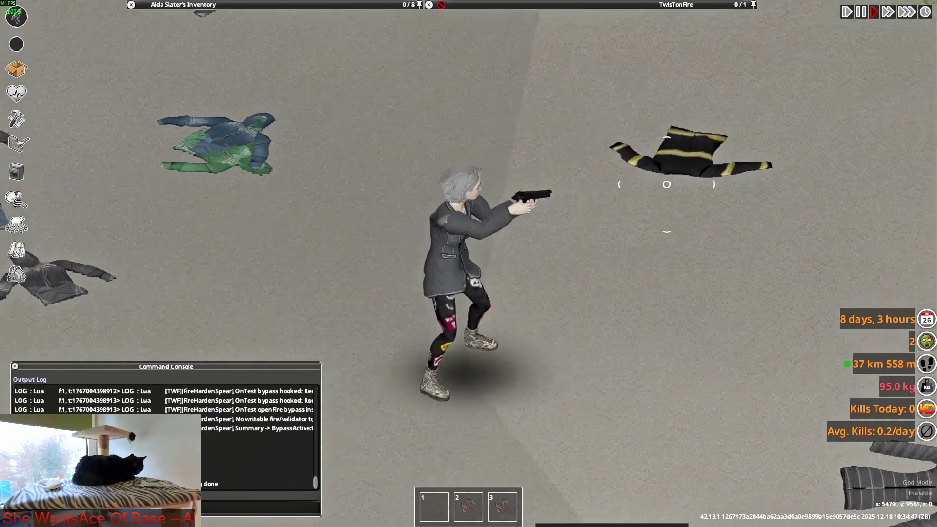
{"action": "key", "text": "d"}
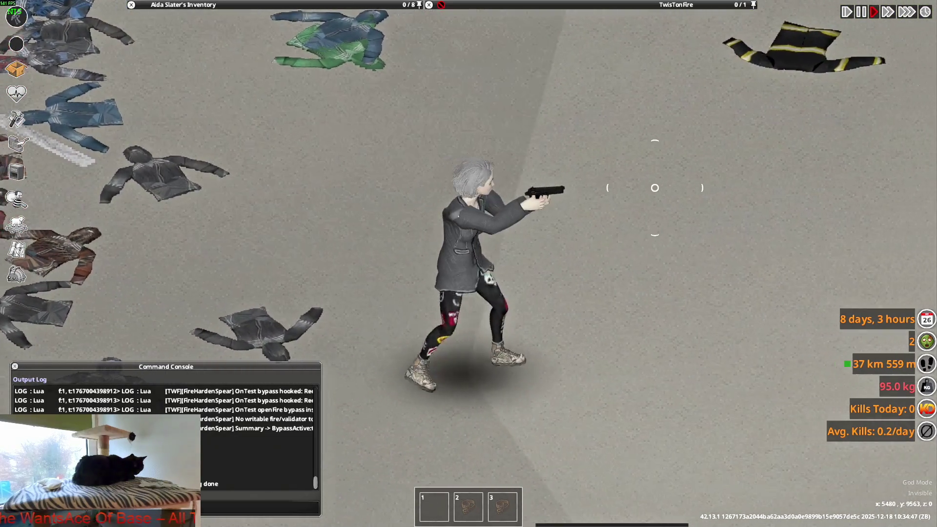
{"action": "key", "text": "d"}
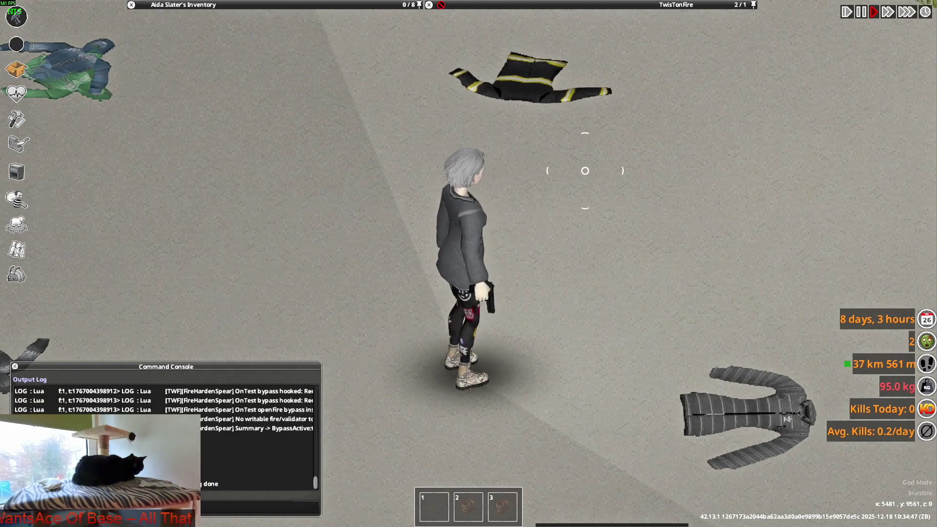
{"action": "right_click", "coordinate": [585, 170]}
{"action": "right_click", "coordinate": [591, 177]}
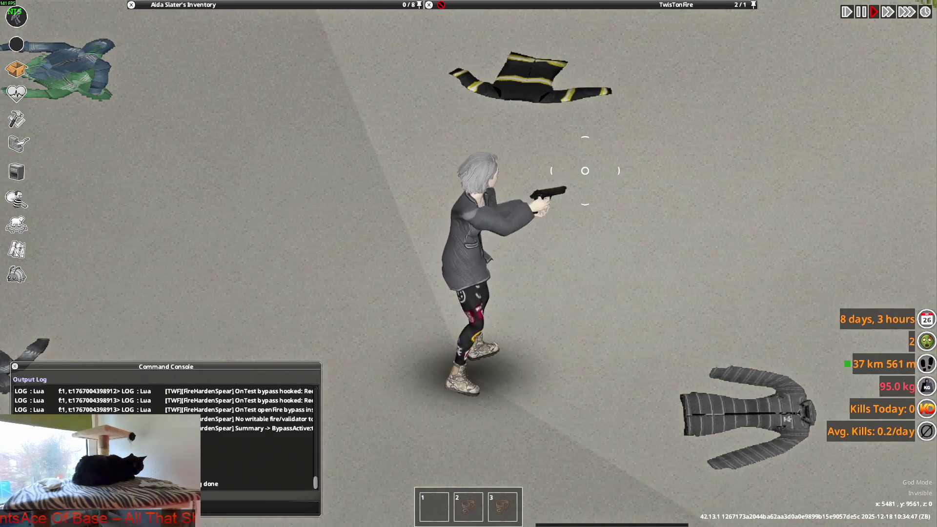
{"action": "right_click", "coordinate": [590, 176]}
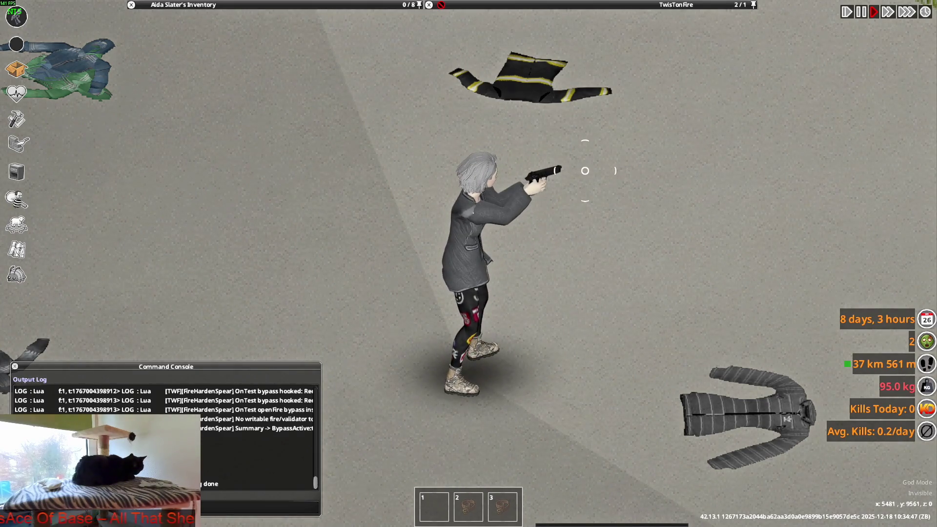
{"action": "key", "text": "alt+Tab"}
{"action": "key", "text": "alt+Tab"}
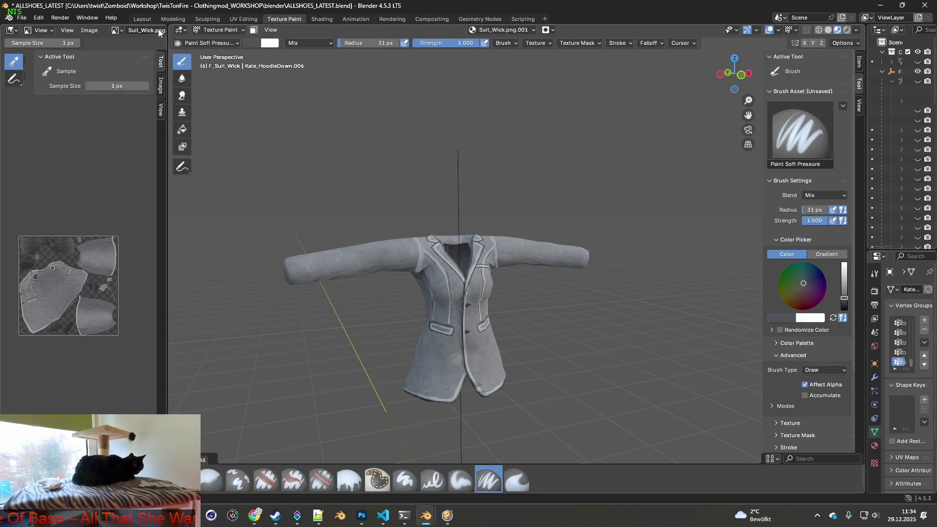
In the Layout workspace, unhide F_Suit_Wick_ON and select it together with F_Suit_Wick.
{"action": "left_click", "coordinate": [142, 19]}
{"action": "scroll", "coordinate": [443, 212], "scroll_direction": "up", "scroll_amount": 3}
{"action": "scroll", "coordinate": [481, 169], "scroll_direction": "down", "scroll_amount": 5}
{"action": "mouse_move", "coordinate": [481, 169]}
{"action": "middle_mouse_down"}
{"action": "mouse_move", "coordinate": [446, 213]}
{"action": "mouse_move", "coordinate": [495, 198]}
{"action": "middle_mouse_up"}
{"action": "left_click", "coordinate": [813, 179]}
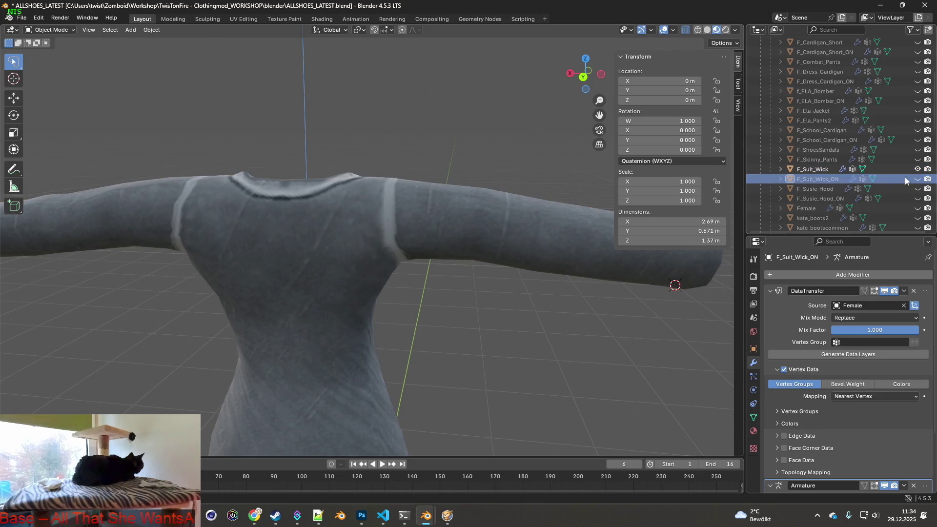
{"action": "left_click", "coordinate": [918, 179]}
{"action": "left_click", "coordinate": [810, 169], "text": "ctrl"}
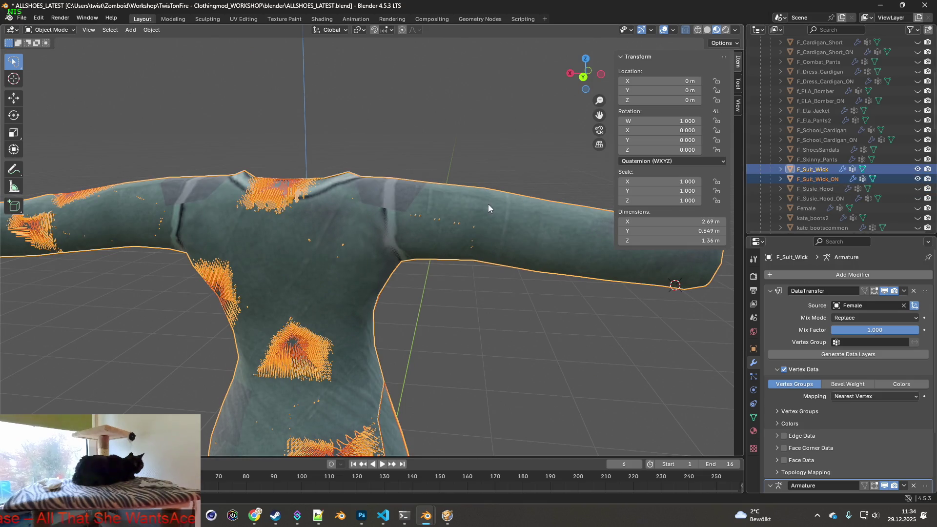
Put both jacket meshes into Edit Mode and angle the view.
{"action": "left_click", "coordinate": [53, 30]}
{"action": "left_click", "coordinate": [49, 53]}
{"action": "mouse_move", "coordinate": [387, 193]}
{"action": "middle_mouse_down"}
{"action": "mouse_move", "coordinate": [383, 221]}
{"action": "mouse_move", "coordinate": [420, 161]}
{"action": "mouse_move", "coordinate": [395, 231]}
{"action": "mouse_move", "coordinate": [442, 228]}
{"action": "mouse_move", "coordinate": [465, 209]}
{"action": "middle_mouse_up"}
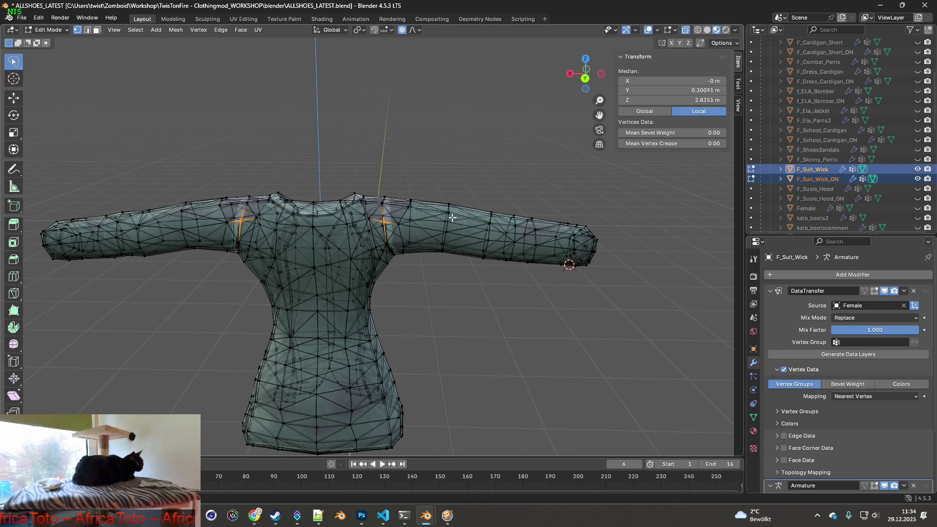
In face select mode, lasso-select the upper-arm face bands on both sleeves.
{"action": "left_click", "coordinate": [96, 30]}
{"action": "middle_click_drag", "start_coordinate": [449, 238], "coordinate": [449, 232]}
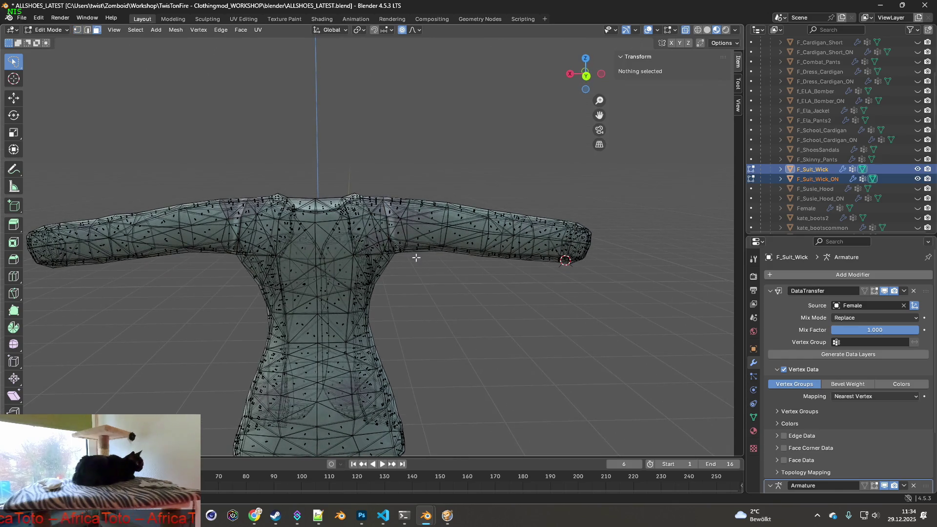
{"action": "left_click_drag", "start_coordinate": [411, 215], "coordinate": [439, 191]}
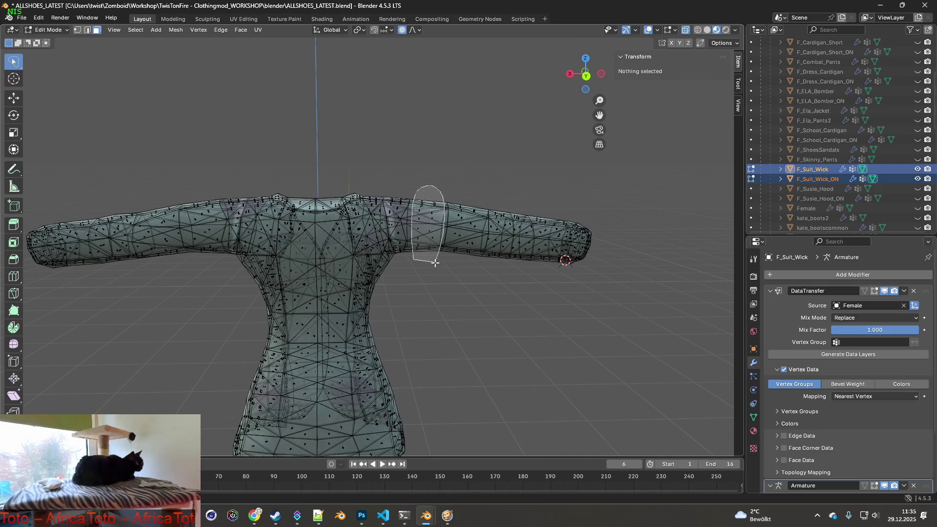
{"action": "left_click_drag", "start_coordinate": [435, 263], "coordinate": [435, 263]}
{"action": "middle_click_drag", "start_coordinate": [340, 252], "coordinate": [327, 259]}
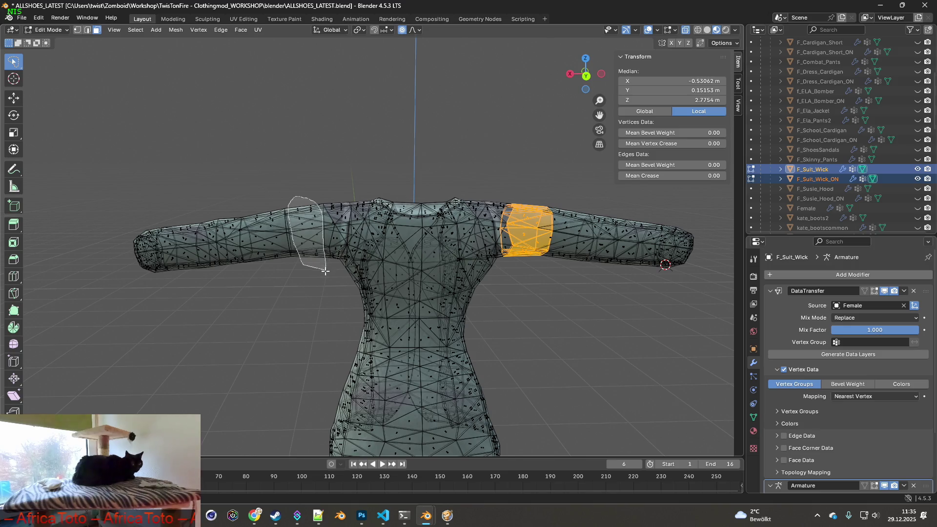
{"action": "left_click_drag", "start_coordinate": [325, 270], "coordinate": [325, 270], "text": "shift"}
{"action": "mouse_move", "coordinate": [383, 272]}
{"action": "middle_mouse_down"}
{"action": "mouse_move", "coordinate": [437, 187]}
{"action": "mouse_move", "coordinate": [399, 263]}
{"action": "mouse_move", "coordinate": [342, 216]}
{"action": "middle_mouse_up"}
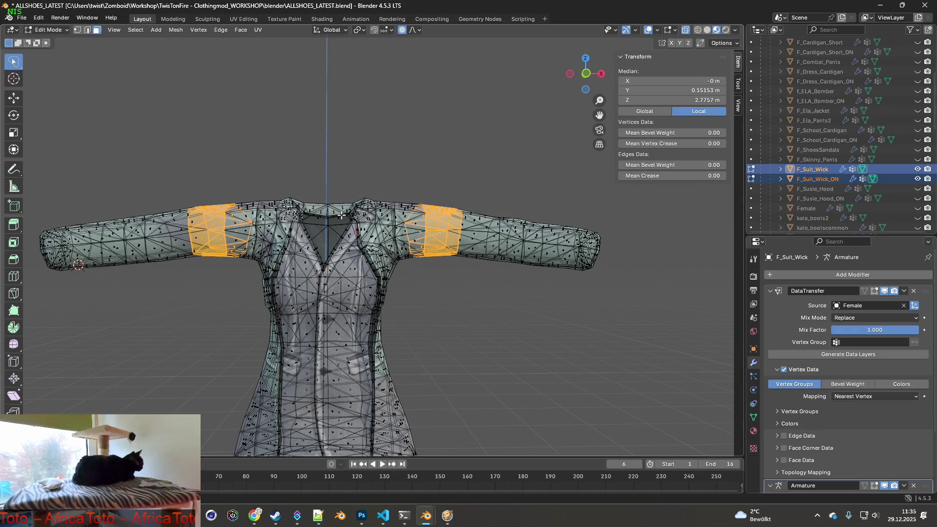
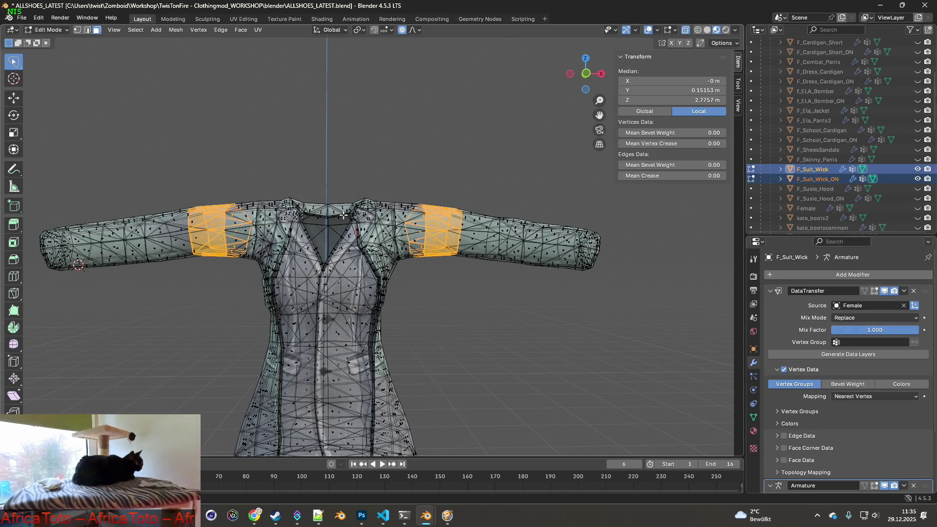
Subdivide the selected upper-arm face bands of F_Suit_Wick with one cut and inspect the result.
{"action": "mouse_move", "coordinate": [343, 215]}
{"action": "middle_mouse_down"}
{"action": "mouse_move", "coordinate": [370, 226]}
{"action": "mouse_move", "coordinate": [335, 225]}
{"action": "middle_mouse_up"}
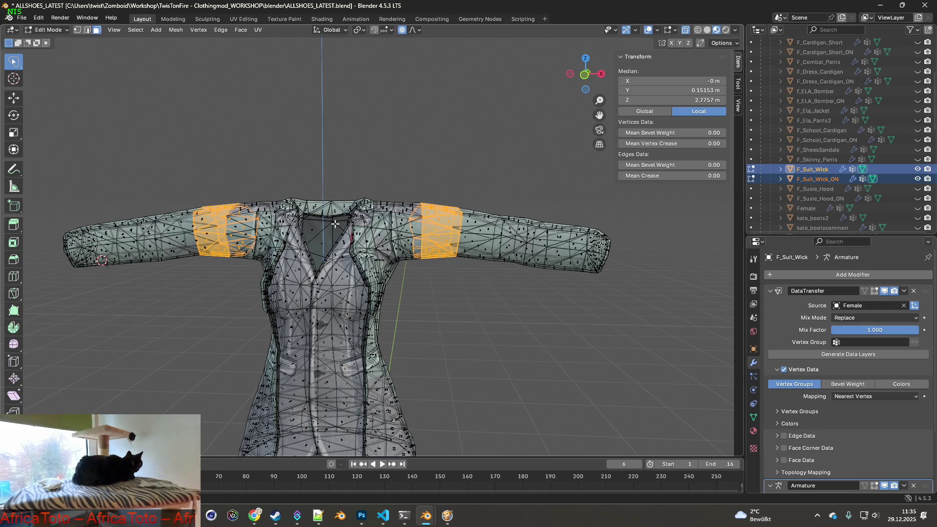
{"action": "mouse_move", "coordinate": [408, 227]}
{"action": "middle_mouse_down"}
{"action": "mouse_move", "coordinate": [430, 239]}
{"action": "mouse_move", "coordinate": [376, 235]}
{"action": "mouse_move", "coordinate": [485, 249]}
{"action": "mouse_move", "coordinate": [481, 240]}
{"action": "mouse_move", "coordinate": [503, 222]}
{"action": "mouse_move", "coordinate": [507, 264]}
{"action": "middle_mouse_up"}
{"action": "scroll", "coordinate": [376, 235], "scroll_direction": "up", "scroll_amount": 3}
{"action": "right_click", "coordinate": [520, 235]}
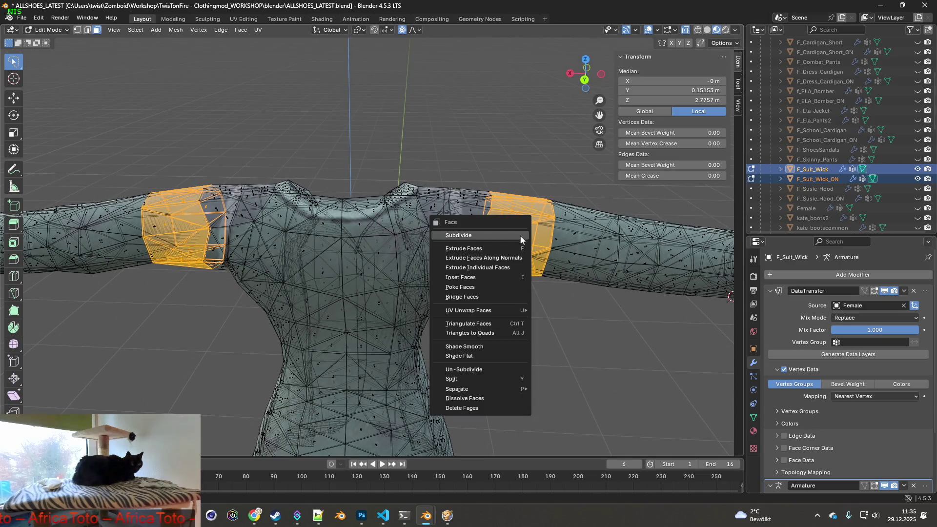
{"action": "left_click", "coordinate": [473, 236]}
{"action": "mouse_move", "coordinate": [474, 236]}
{"action": "middle_mouse_down"}
{"action": "mouse_move", "coordinate": [400, 239]}
{"action": "mouse_move", "coordinate": [351, 273]}
{"action": "mouse_move", "coordinate": [317, 248]}
{"action": "mouse_move", "coordinate": [427, 239]}
{"action": "middle_mouse_up"}
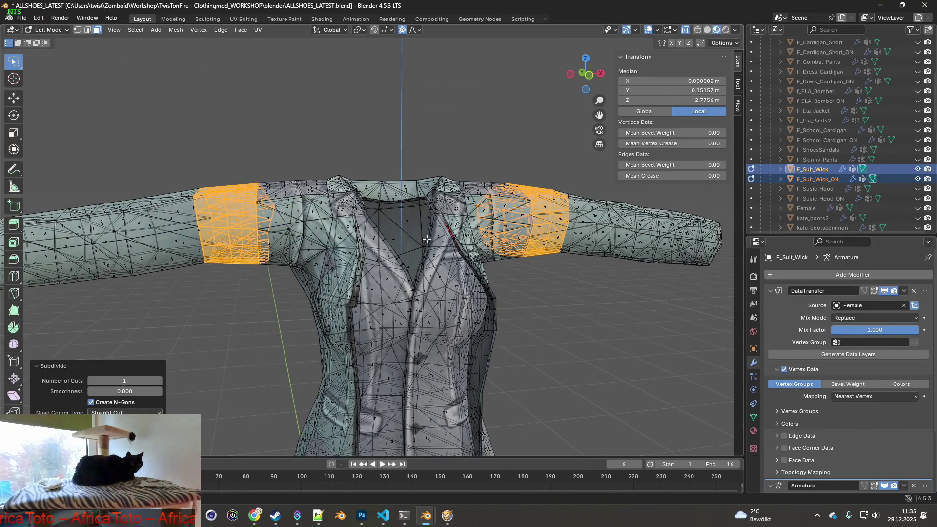
{"action": "middle_click_drag", "start_coordinate": [426, 239], "coordinate": [490, 241]}
Return to Object Mode and hide the F_Suit_Wick_ON duplicate jacket.
{"action": "left_click", "coordinate": [54, 30]}
{"action": "left_click", "coordinate": [54, 41]}
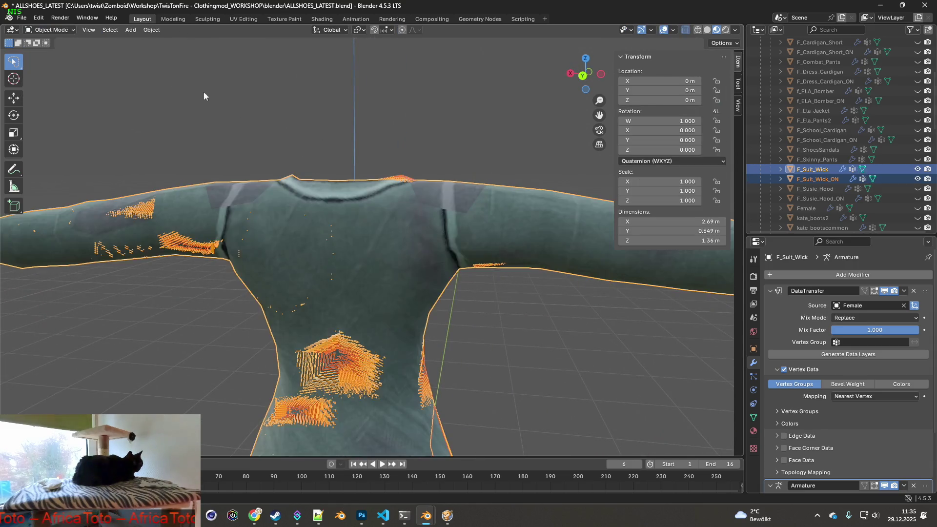
{"action": "scroll", "coordinate": [448, 173], "scroll_direction": "down", "scroll_amount": 3}
{"action": "middle_click_drag", "start_coordinate": [448, 173], "coordinate": [263, 175]}
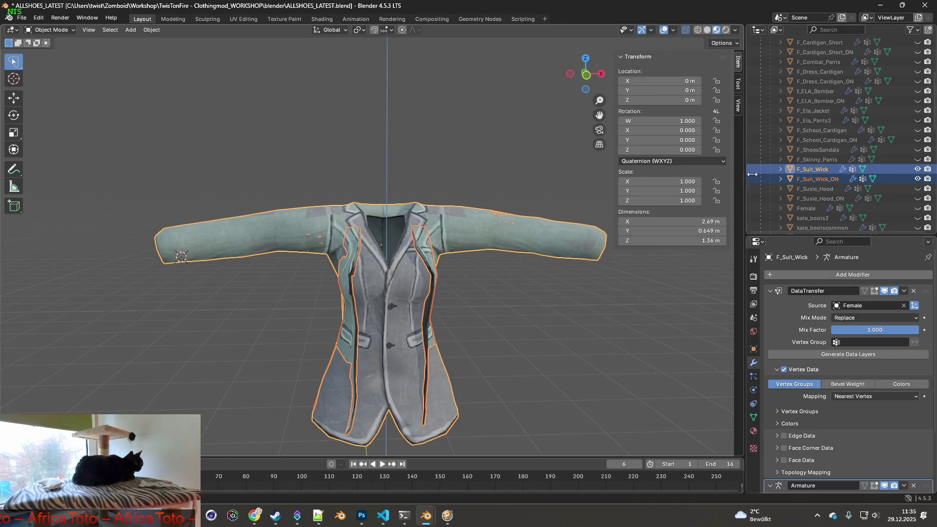
{"action": "left_click", "coordinate": [917, 178]}
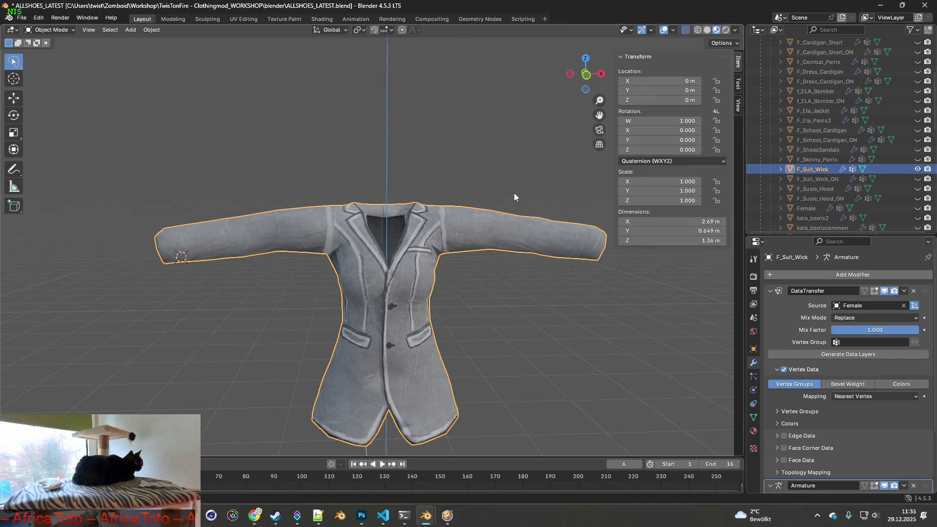
Show the Bip01 armature and bring up the File > Export format list.
{"action": "scroll", "coordinate": [515, 191], "scroll_direction": "down", "scroll_amount": 2}
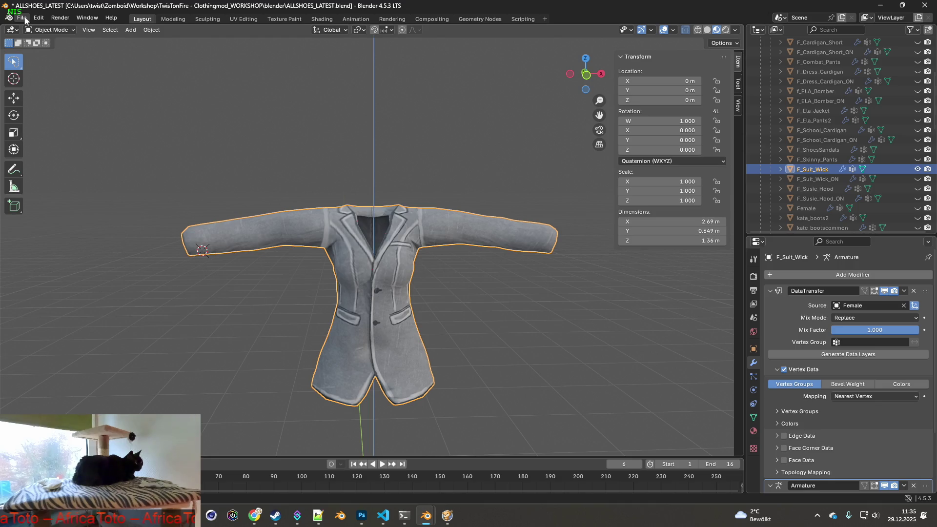
{"action": "scroll", "coordinate": [901, 137], "scroll_direction": "up", "scroll_amount": 6}
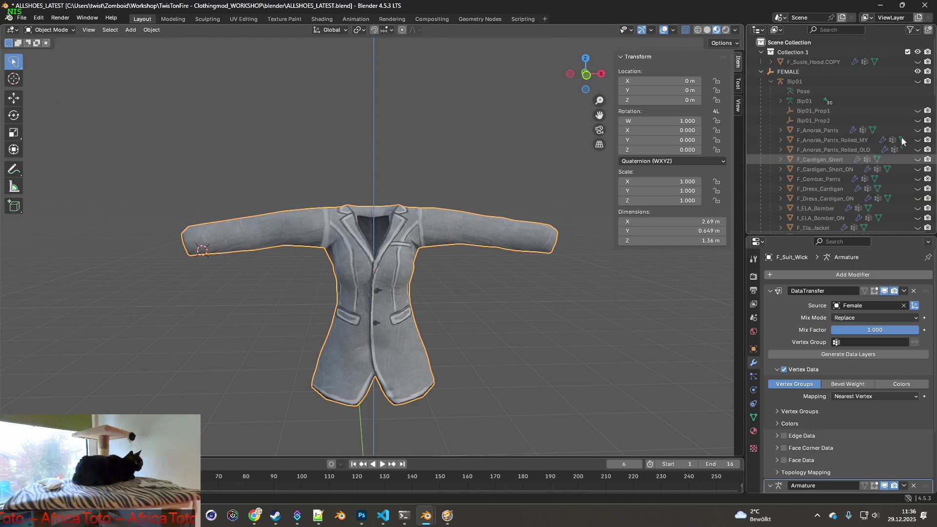
{"action": "left_click", "coordinate": [918, 81]}
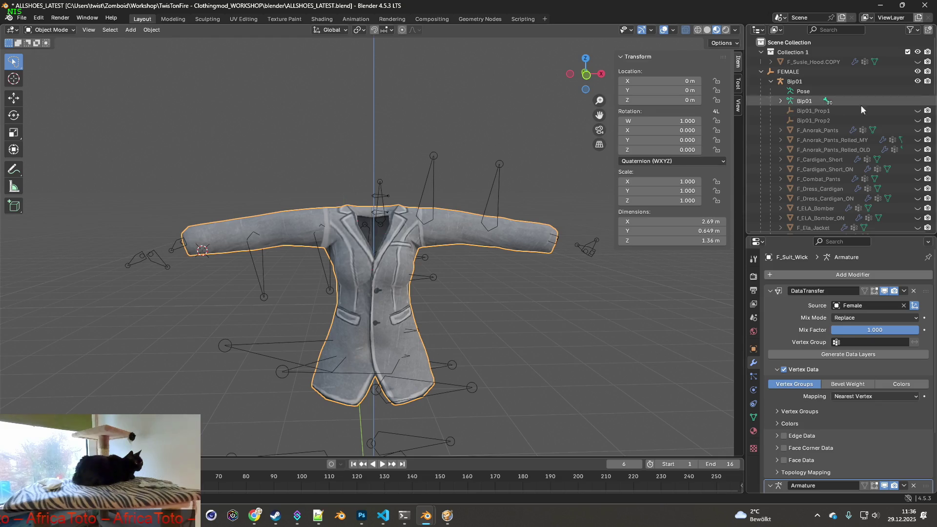
{"action": "scroll", "coordinate": [514, 178], "scroll_direction": "down", "scroll_amount": 2}
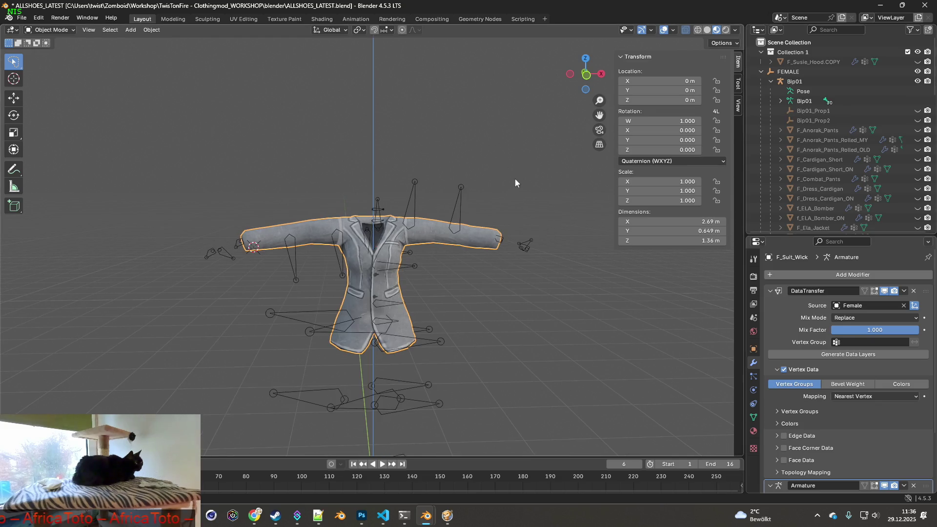
{"action": "left_click", "coordinate": [22, 17]}
{"action": "mouse_move", "coordinate": [51, 165]}
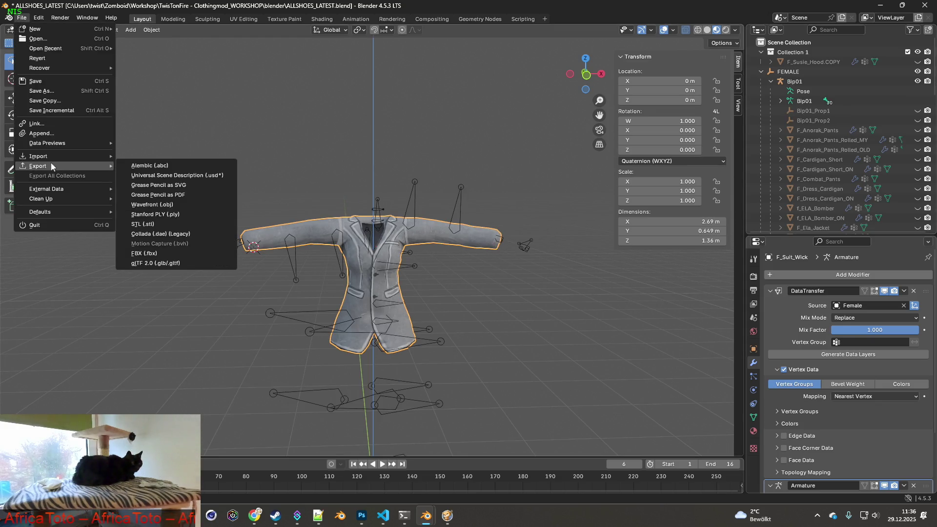
Export the jacket as FBX over F_Suit_Wick.fbx in the clothes folder.
{"action": "left_click", "coordinate": [165, 253]}
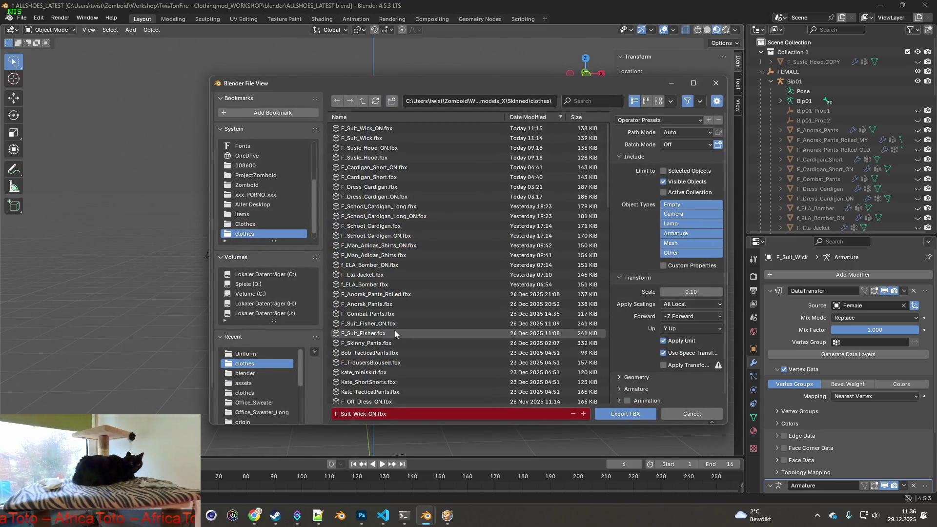
{"action": "scroll", "coordinate": [830, 185], "scroll_direction": "down", "scroll_amount": 4}
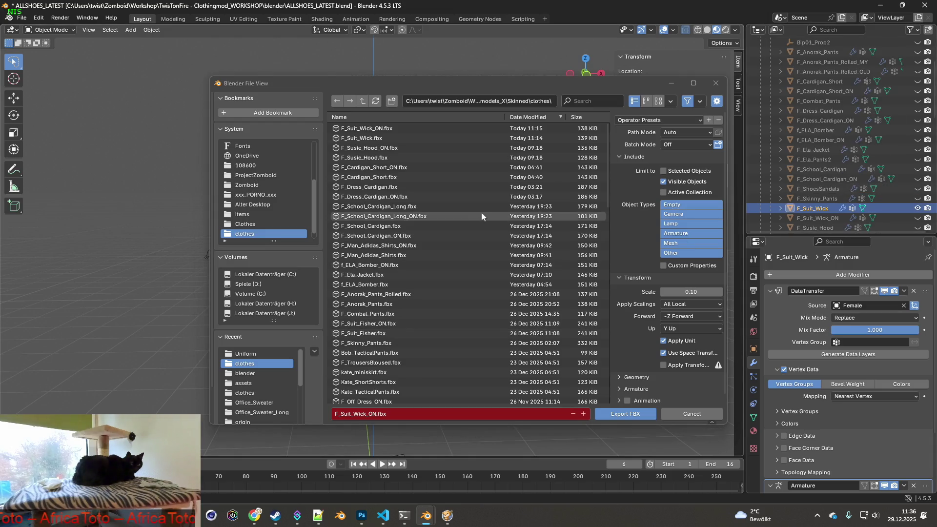
{"action": "left_click", "coordinate": [371, 138]}
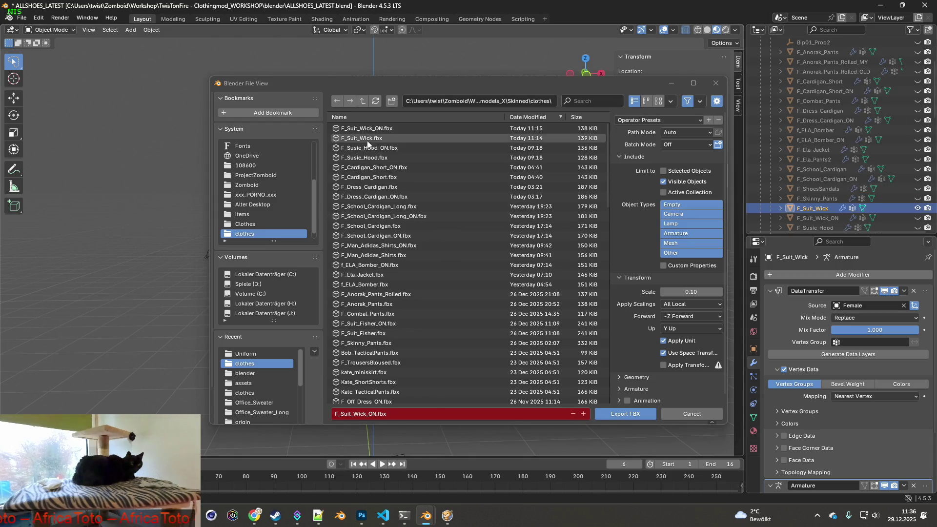
{"action": "left_click", "coordinate": [625, 413]}
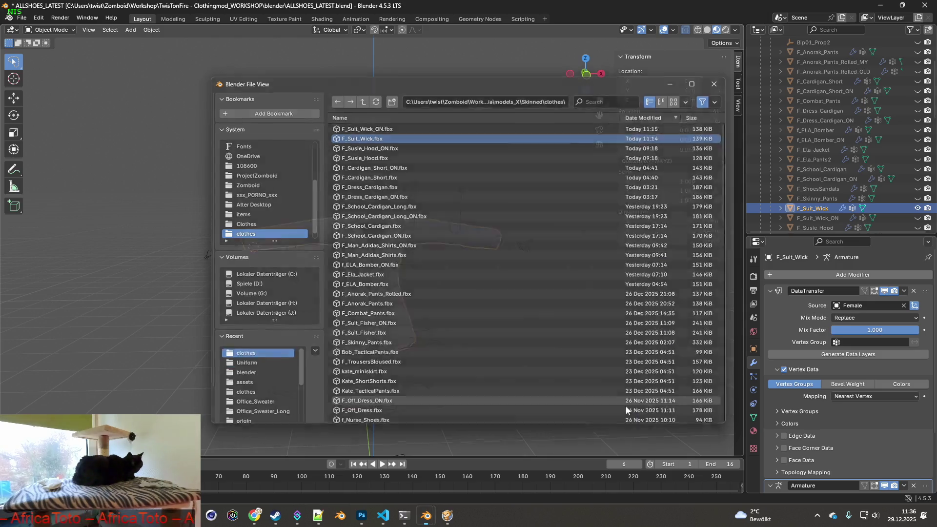
Swap visibility to F_Suit_Wick_ON, export it over F_Suit_Wick_ON.fbx, then resume the game.
{"action": "left_click", "coordinate": [917, 217]}
{"action": "left_click", "coordinate": [917, 208]}
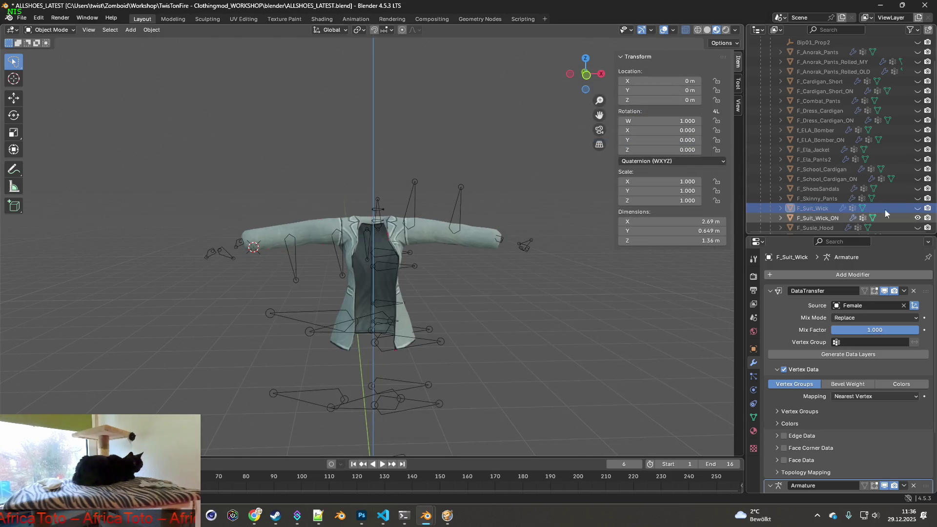
{"action": "left_click", "coordinate": [22, 19]}
{"action": "mouse_move", "coordinate": [86, 163]}
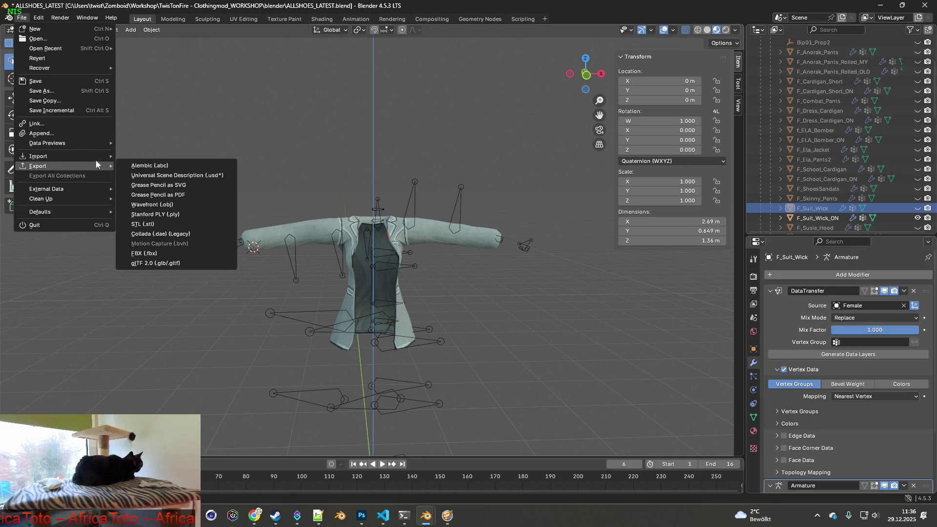
{"action": "left_click", "coordinate": [155, 257]}
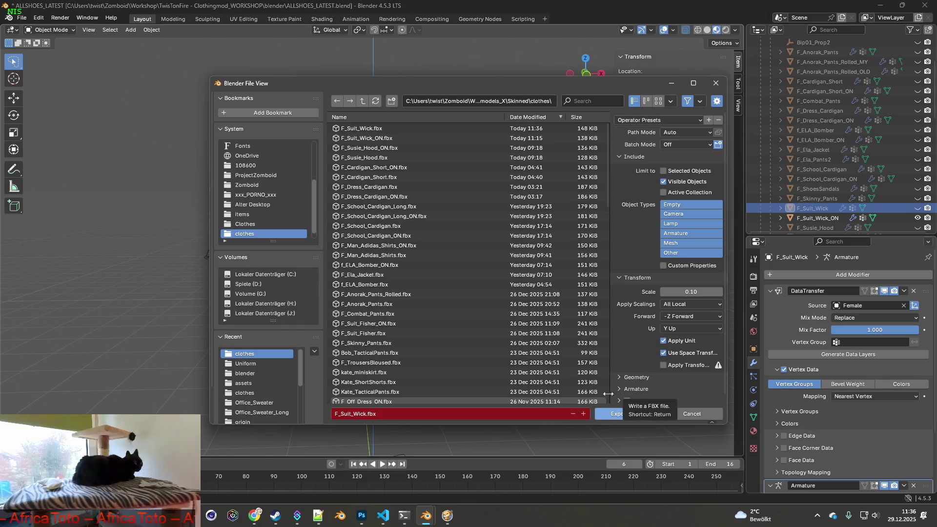
{"action": "left_click", "coordinate": [439, 139]}
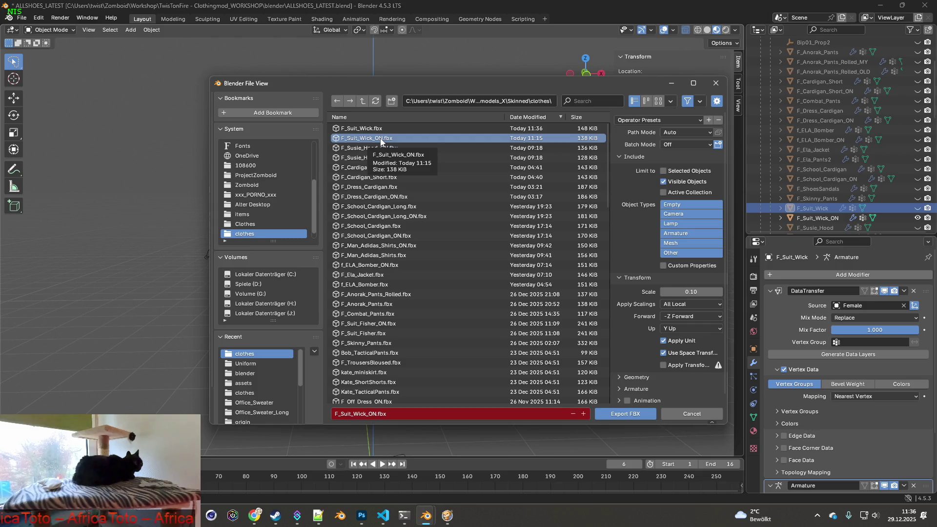
{"action": "left_click", "coordinate": [626, 414]}
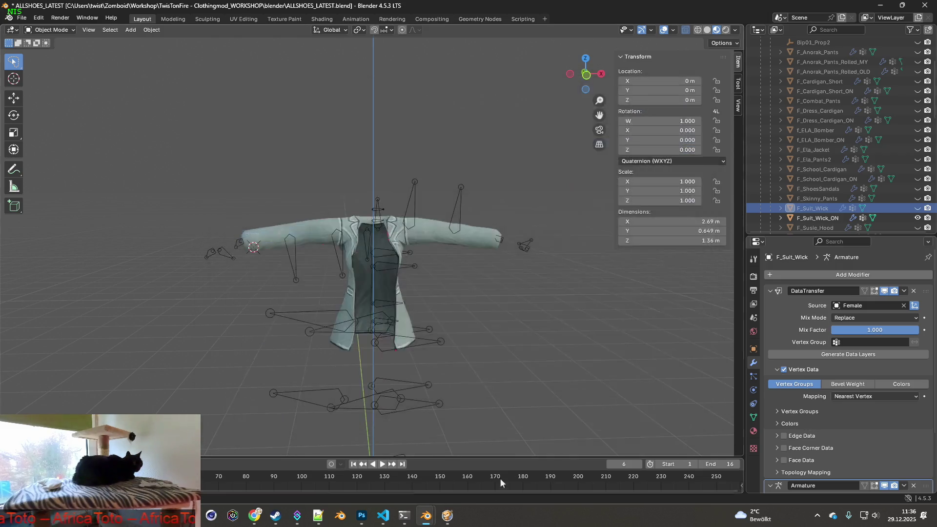
{"action": "key", "text": "alt+Tab"}
{"action": "key", "text": "space"}
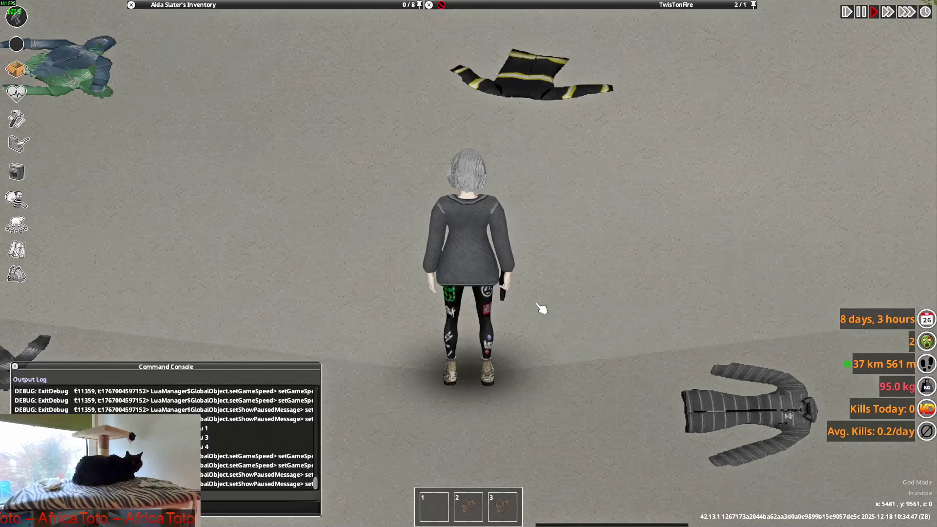
Aim the pistol and walk the character right and left to watch the jacket move.
{"action": "mouse_move", "coordinate": [631, 176]}
{"action": "right_mouse_down"}
{"action": "mouse_move", "coordinate": [628, 160]}
{"action": "mouse_move", "coordinate": [637, 167]}
{"action": "right_mouse_up"}
{"action": "key", "text": "d"}
{"action": "key", "text": "a"}
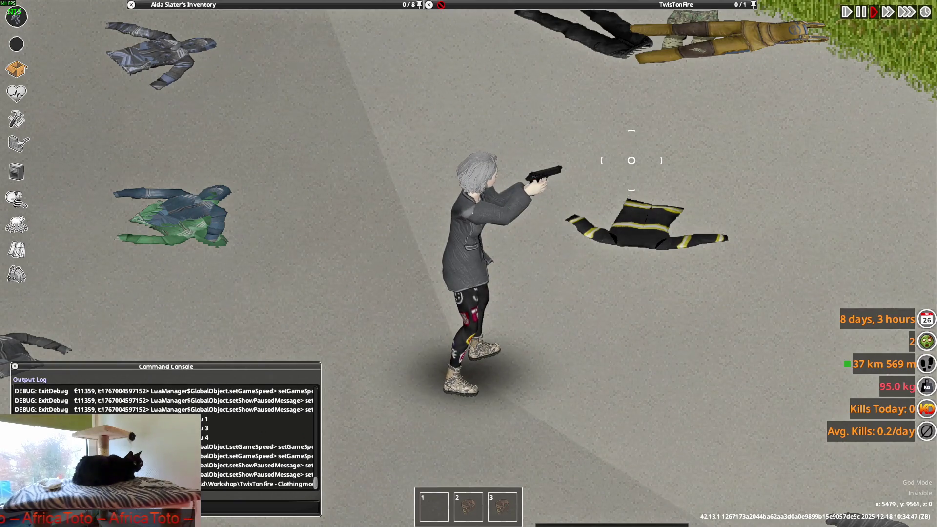
Walk the character in every direction while aiming, then stop and lower the gun.
{"action": "key", "text": "a"}
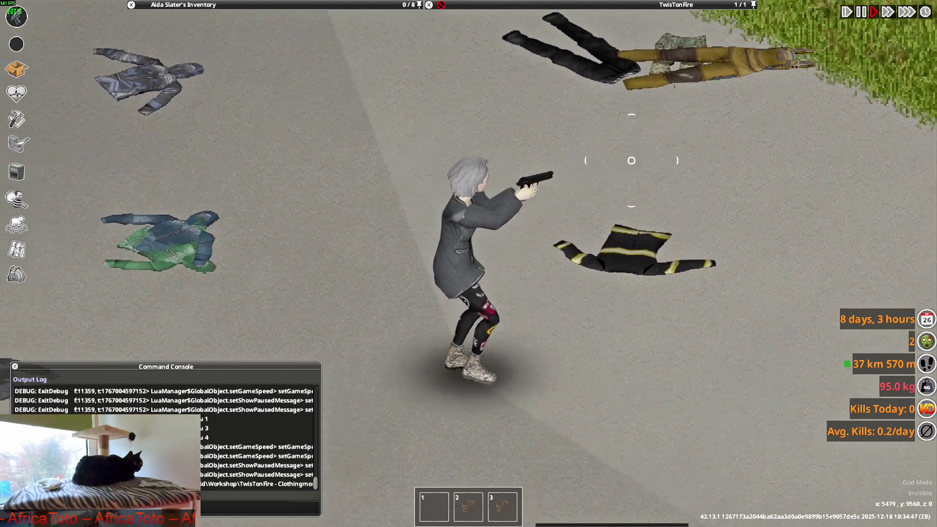
{"action": "key", "text": "w"}
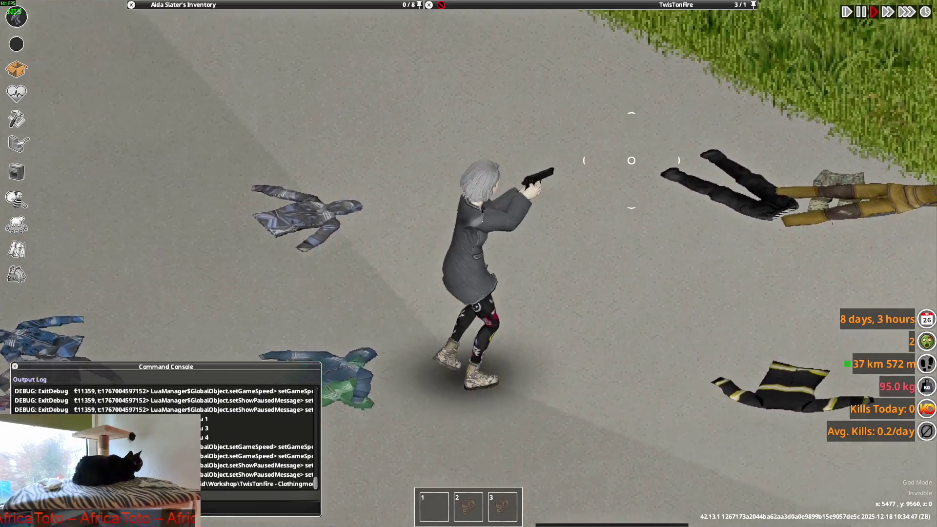
{"action": "key", "text": "a"}
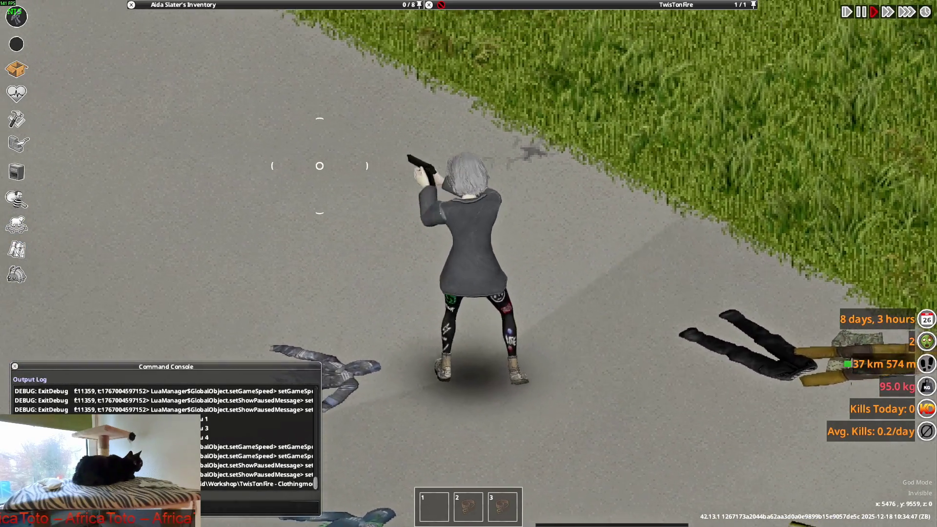
{"action": "key", "text": "s"}
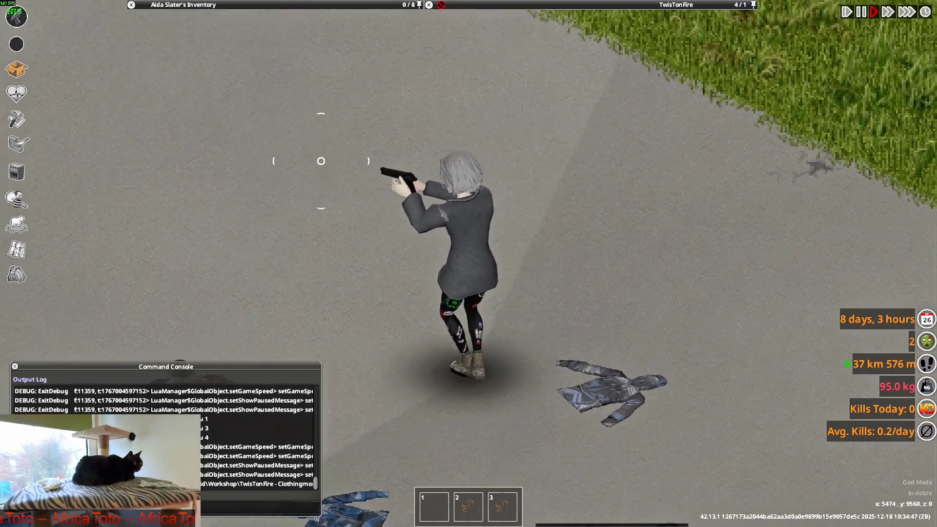
{"action": "key", "text": "d"}
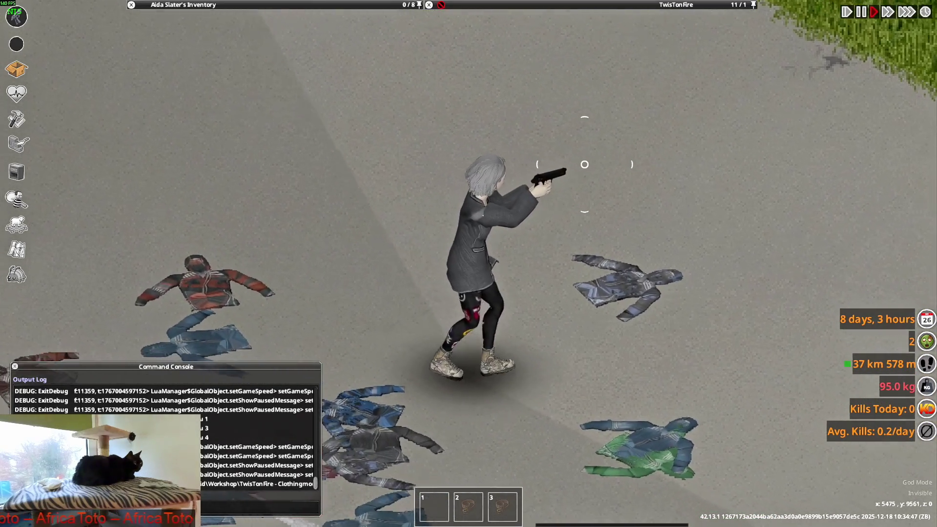
{"action": "key", "text": "d"}
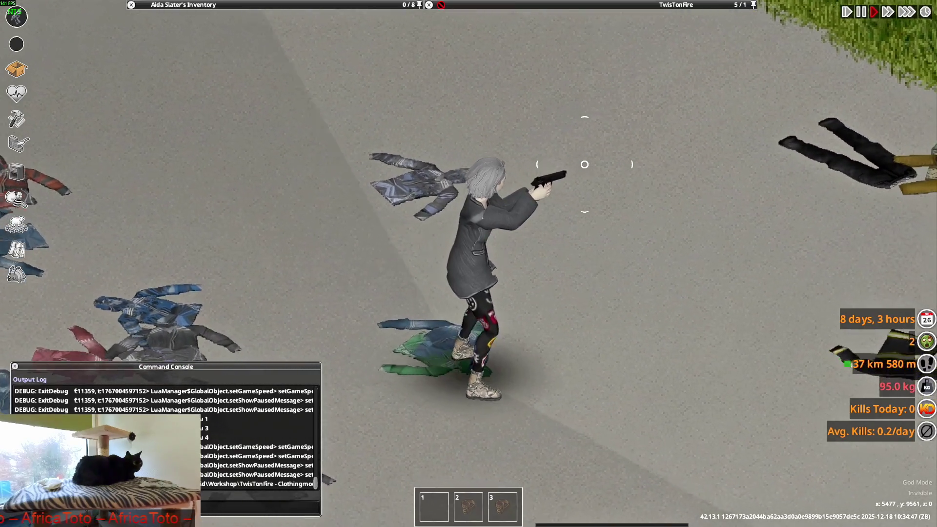
{"action": "key", "text": "d"}
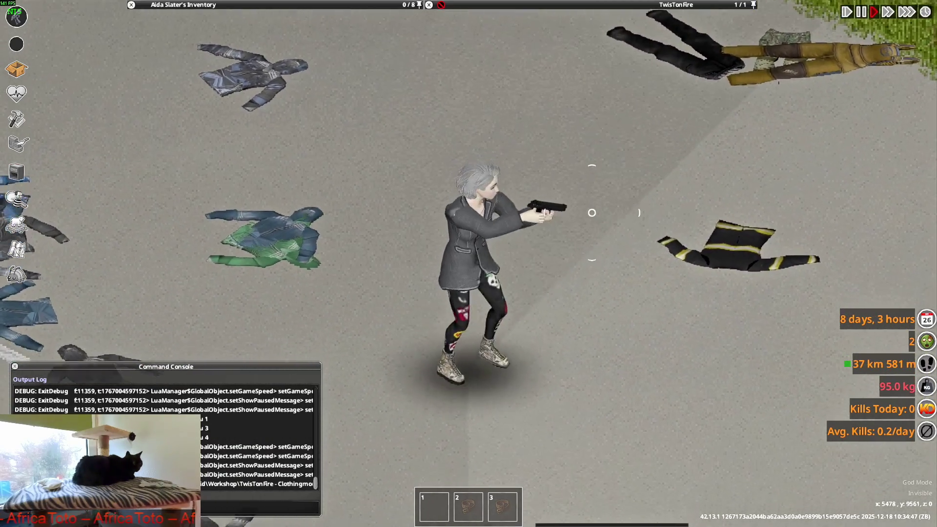
Open the debug Items List and move its window to the right.
{"action": "mouse_move", "coordinate": [211, 106]}
{"action": "scroll", "coordinate": [211, 106], "scroll_direction": "down", "scroll_amount": 3}
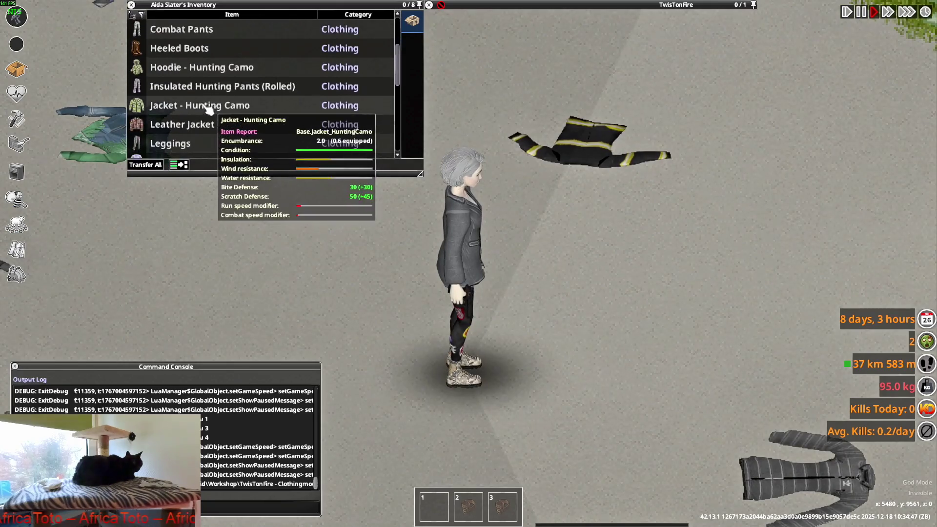
{"action": "scroll", "coordinate": [207, 111], "scroll_direction": "down", "scroll_amount": 4}
{"action": "scroll", "coordinate": [178, 81], "scroll_direction": "down", "scroll_amount": 6}
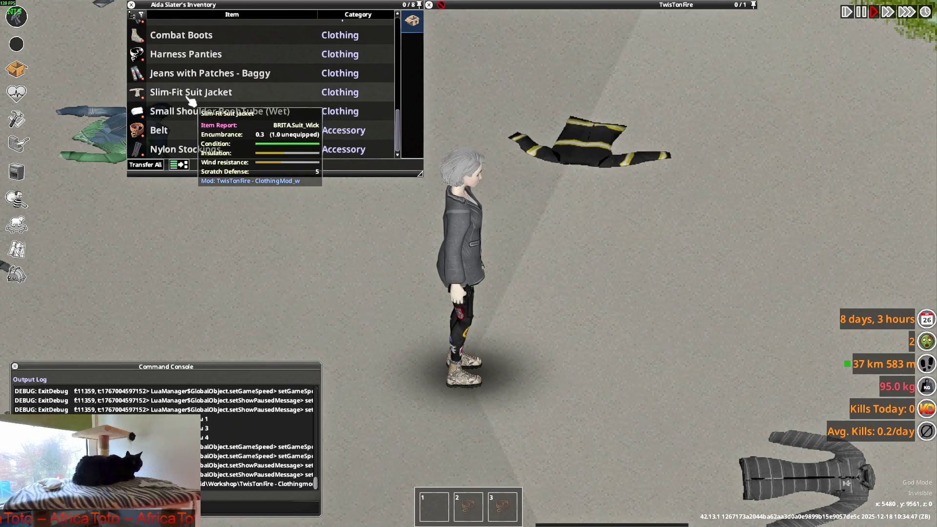
{"action": "scroll", "coordinate": [201, 130], "scroll_direction": "up", "scroll_amount": 12}
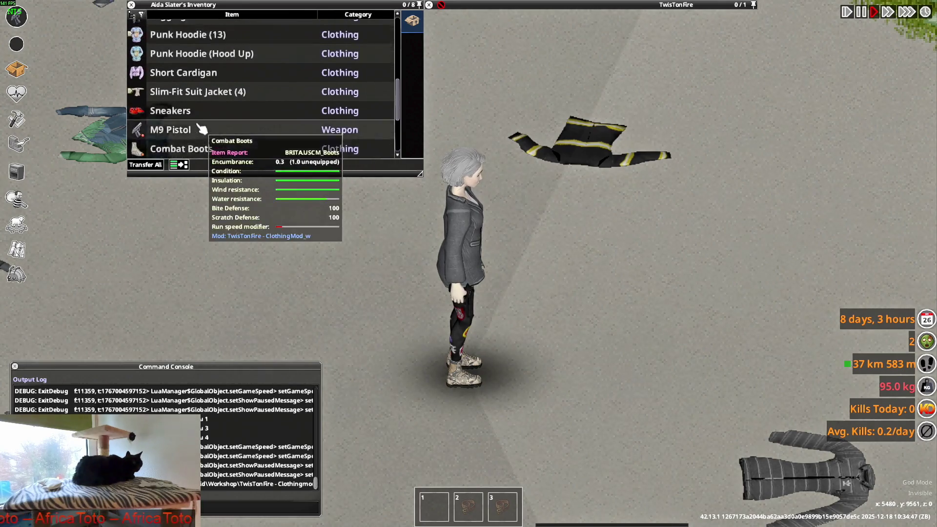
{"action": "scroll", "coordinate": [201, 127], "scroll_direction": "up", "scroll_amount": 2}
{"action": "scroll", "coordinate": [200, 126], "scroll_direction": "up", "scroll_amount": 3}
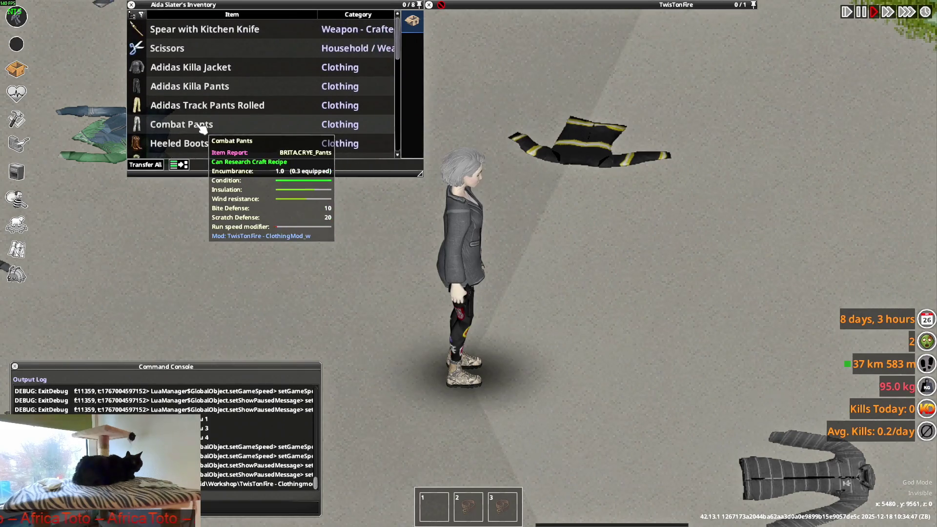
{"action": "left_click", "coordinate": [16, 274]}
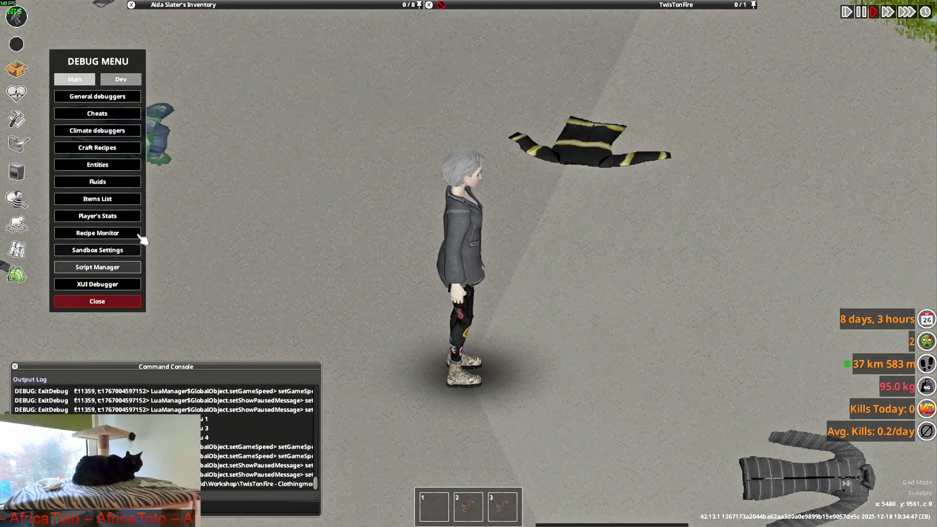
{"action": "left_click", "coordinate": [107, 199]}
{"action": "mouse_move", "coordinate": [229, 4]}
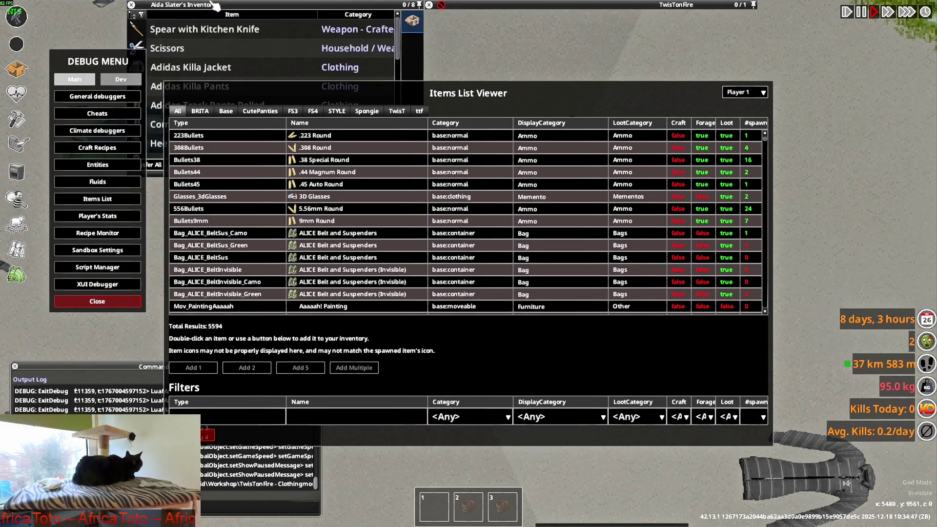
{"action": "left_click_drag", "start_coordinate": [402, 110], "coordinate": [566, 101]}
{"action": "scroll", "coordinate": [236, 142], "scroll_direction": "down", "scroll_amount": 3}
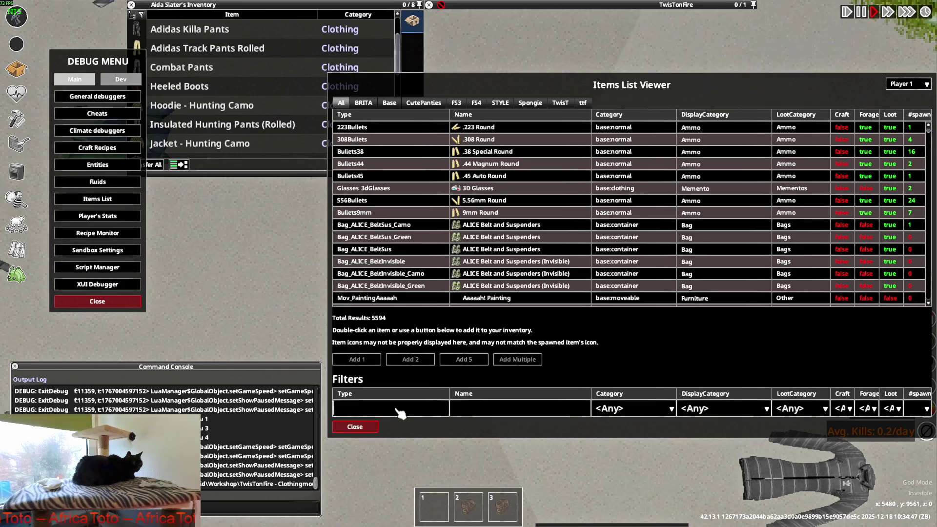
Filter the BRITA items by 'wick', add multiple Suit_Wick jackets, and close the debug windows.
{"action": "left_click", "coordinate": [372, 104]}
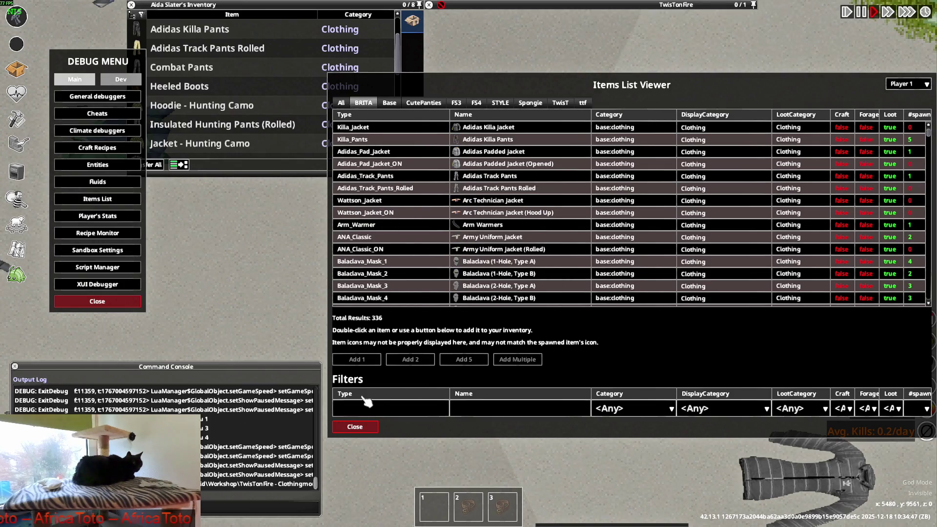
{"action": "type", "text": "wick"}
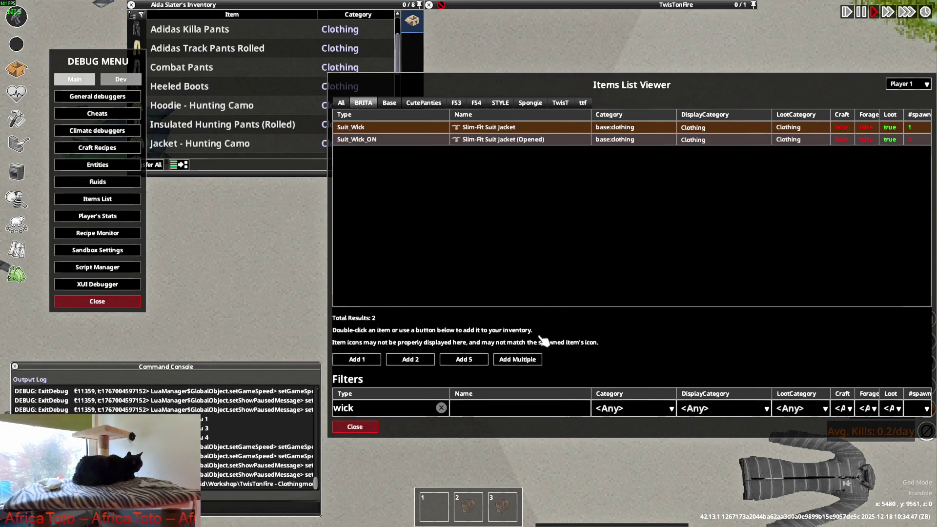
{"action": "left_click", "coordinate": [529, 360]}
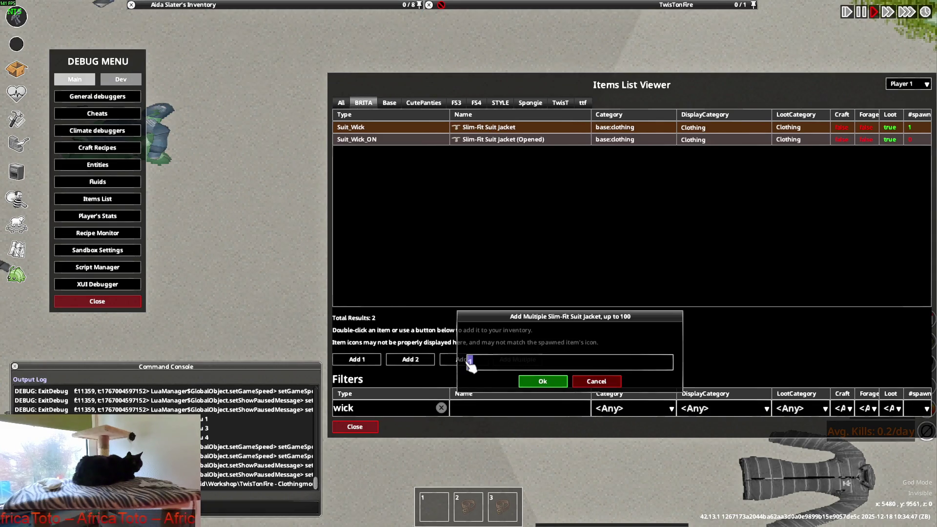
{"action": "left_click", "coordinate": [549, 385]}
{"action": "left_click", "coordinate": [355, 427]}
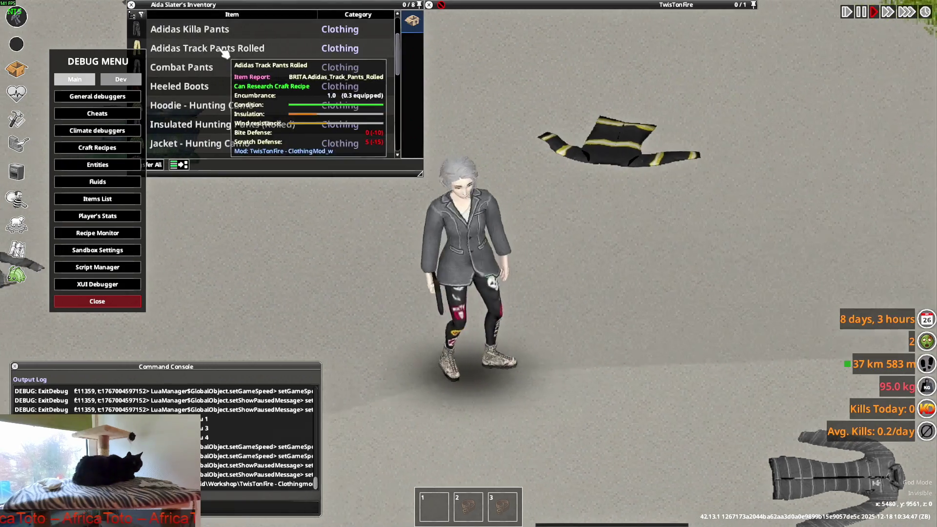
{"action": "left_click", "coordinate": [115, 298]}
{"action": "scroll", "coordinate": [202, 93], "scroll_direction": "down", "scroll_amount": 1}
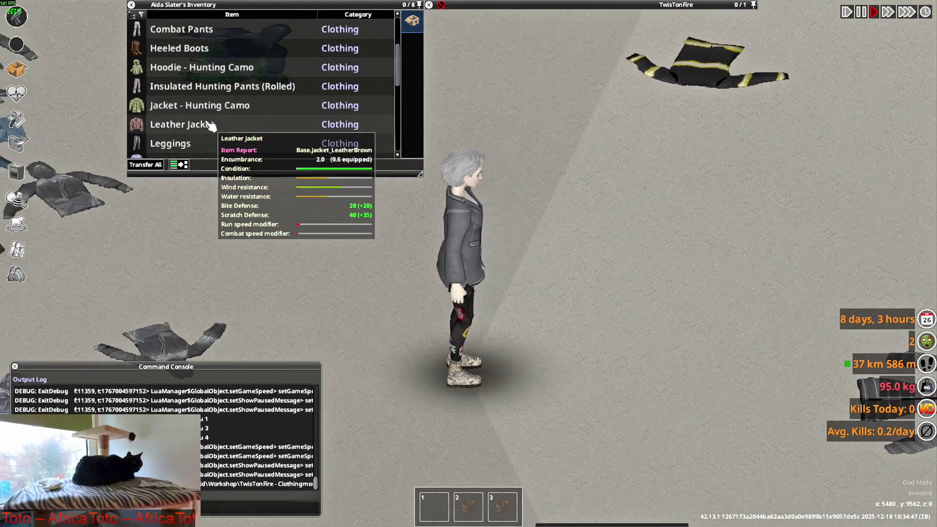
Expand the Slim-Fit Suit Jacket stack and wear one jacket, turning the character to inspect it.
{"action": "scroll", "coordinate": [200, 98], "scroll_direction": "up", "scroll_amount": 2}
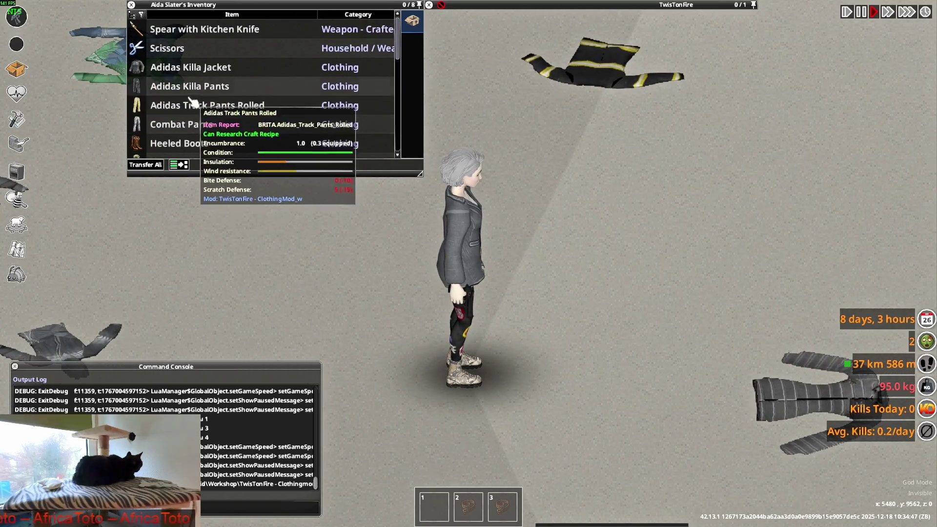
{"action": "scroll", "coordinate": [192, 105], "scroll_direction": "down", "scroll_amount": 5}
{"action": "scroll", "coordinate": [193, 116], "scroll_direction": "down", "scroll_amount": 4}
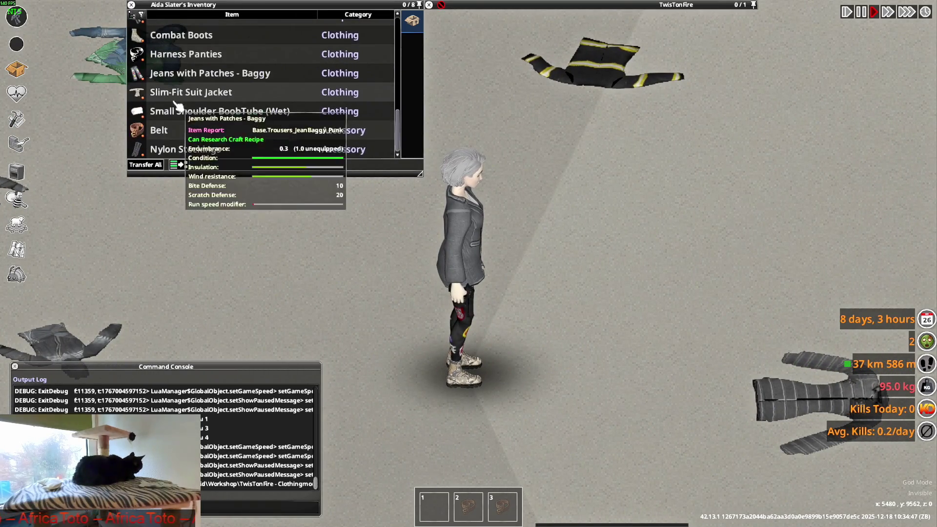
{"action": "scroll", "coordinate": [166, 115], "scroll_direction": "up", "scroll_amount": 4}
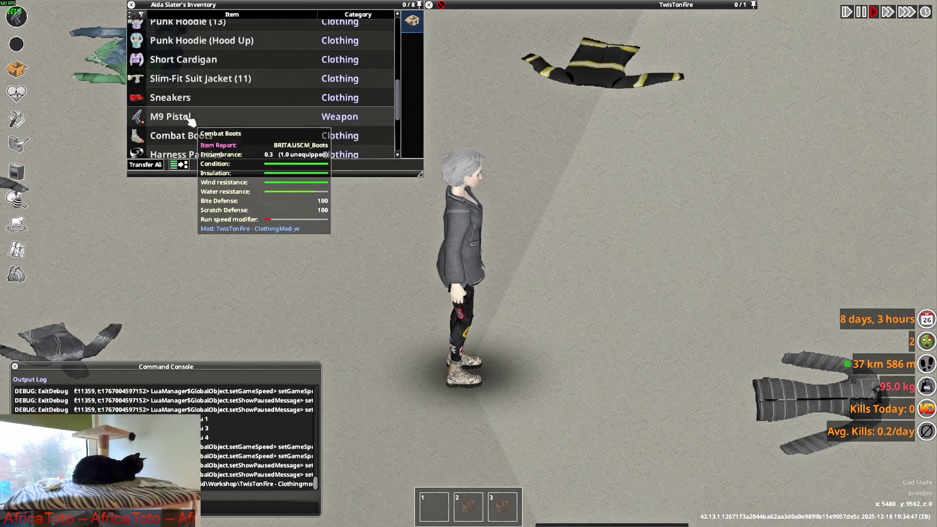
{"action": "left_click", "coordinate": [142, 105]}
{"action": "scroll", "coordinate": [185, 112], "scroll_direction": "down", "scroll_amount": 1}
{"action": "right_click", "coordinate": [180, 105]}
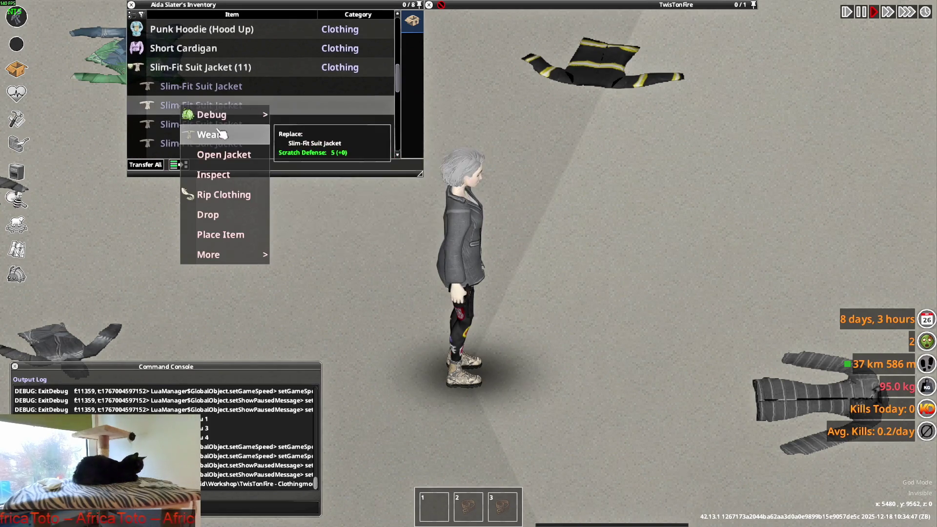
{"action": "left_click", "coordinate": [200, 132]}
{"action": "right_click_drag", "start_coordinate": [608, 167], "coordinate": [606, 161]}
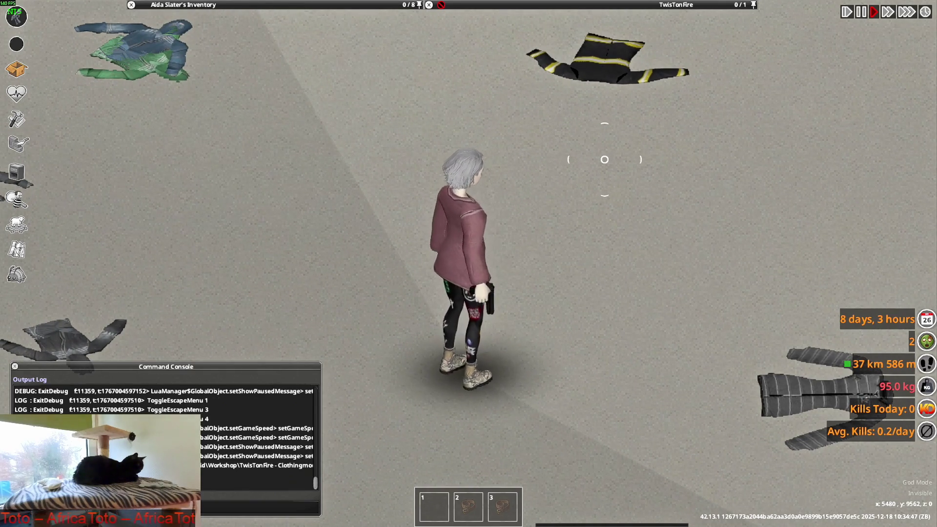
Swap to other Slim-Fit Suit Jackets from the stack, checking each on the character.
{"action": "mouse_move", "coordinate": [196, 5]}
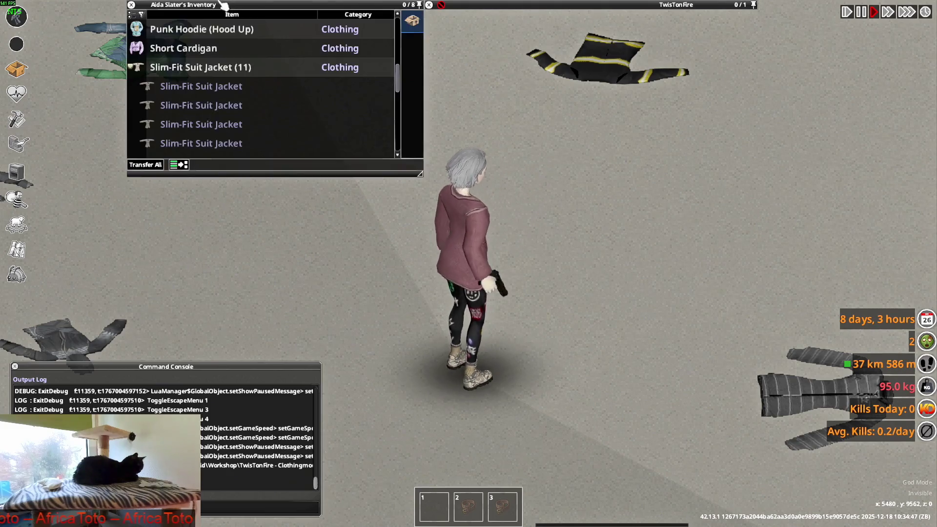
{"action": "right_click", "coordinate": [192, 105]}
{"action": "left_click", "coordinate": [215, 130]}
{"action": "mouse_move", "coordinate": [680, 142]}
{"action": "right_mouse_down"}
{"action": "mouse_move", "coordinate": [682, 130]}
{"action": "mouse_move", "coordinate": [635, 122]}
{"action": "right_mouse_up"}
{"action": "mouse_move", "coordinate": [195, 5]}
{"action": "right_click", "coordinate": [198, 124]}
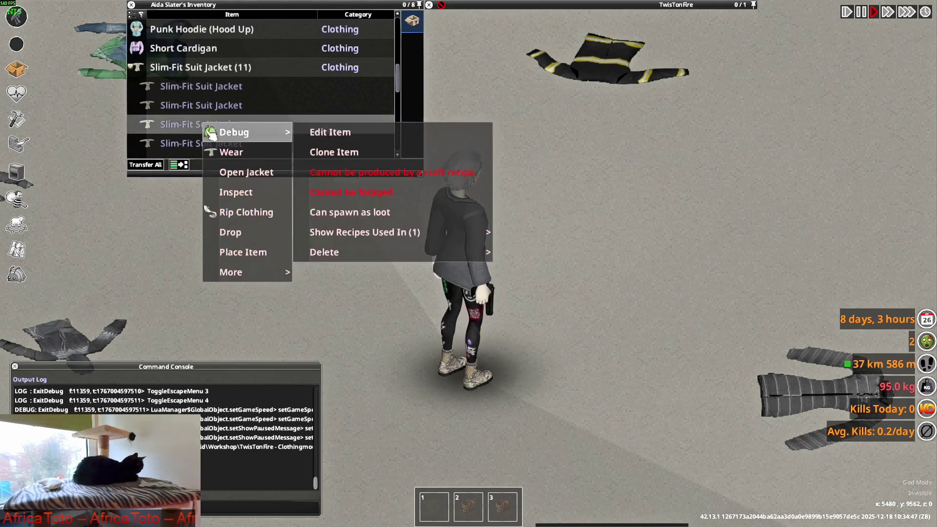
{"action": "right_click", "coordinate": [171, 143]}
{"action": "left_click", "coordinate": [213, 170]}
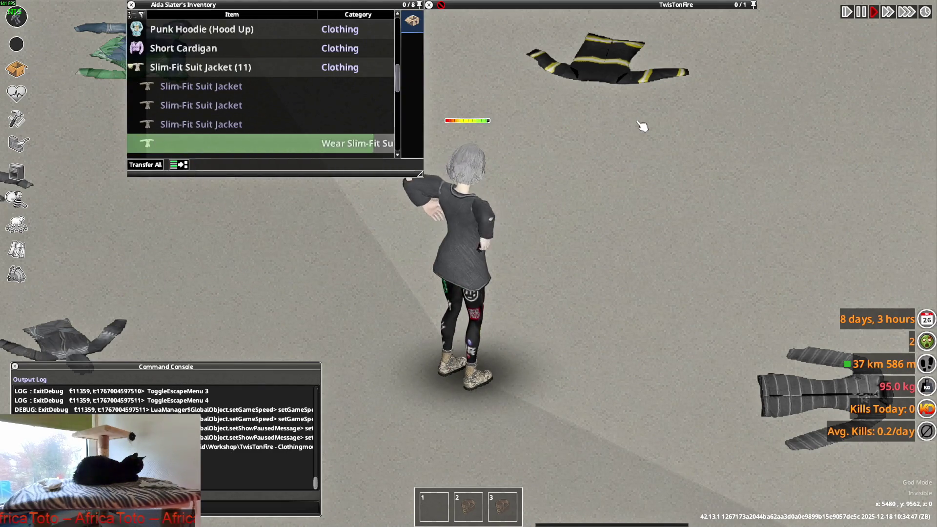
{"action": "right_click_drag", "start_coordinate": [641, 126], "coordinate": [640, 116]}
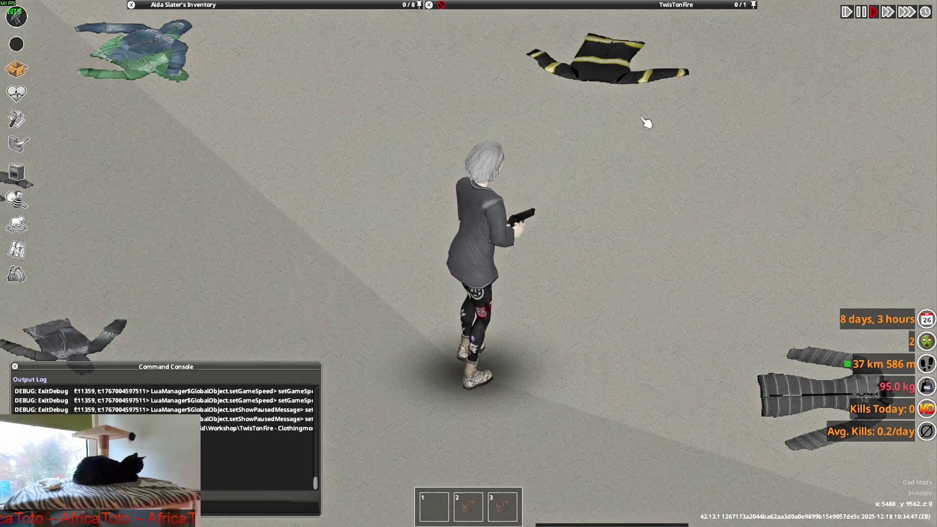
{"action": "right_click_drag", "start_coordinate": [637, 123], "coordinate": [634, 98]}
Wear another suit jacket and walk right to view the purple jacket.
{"action": "mouse_move", "coordinate": [195, 5]}
{"action": "scroll", "coordinate": [205, 98], "scroll_direction": "down", "scroll_amount": 3}
{"action": "right_click", "coordinate": [188, 124]}
{"action": "left_click", "coordinate": [215, 148]}
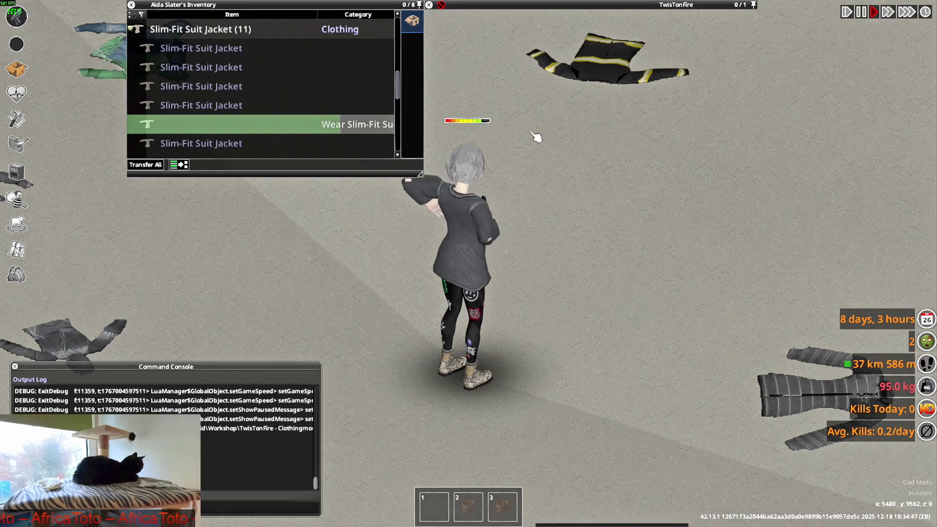
{"action": "mouse_move", "coordinate": [549, 134]}
{"action": "right_mouse_down"}
{"action": "mouse_move", "coordinate": [571, 123]}
{"action": "mouse_move", "coordinate": [505, 265]}
{"action": "mouse_move", "coordinate": [656, 146]}
{"action": "mouse_move", "coordinate": [614, 131]}
{"action": "mouse_move", "coordinate": [433, 115]}
{"action": "mouse_move", "coordinate": [655, 155]}
{"action": "right_mouse_up"}
{"action": "key", "text": "d"}
Wear the suit jacket opened and walk the character around to inspect it.
{"action": "mouse_move", "coordinate": [189, 94]}
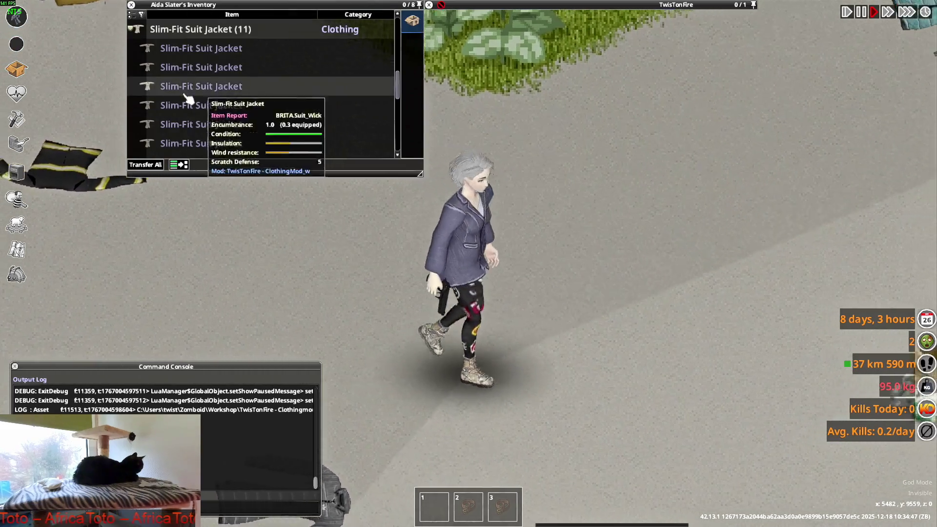
{"action": "scroll", "coordinate": [210, 102], "scroll_direction": "up", "scroll_amount": 2}
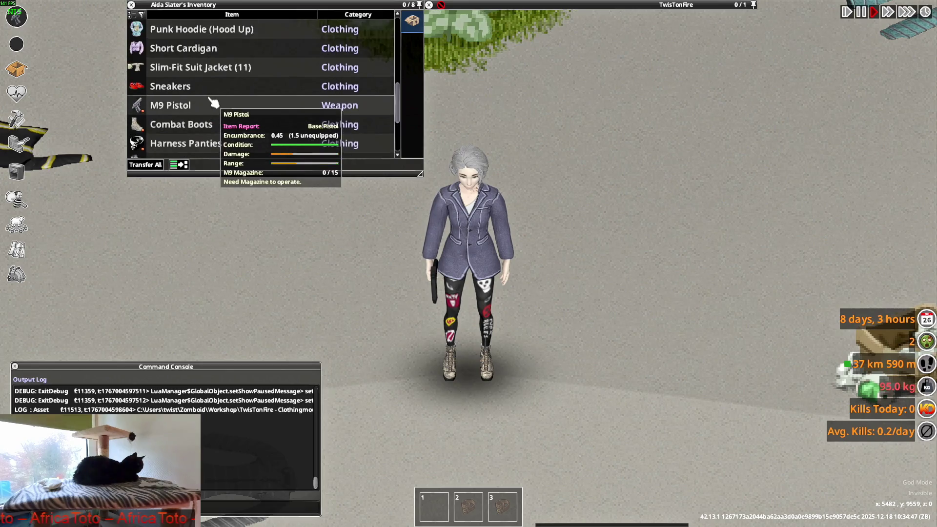
{"action": "scroll", "coordinate": [207, 106], "scroll_direction": "down", "scroll_amount": 5}
{"action": "left_click", "coordinate": [228, 111]}
{"action": "mouse_move", "coordinate": [529, 156]}
{"action": "right_mouse_down"}
{"action": "mouse_move", "coordinate": [577, 133]}
{"action": "mouse_move", "coordinate": [550, 130]}
{"action": "mouse_move", "coordinate": [530, 141]}
{"action": "mouse_move", "coordinate": [564, 153]}
{"action": "mouse_move", "coordinate": [463, 134]}
{"action": "mouse_move", "coordinate": [529, 149]}
{"action": "mouse_move", "coordinate": [537, 161]}
{"action": "mouse_move", "coordinate": [541, 141]}
{"action": "mouse_move", "coordinate": [382, 125]}
{"action": "mouse_move", "coordinate": [307, 146]}
{"action": "mouse_move", "coordinate": [318, 149]}
{"action": "right_mouse_up"}
{"action": "scroll", "coordinate": [565, 151], "scroll_direction": "up", "scroll_amount": 3}
{"action": "key", "text": "w"}
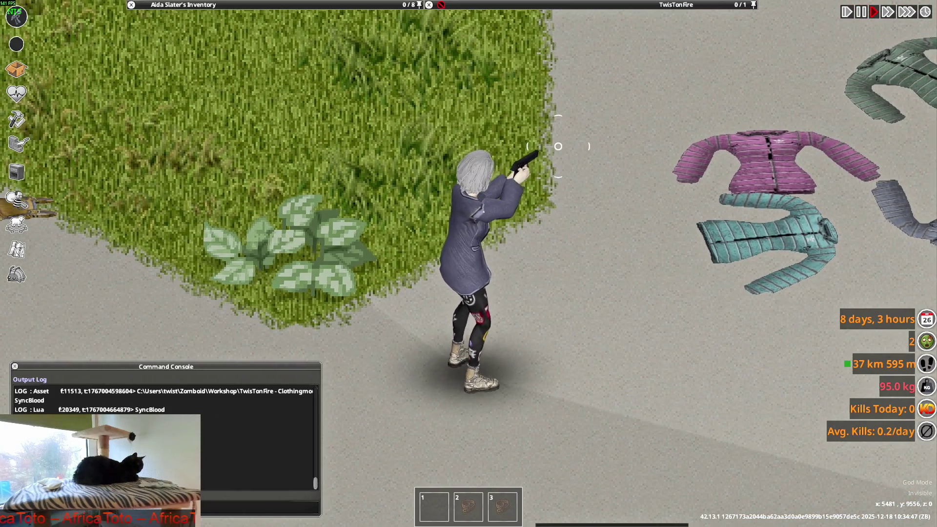
{"action": "key", "text": "s+a"}
{"action": "key", "text": "s+a"}
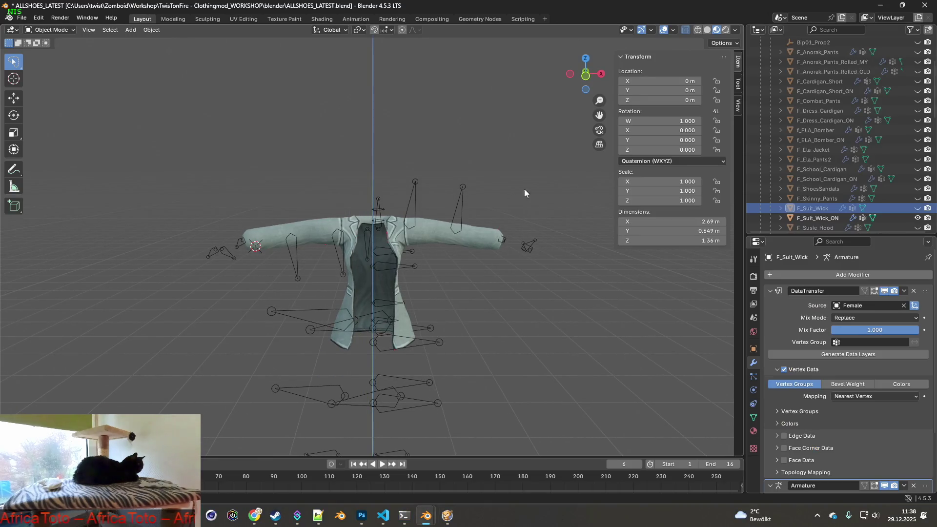
Unhide F_Suit_Wick, enter Edit Mode, and orbit around the jacket to its sleeve.
{"action": "left_click", "coordinate": [917, 208]}
{"action": "mouse_move", "coordinate": [493, 210]}
{"action": "middle_mouse_down"}
{"action": "mouse_move", "coordinate": [443, 220]}
{"action": "mouse_move", "coordinate": [500, 241]}
{"action": "mouse_move", "coordinate": [414, 206]}
{"action": "mouse_move", "coordinate": [330, 193]}
{"action": "mouse_move", "coordinate": [494, 195]}
{"action": "middle_mouse_up"}
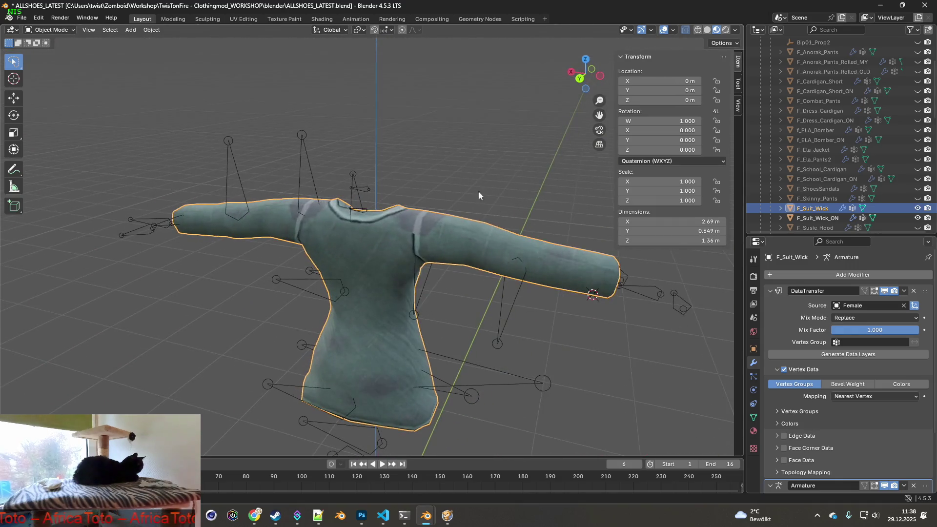
{"action": "left_click", "coordinate": [72, 31]}
{"action": "mouse_move", "coordinate": [498, 209]}
{"action": "middle_mouse_down"}
{"action": "mouse_move", "coordinate": [473, 224]}
{"action": "mouse_move", "coordinate": [355, 175]}
{"action": "middle_mouse_up"}
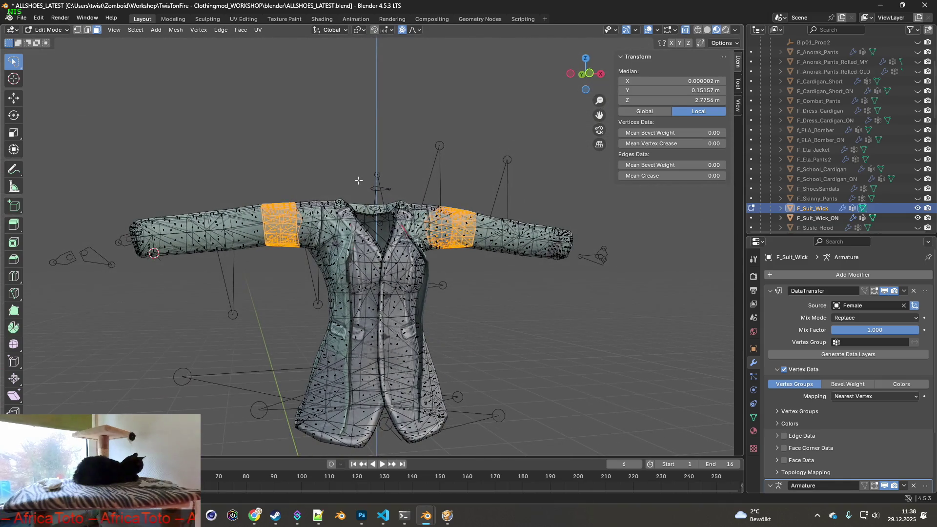
{"action": "middle_click_drag", "start_coordinate": [286, 209], "coordinate": [471, 226]}
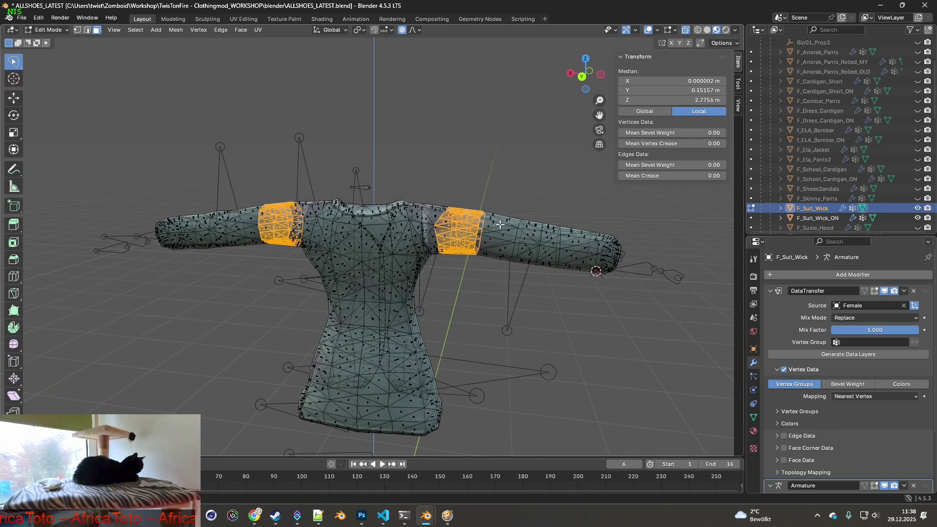
{"action": "scroll", "coordinate": [493, 215], "scroll_direction": "up", "scroll_amount": 3}
{"action": "middle_click_drag", "start_coordinate": [585, 210], "coordinate": [469, 261]}
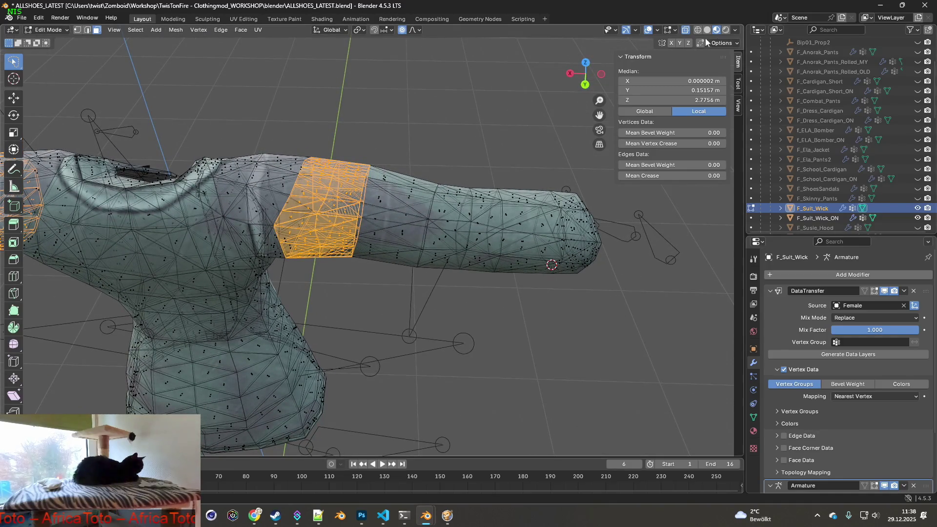
{"action": "scroll", "coordinate": [858, 176], "scroll_direction": "down", "scroll_amount": 4}
Show the Female body, zoom onto the sleeve, and switch to wireframe shading.
{"action": "left_click", "coordinate": [918, 169]}
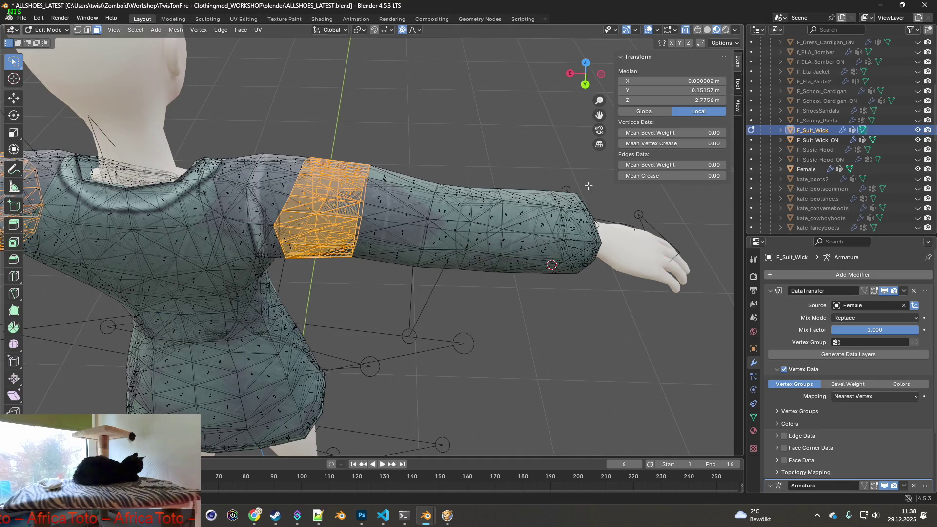
{"action": "middle_click_drag", "start_coordinate": [537, 166], "coordinate": [553, 154]}
{"action": "scroll", "coordinate": [532, 146], "scroll_direction": "up", "scroll_amount": 2}
{"action": "scroll", "coordinate": [532, 146], "scroll_direction": "up", "scroll_amount": 2}
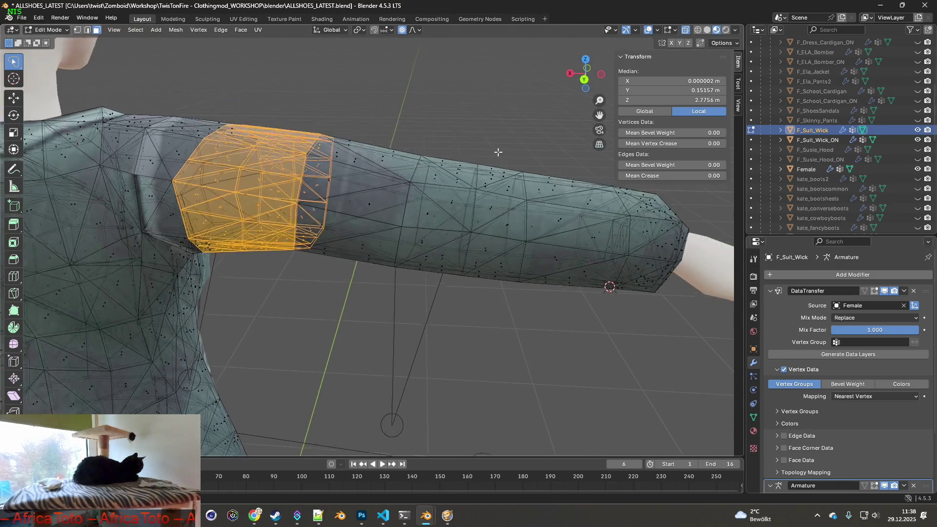
{"action": "left_click", "coordinate": [700, 32]}
{"action": "mouse_move", "coordinate": [494, 172]}
{"action": "middle_mouse_down"}
{"action": "mouse_move", "coordinate": [436, 183]}
{"action": "mouse_move", "coordinate": [467, 210]}
{"action": "mouse_move", "coordinate": [434, 211]}
{"action": "mouse_move", "coordinate": [433, 139]}
{"action": "mouse_move", "coordinate": [432, 187]}
{"action": "mouse_move", "coordinate": [438, 178]}
{"action": "middle_mouse_up"}
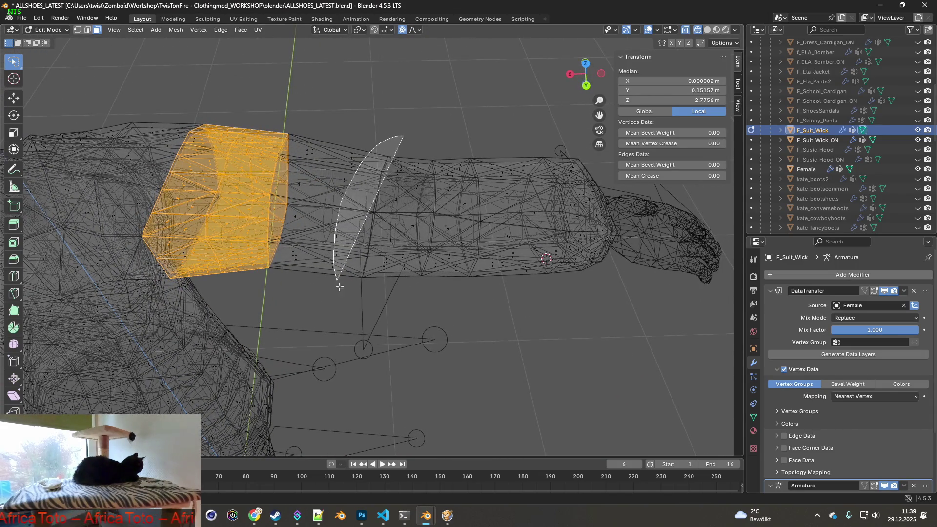
Lasso-select the upper-arm vertex band in vertex select mode.
{"action": "left_click_drag", "start_coordinate": [339, 283], "coordinate": [396, 302]}
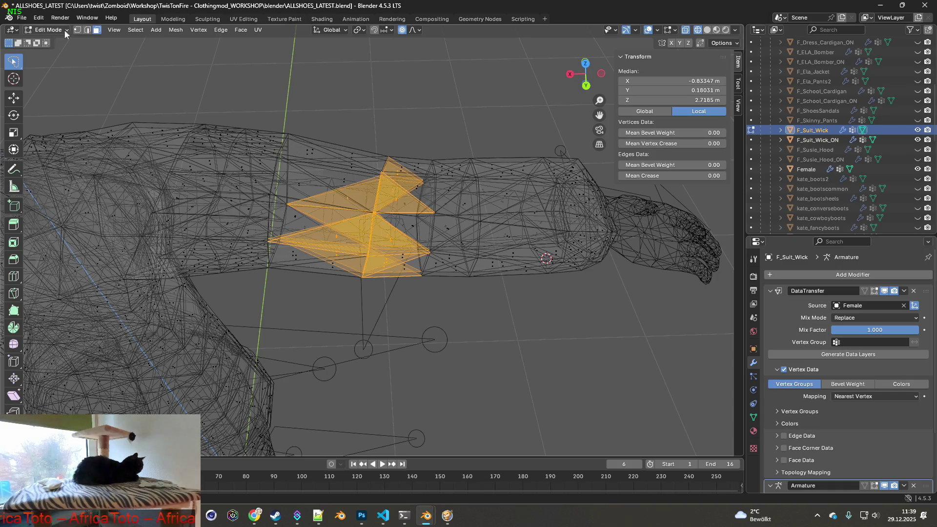
{"action": "left_click", "coordinate": [77, 30]}
{"action": "left_click_drag", "start_coordinate": [416, 207], "coordinate": [420, 202]}
{"action": "middle_click_drag", "start_coordinate": [487, 153], "coordinate": [473, 135]}
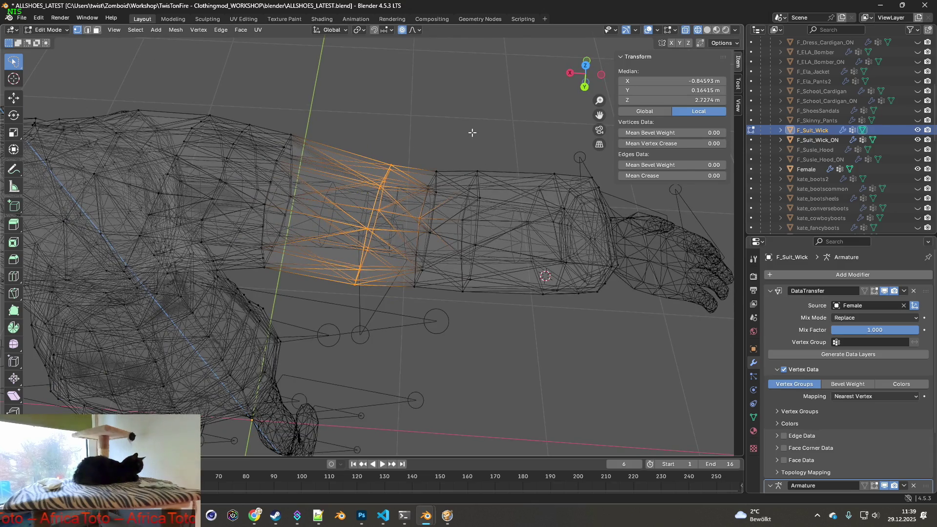
Rotate the selected band about 9.4° around Z and confirm.
{"action": "key", "text": "r"}
{"action": "key", "text": "x"}
{"action": "key", "text": "y"}
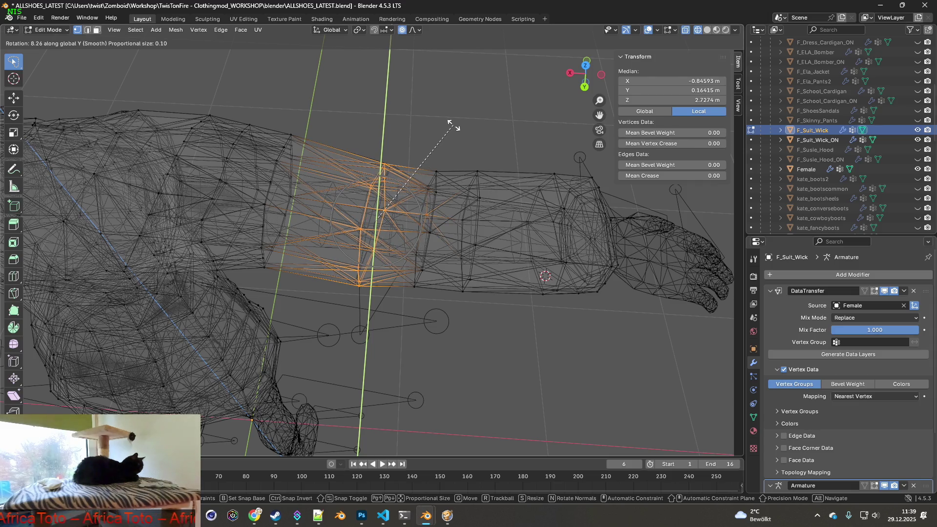
{"action": "key", "text": "z"}
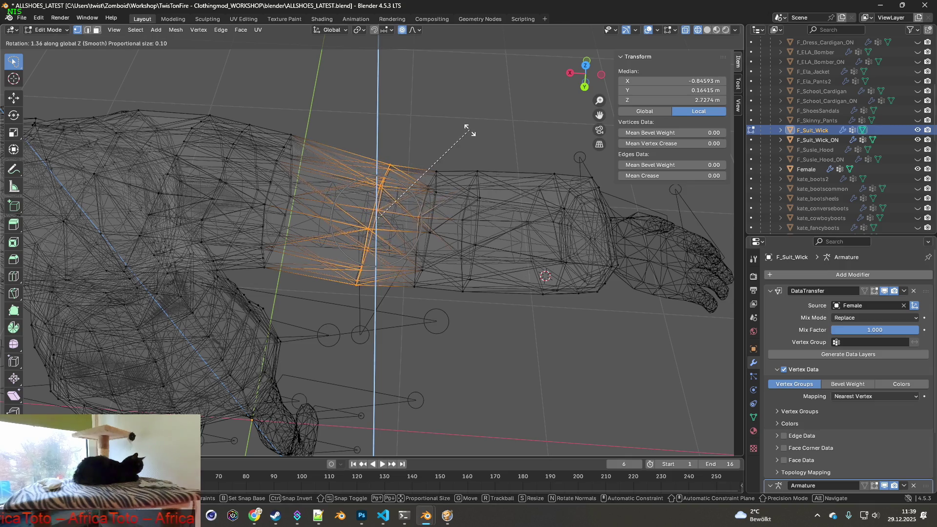
{"action": "left_click", "coordinate": [450, 125]}
{"action": "mouse_move", "coordinate": [450, 124]}
{"action": "middle_mouse_down"}
{"action": "mouse_move", "coordinate": [448, 93]}
{"action": "mouse_move", "coordinate": [453, 151]}
{"action": "mouse_move", "coordinate": [452, 99]}
{"action": "mouse_move", "coordinate": [441, 173]}
{"action": "mouse_move", "coordinate": [433, 159]}
{"action": "mouse_move", "coordinate": [479, 178]}
{"action": "mouse_move", "coordinate": [454, 156]}
{"action": "mouse_move", "coordinate": [450, 93]}
{"action": "mouse_move", "coordinate": [387, 133]}
{"action": "mouse_move", "coordinate": [443, 110]}
{"action": "mouse_move", "coordinate": [441, 68]}
{"action": "mouse_move", "coordinate": [431, 136]}
{"action": "mouse_move", "coordinate": [437, 195]}
{"action": "mouse_move", "coordinate": [434, 168]}
{"action": "mouse_move", "coordinate": [393, 167]}
{"action": "mouse_move", "coordinate": [402, 134]}
{"action": "mouse_move", "coordinate": [399, 160]}
{"action": "middle_mouse_up"}
Undo the stray single-vertex selection back to the face selection, then clear it.
{"action": "left_click", "coordinate": [394, 121]}
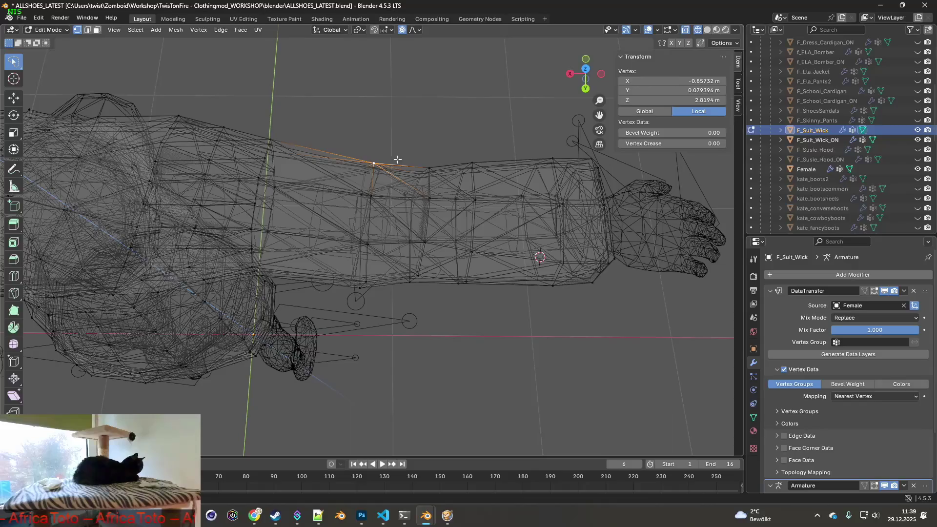
{"action": "left_click", "coordinate": [36, 20]}
{"action": "left_click", "coordinate": [49, 28]}
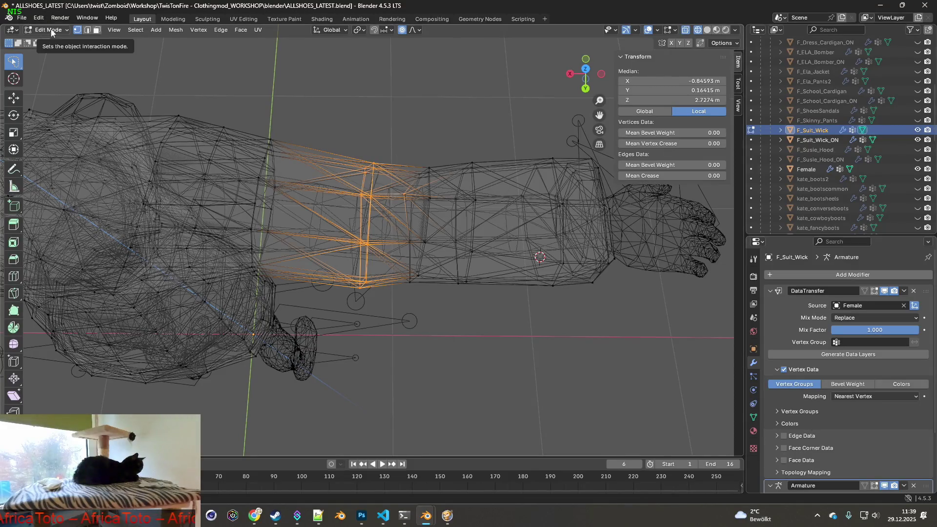
{"action": "left_click", "coordinate": [44, 21]}
{"action": "left_click", "coordinate": [49, 30]}
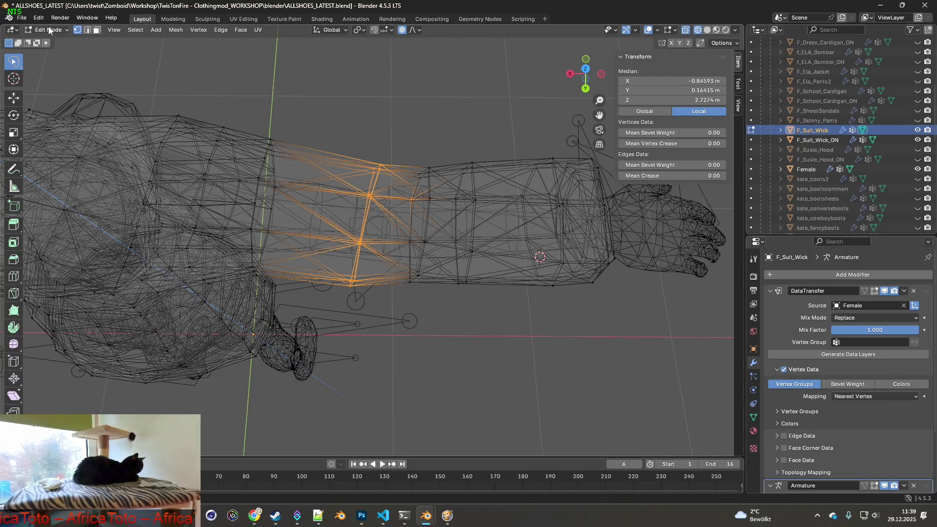
{"action": "left_click", "coordinate": [44, 20]}
{"action": "left_click", "coordinate": [49, 30]}
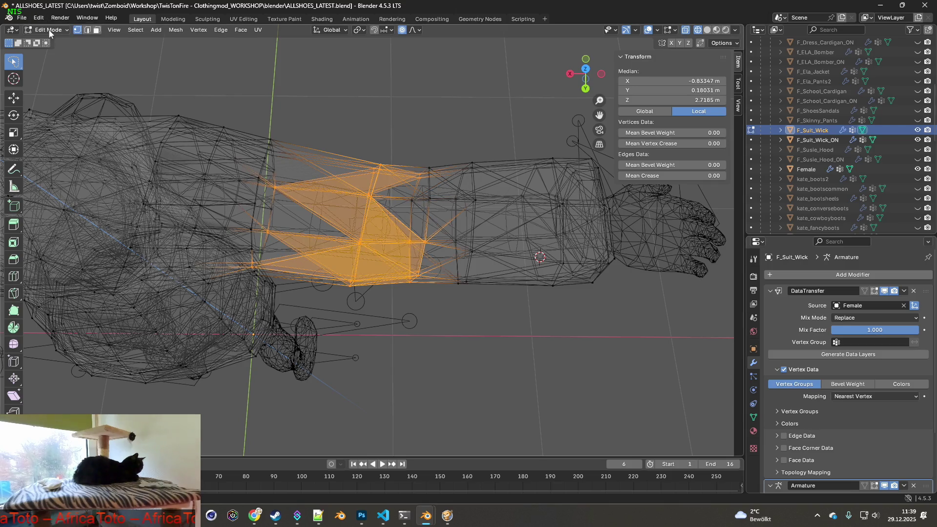
{"action": "left_click", "coordinate": [352, 127]}
Lasso the upper-sleeve vertex ring and rotate it 8.56° around Z.
{"action": "mouse_move", "coordinate": [380, 112]}
{"action": "left_mouse_down"}
{"action": "mouse_move", "coordinate": [337, 317]}
{"action": "mouse_move", "coordinate": [394, 112]}
{"action": "left_mouse_up"}
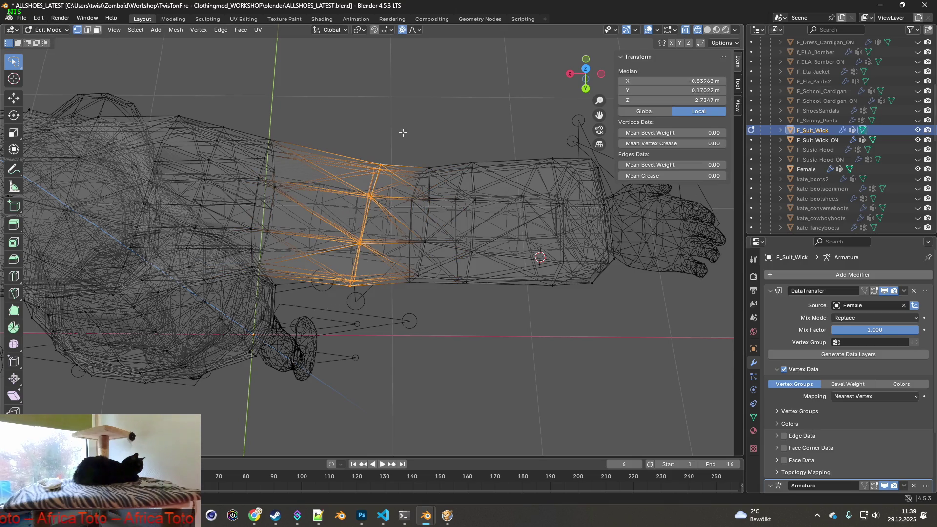
{"action": "key", "text": "r"}
{"action": "key", "text": "y"}
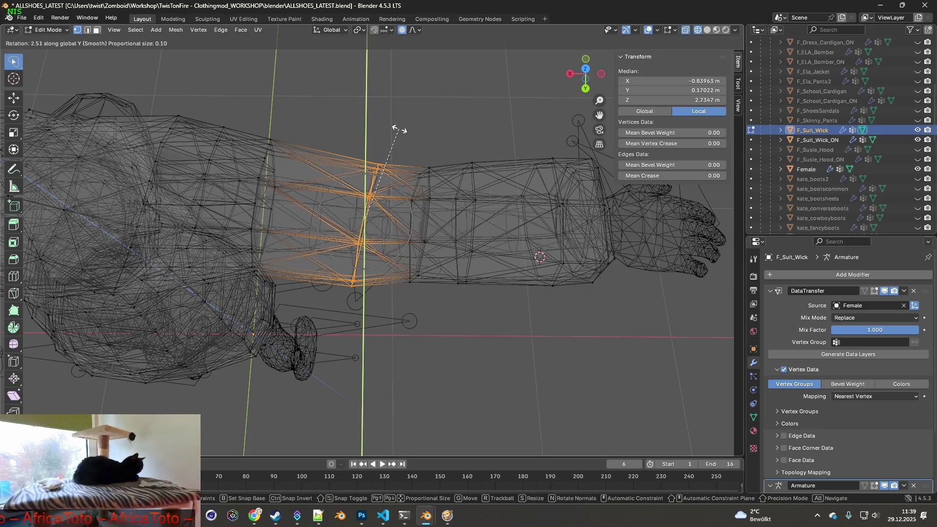
{"action": "left_click", "coordinate": [404, 128]}
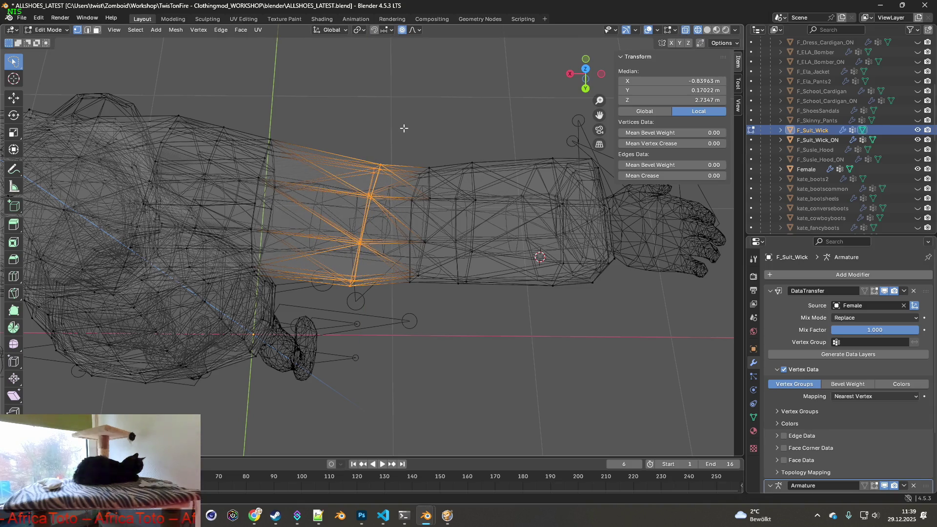
{"action": "key", "text": "r"}
{"action": "key", "text": "x"}
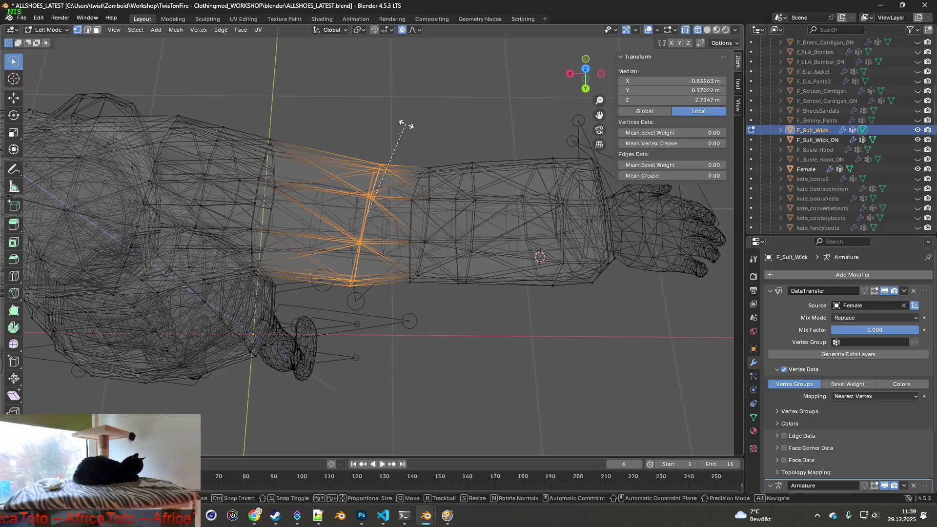
{"action": "key", "text": "z"}
{"action": "left_click", "coordinate": [390, 122]}
{"action": "middle_click_drag", "start_coordinate": [390, 121], "coordinate": [393, 70]}
Shift the sleeve ring 0.01179 m along X and -0.01 m along Y.
{"action": "key", "text": "g"}
{"action": "key", "text": "x"}
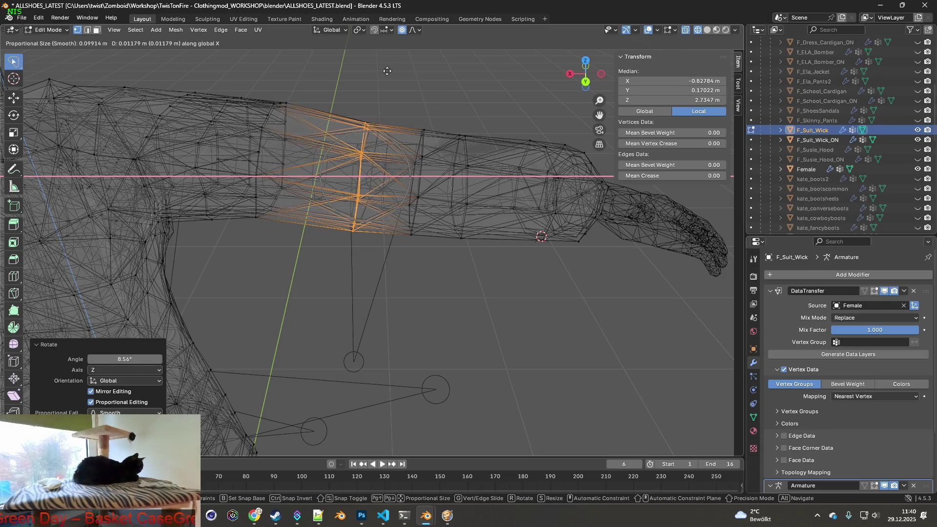
{"action": "left_click", "coordinate": [387, 71]}
{"action": "mouse_move", "coordinate": [379, 92]}
{"action": "middle_mouse_down"}
{"action": "mouse_move", "coordinate": [337, 122]}
{"action": "mouse_move", "coordinate": [267, 120]}
{"action": "mouse_move", "coordinate": [328, 163]}
{"action": "mouse_move", "coordinate": [322, 190]}
{"action": "mouse_move", "coordinate": [332, 170]}
{"action": "middle_mouse_up"}
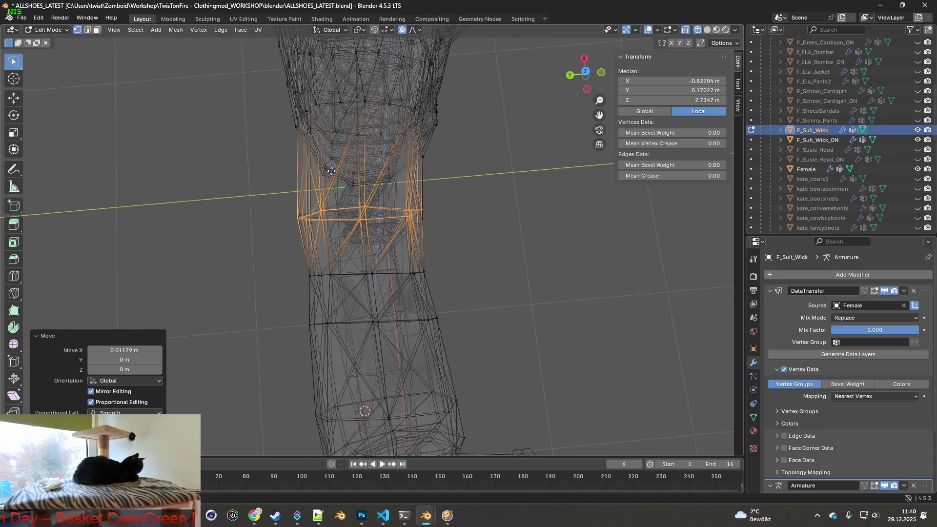
{"action": "key", "text": "g"}
{"action": "key", "text": "x"}
{"action": "key", "text": "y"}
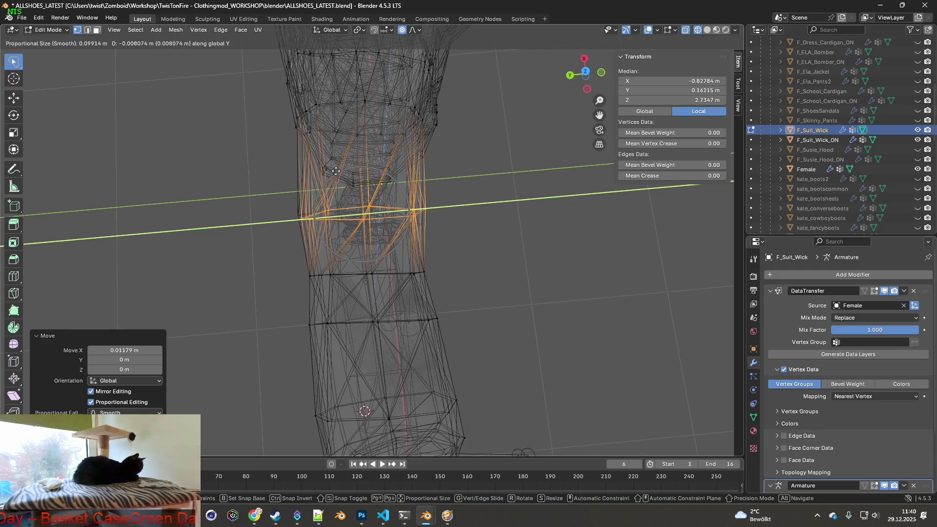
{"action": "left_click", "coordinate": [336, 171]}
{"action": "mouse_move", "coordinate": [336, 172]}
{"action": "middle_mouse_down"}
{"action": "mouse_move", "coordinate": [365, 218]}
{"action": "mouse_move", "coordinate": [360, 130]}
{"action": "mouse_move", "coordinate": [314, 126]}
{"action": "middle_mouse_up"}
{"action": "scroll", "coordinate": [314, 126], "scroll_direction": "up", "scroll_amount": 6}
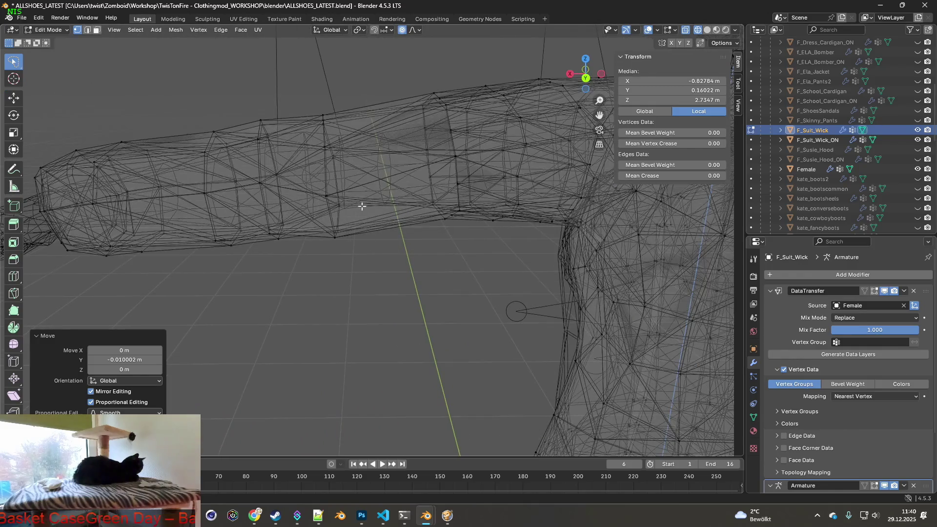
Lasso-select the other upper-sleeve ring and tilt it -3.7° around Y.
{"action": "middle_click_drag", "start_coordinate": [414, 214], "coordinate": [397, 207]}
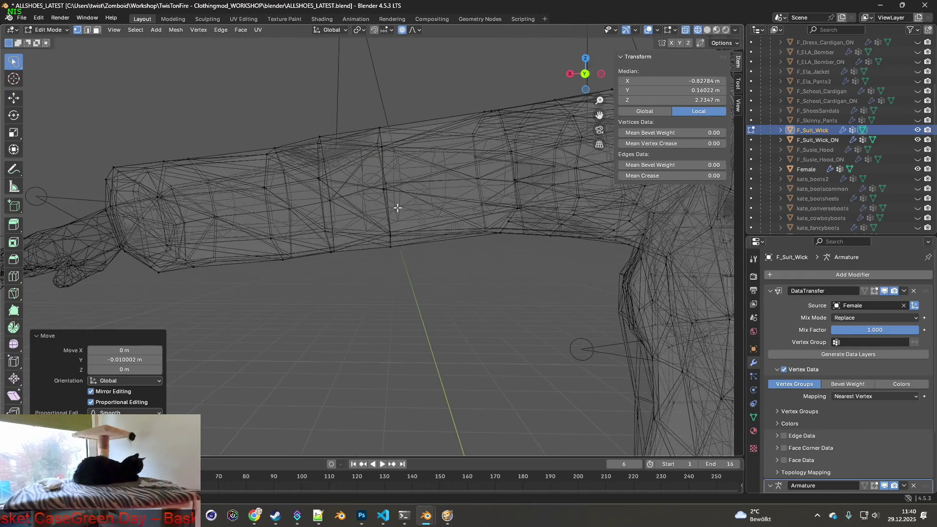
{"action": "mouse_move", "coordinate": [367, 202]}
{"action": "right_mouse_down", "text": "ctrl"}
{"action": "mouse_move", "coordinate": [429, 185]}
{"action": "mouse_move", "coordinate": [437, 171]}
{"action": "right_mouse_up", "text": "ctrl"}
{"action": "mouse_move", "coordinate": [436, 171]}
{"action": "middle_mouse_down"}
{"action": "mouse_move", "coordinate": [416, 203]}
{"action": "mouse_move", "coordinate": [422, 255]}
{"action": "mouse_move", "coordinate": [410, 225]}
{"action": "middle_mouse_up"}
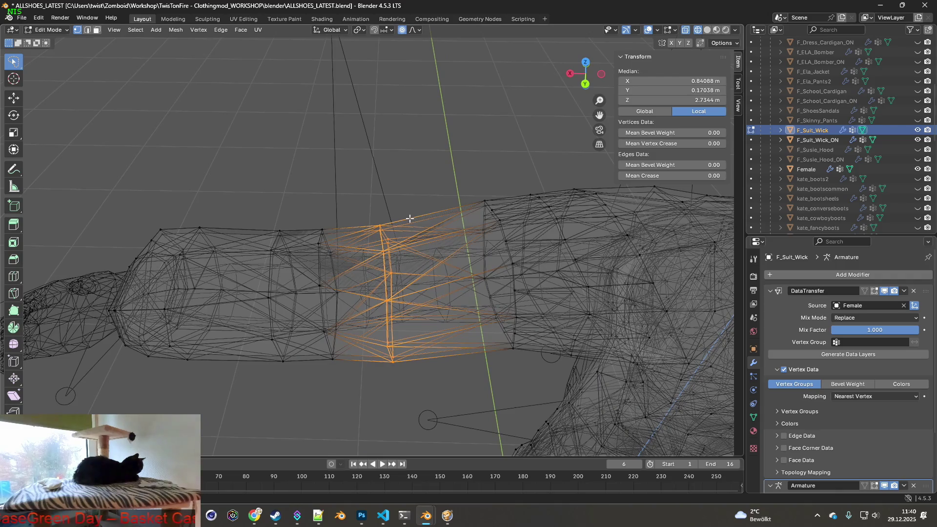
{"action": "key", "text": "r"}
{"action": "key", "text": "z"}
{"action": "key", "text": "y"}
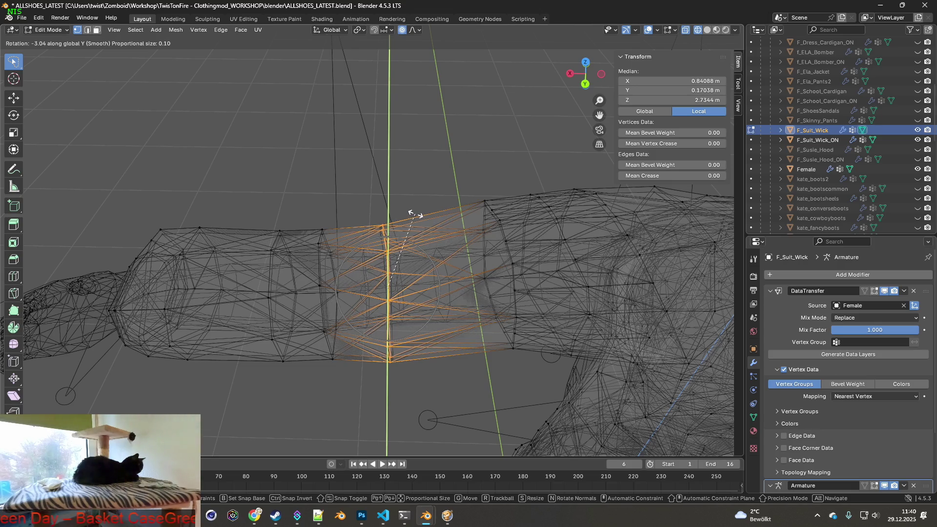
{"action": "left_click", "coordinate": [416, 215]}
Nudge the ring slightly along X and return the jacket to Object Mode.
{"action": "key", "text": "g"}
{"action": "key", "text": "x"}
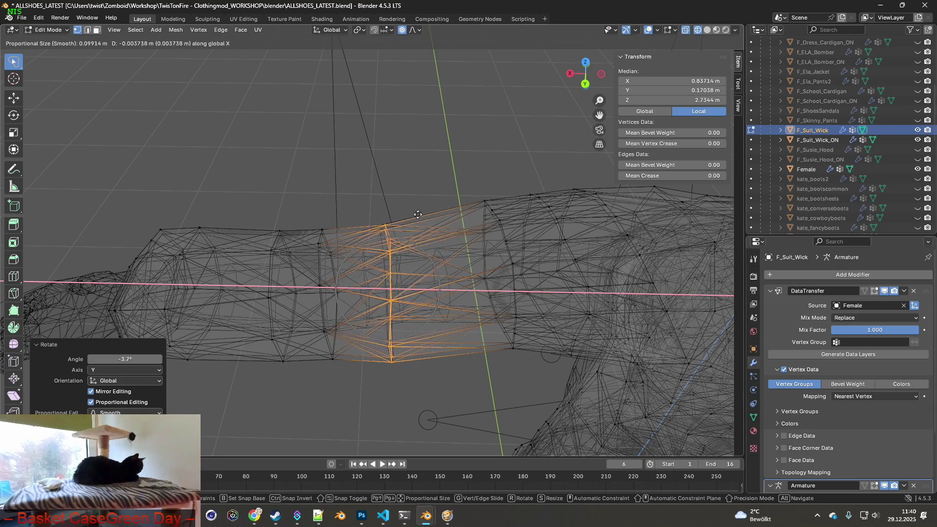
{"action": "left_click", "coordinate": [417, 213]}
{"action": "mouse_move", "coordinate": [418, 213]}
{"action": "middle_mouse_down"}
{"action": "mouse_move", "coordinate": [389, 195]}
{"action": "mouse_move", "coordinate": [422, 199]}
{"action": "middle_mouse_up"}
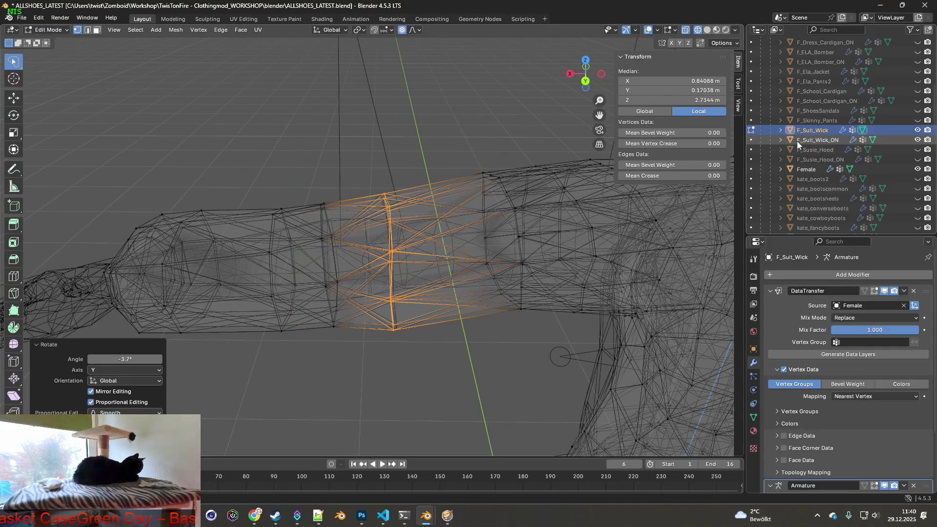
{"action": "left_click", "coordinate": [63, 29]}
{"action": "left_click", "coordinate": [47, 40]}
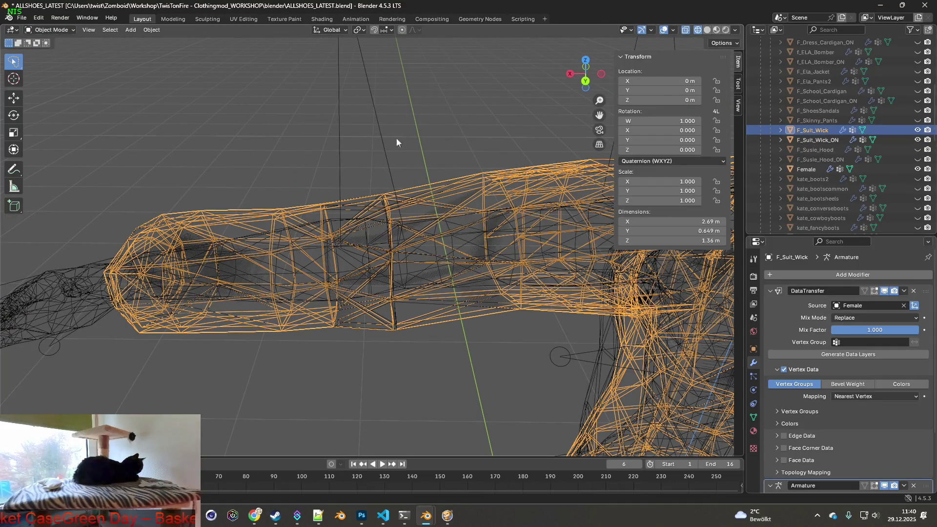
{"action": "left_click", "coordinate": [37, 19]}
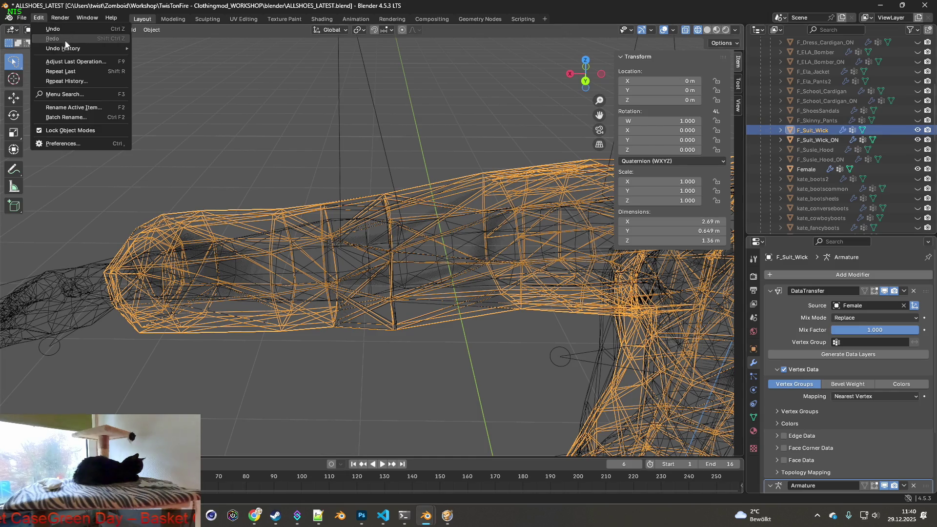
Jump back to the earlier edit-mode step in Undo History, then switch to Object Mode.
{"action": "mouse_move", "coordinate": [64, 50]}
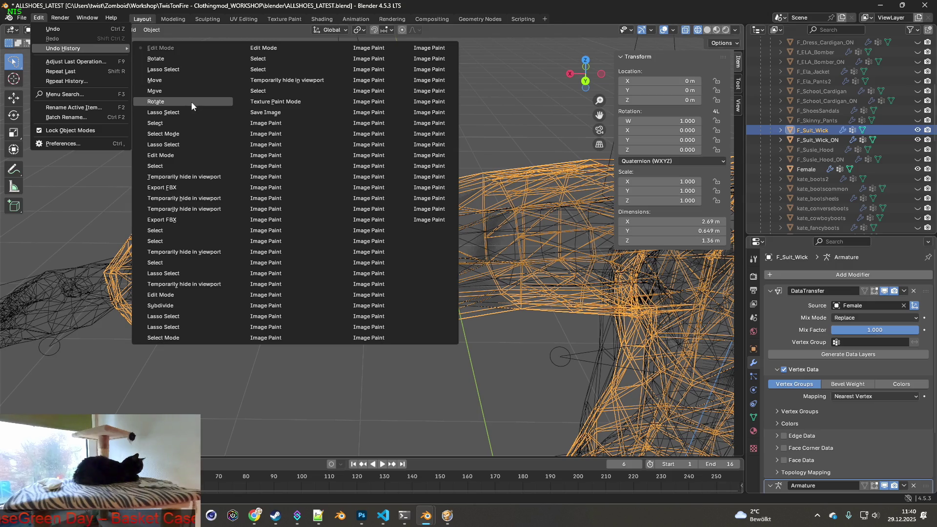
{"action": "left_click", "coordinate": [167, 156]}
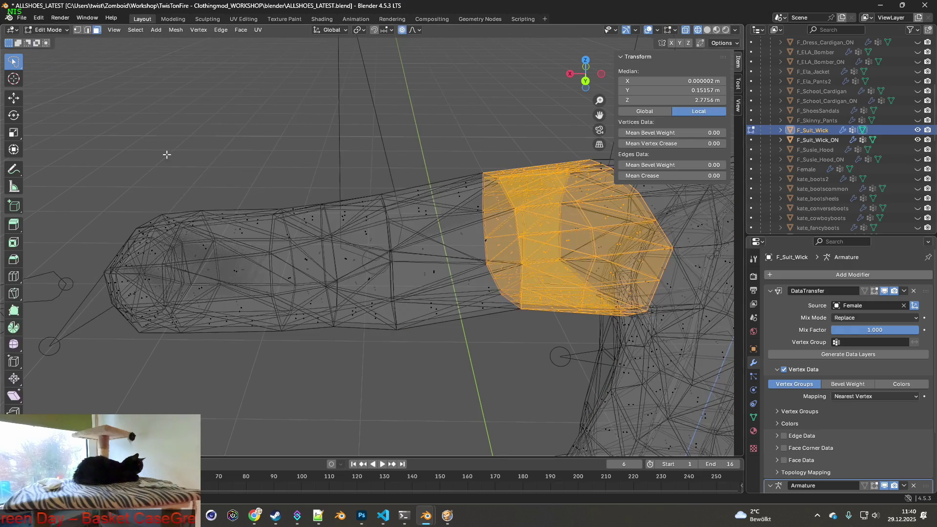
{"action": "left_click", "coordinate": [47, 30]}
{"action": "left_click", "coordinate": [46, 41]}
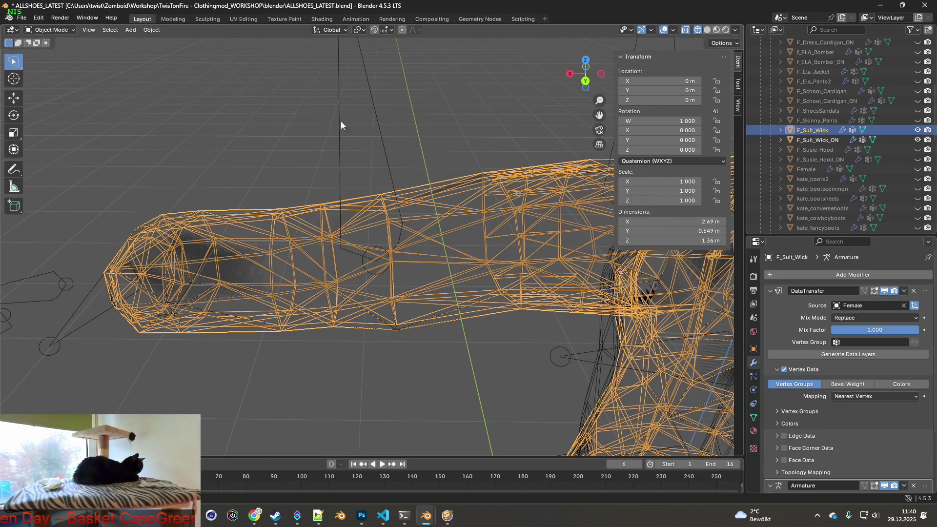
Select F_Suit_Wick_ON and F_Suit_Wick in the outliner and enter Edit Mode on both.
{"action": "left_click", "coordinate": [337, 124]}
{"action": "left_click", "coordinate": [456, 146]}
{"action": "middle_click_drag", "start_coordinate": [456, 146], "coordinate": [509, 162]}
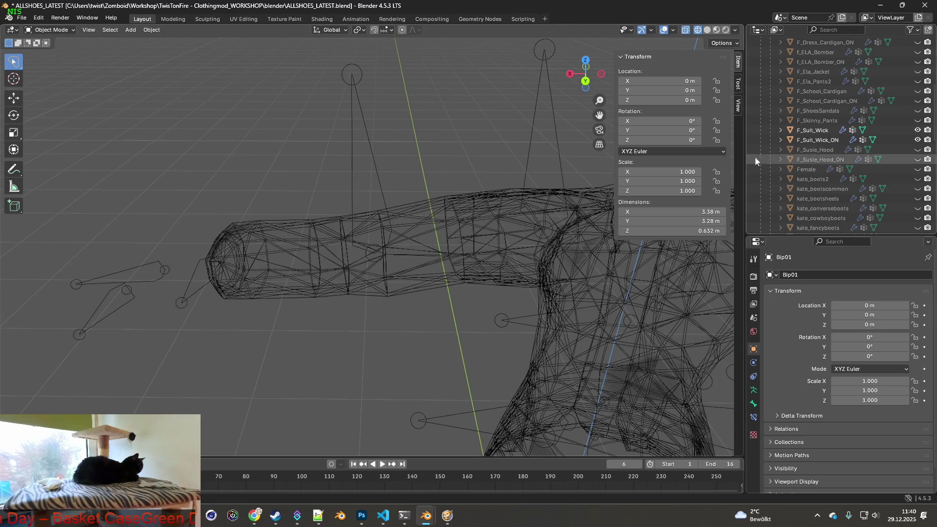
{"action": "left_click", "coordinate": [817, 140]}
{"action": "left_click", "coordinate": [818, 130], "text": "shift"}
{"action": "left_click", "coordinate": [68, 31]}
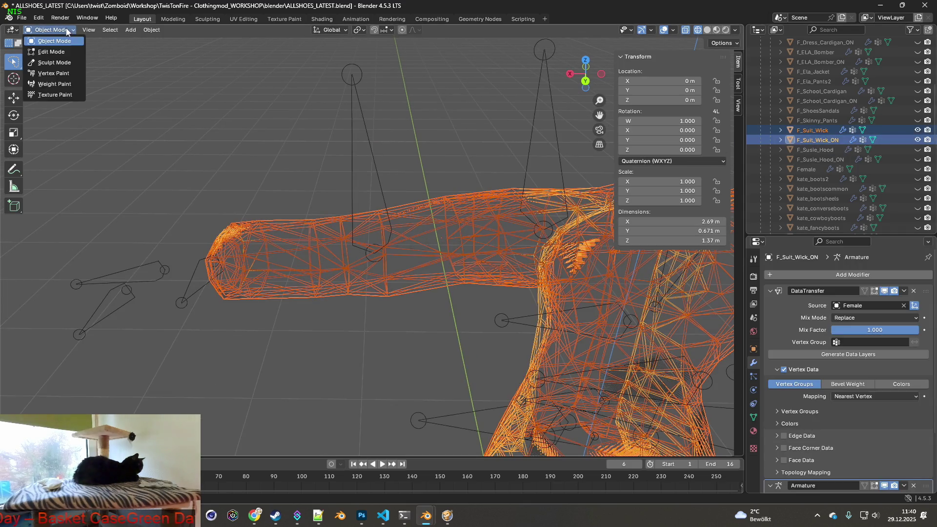
{"action": "left_click", "coordinate": [68, 52]}
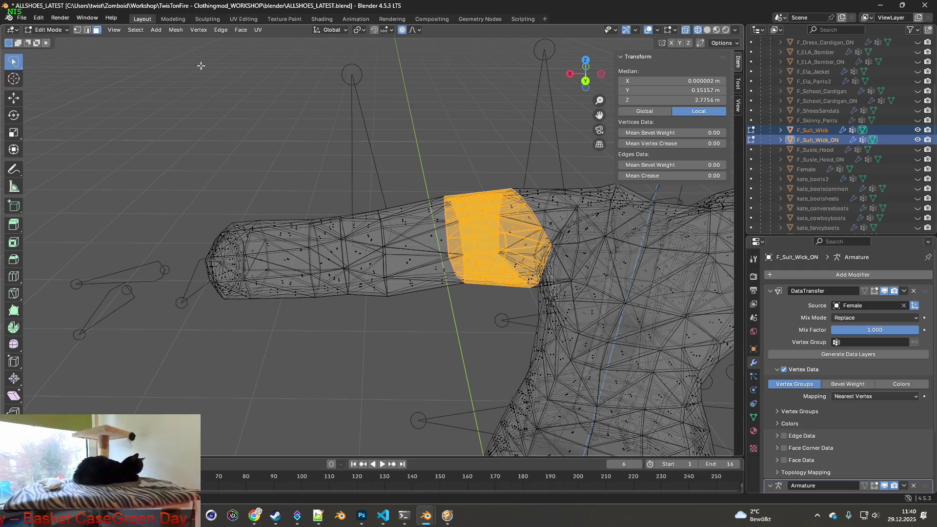
Switch to vertex select, show the Female body, and nudge an upper-sleeve ring along X.
{"action": "left_click", "coordinate": [78, 30]}
{"action": "middle_click_drag", "start_coordinate": [372, 213], "coordinate": [370, 204]}
{"action": "left_click", "coordinate": [917, 169]}
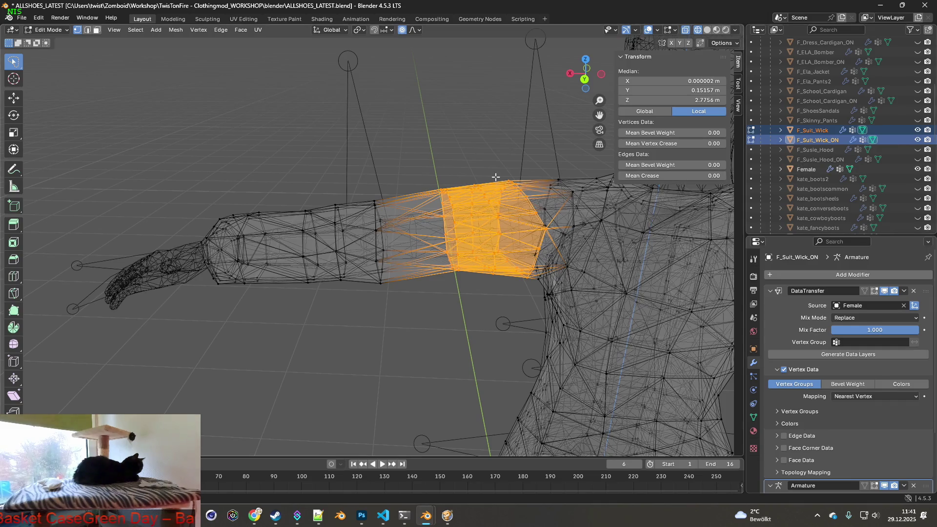
{"action": "scroll", "coordinate": [367, 135], "scroll_direction": "up", "scroll_amount": 4}
{"action": "right_click_drag", "start_coordinate": [384, 288], "coordinate": [419, 322], "text": "ctrl"}
{"action": "middle_click_drag", "start_coordinate": [418, 322], "coordinate": [433, 211]}
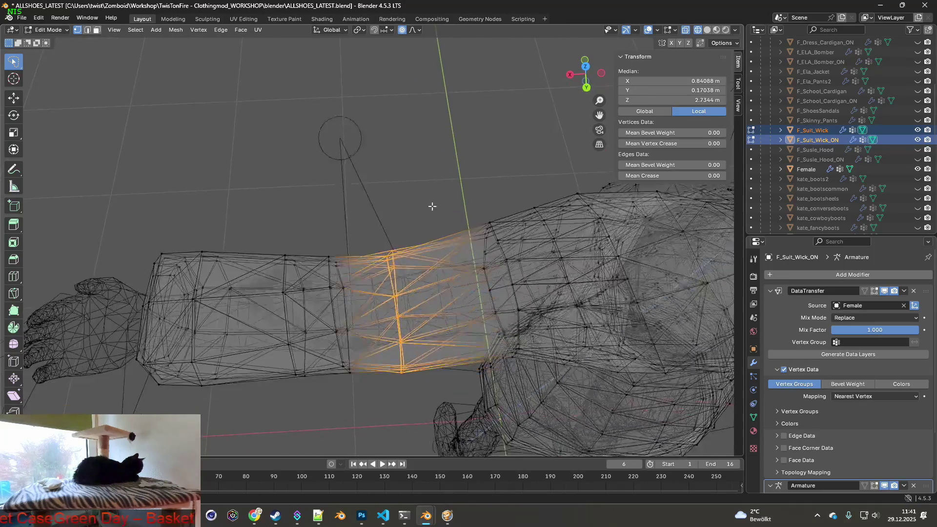
{"action": "scroll", "coordinate": [432, 211], "scroll_direction": "up", "scroll_amount": 5}
{"action": "mouse_move", "coordinate": [408, 170]}
{"action": "middle_mouse_down"}
{"action": "mouse_move", "coordinate": [398, 152]}
{"action": "mouse_move", "coordinate": [408, 136]}
{"action": "middle_mouse_up"}
{"action": "key", "text": "g"}
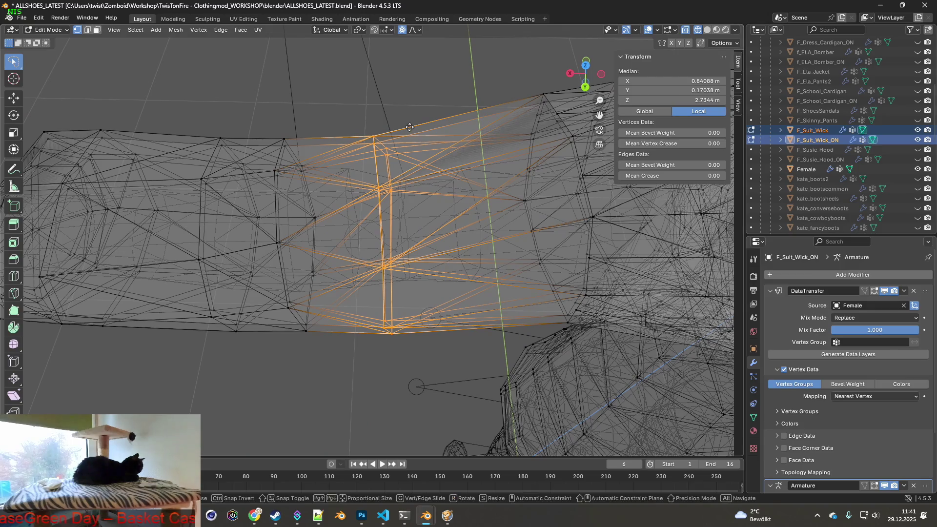
{"action": "key", "text": "x"}
{"action": "left_click", "coordinate": [428, 123]}
{"action": "mouse_move", "coordinate": [428, 124]}
{"action": "middle_mouse_down"}
{"action": "mouse_move", "coordinate": [396, 93]}
{"action": "mouse_move", "coordinate": [405, 75]}
{"action": "mouse_move", "coordinate": [341, 66]}
{"action": "mouse_move", "coordinate": [371, 73]}
{"action": "mouse_move", "coordinate": [418, 55]}
{"action": "mouse_move", "coordinate": [423, 86]}
{"action": "middle_mouse_up"}
Select a band of sleeve faces and scale it by 1.037.
{"action": "left_click", "coordinate": [387, 84]}
{"action": "scroll", "coordinate": [423, 86], "scroll_direction": "down", "scroll_amount": 5}
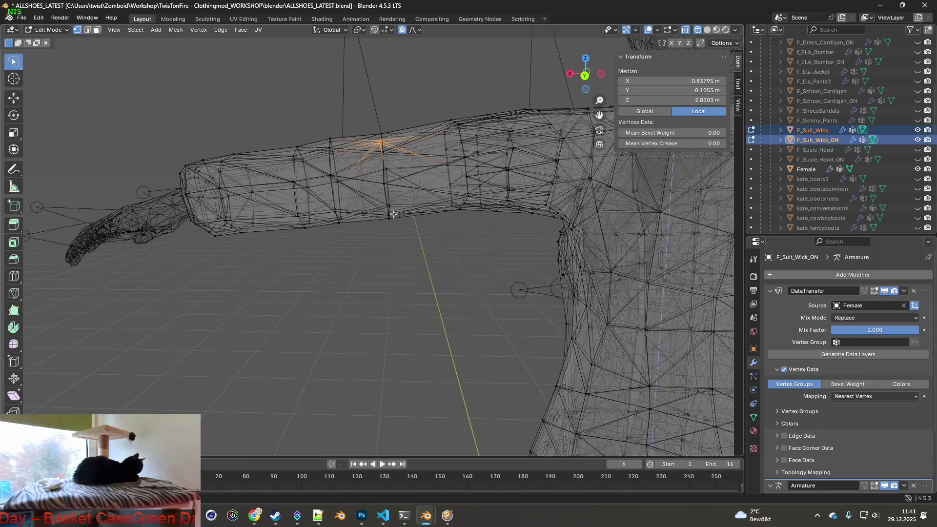
{"action": "middle_click_drag", "start_coordinate": [397, 223], "coordinate": [390, 230]}
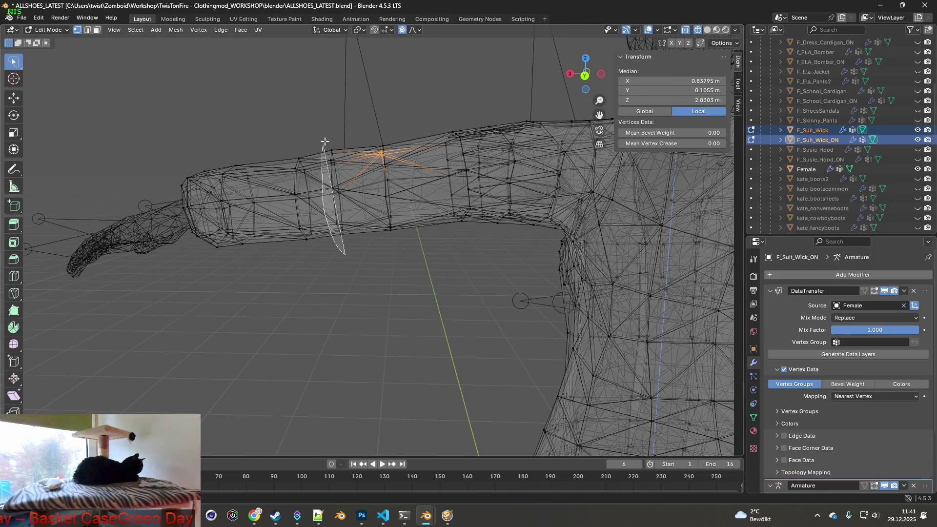
{"action": "left_click_drag", "start_coordinate": [418, 231], "coordinate": [428, 178]}
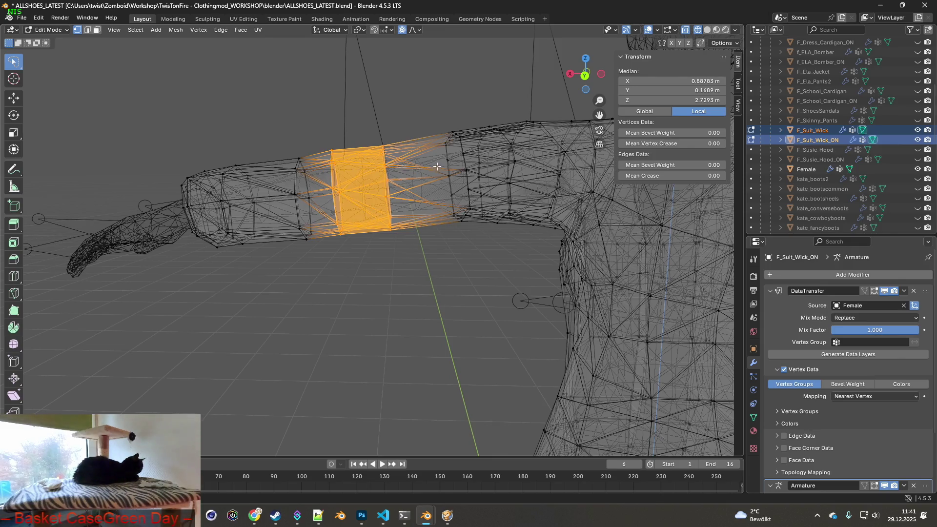
{"action": "key", "text": "s"}
{"action": "left_click", "coordinate": [439, 164]}
{"action": "middle_click_drag", "start_coordinate": [439, 164], "coordinate": [369, 149]}
Shrink a narrower sleeve band to 0.947, then select a band on the other sleeve.
{"action": "left_click_drag", "start_coordinate": [366, 238], "coordinate": [353, 125]}
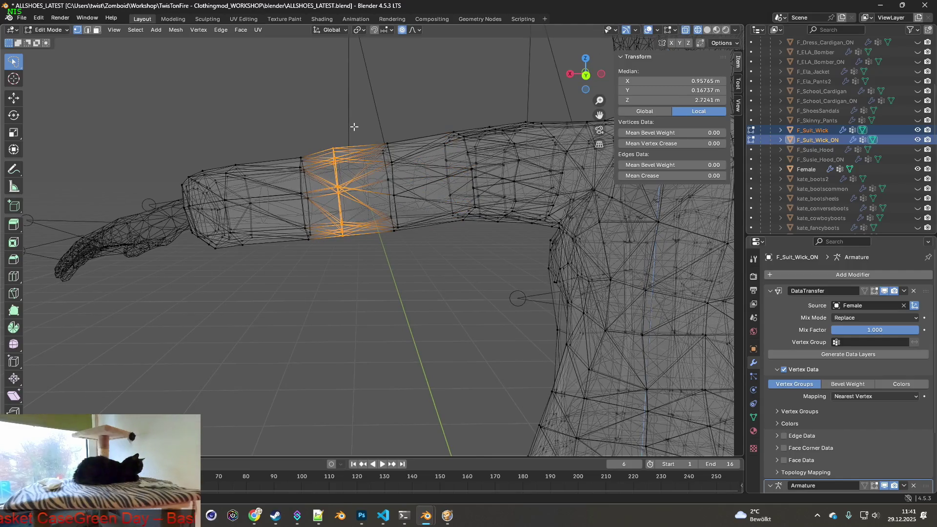
{"action": "key", "text": "s"}
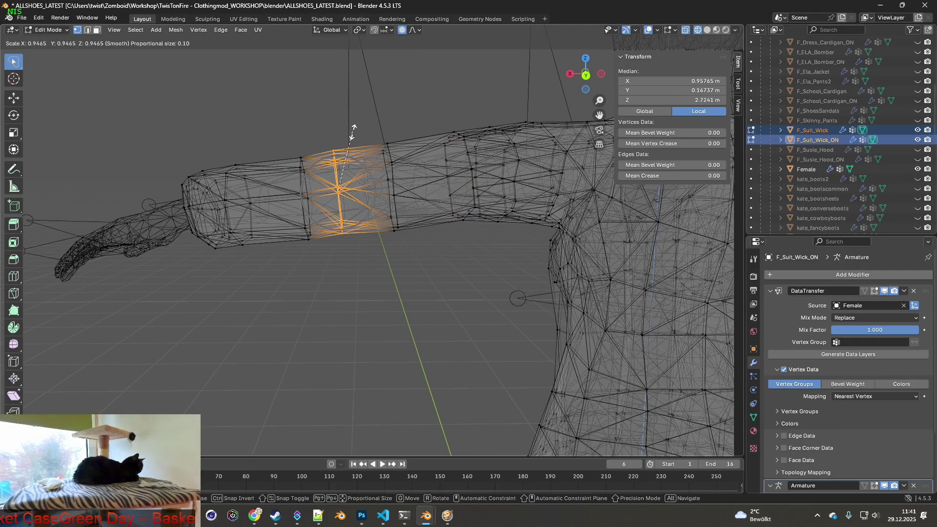
{"action": "left_click", "coordinate": [351, 131]}
{"action": "middle_click_drag", "start_coordinate": [352, 130], "coordinate": [384, 157]}
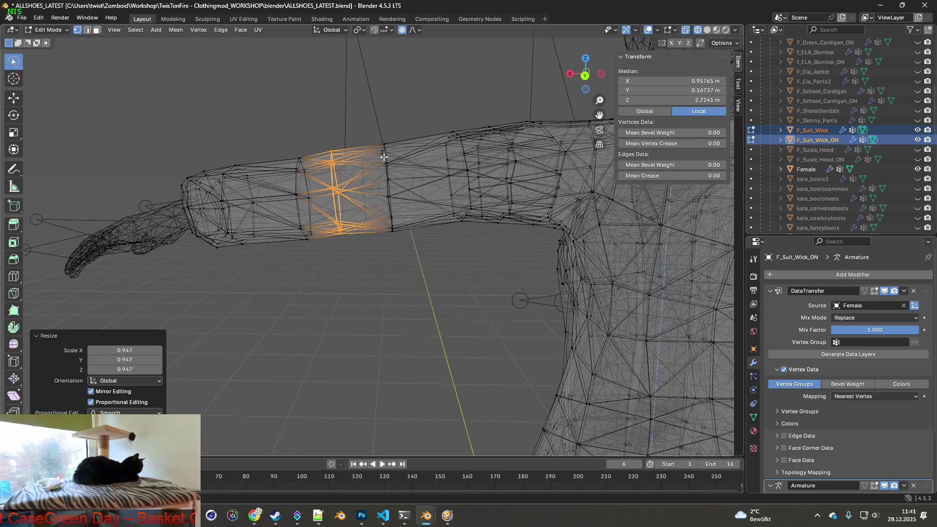
{"action": "middle_click_drag", "start_coordinate": [538, 195], "coordinate": [389, 200], "text": "shift"}
{"action": "mouse_move", "coordinate": [562, 201]}
{"action": "middle_mouse_down"}
{"action": "mouse_move", "coordinate": [377, 195]}
{"action": "mouse_move", "coordinate": [411, 201]}
{"action": "mouse_move", "coordinate": [404, 226]}
{"action": "middle_mouse_up"}
{"action": "left_click_drag", "start_coordinate": [417, 236], "coordinate": [380, 251]}
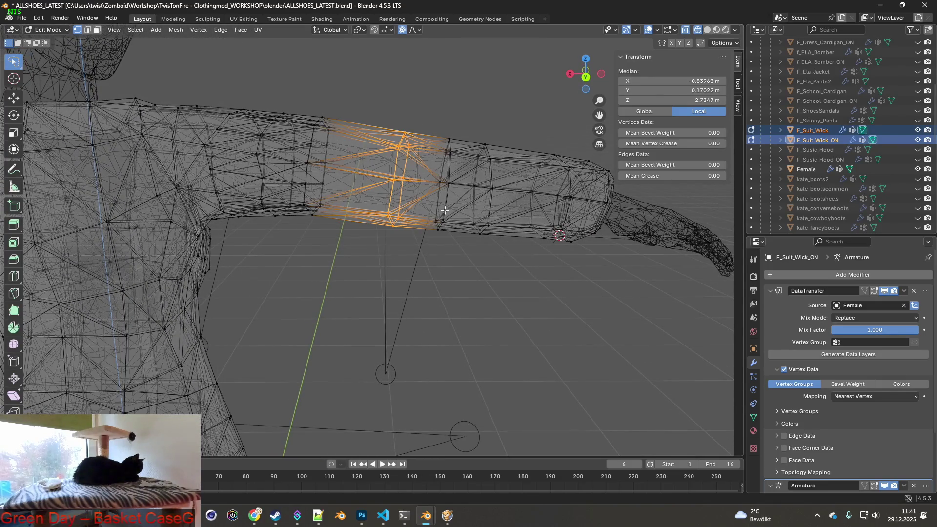
Twist the other sleeve band around Y and turn it 3.48° around Z.
{"action": "middle_click_drag", "start_coordinate": [443, 209], "coordinate": [444, 151]}
{"action": "key", "text": "r"}
{"action": "key", "text": "x"}
{"action": "key", "text": "y"}
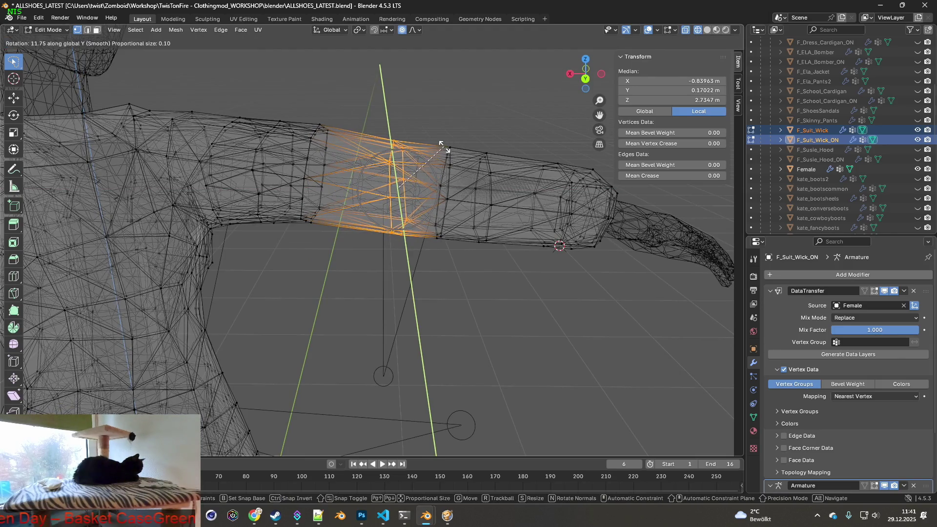
{"action": "left_click", "coordinate": [451, 147]}
{"action": "key", "text": "r"}
{"action": "key", "text": "z"}
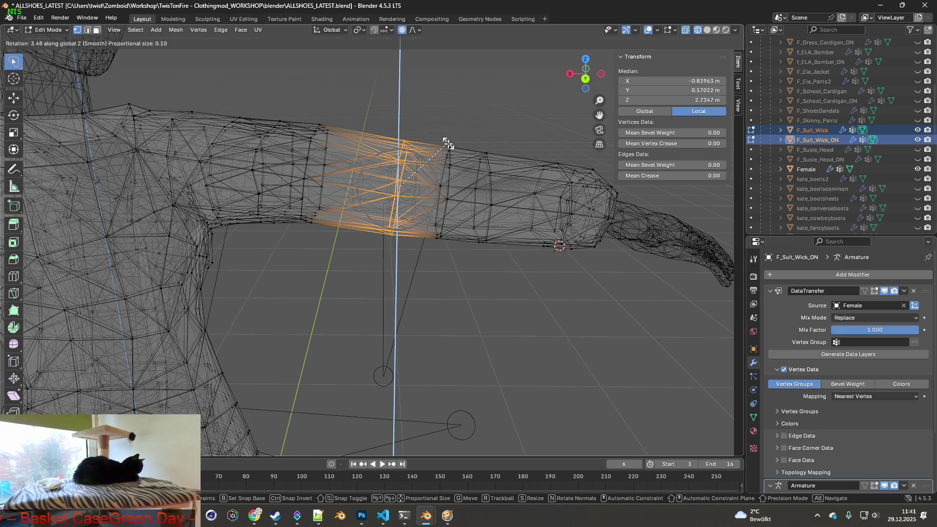
{"action": "left_click", "coordinate": [448, 144]}
{"action": "mouse_move", "coordinate": [448, 144]}
{"action": "middle_mouse_down"}
{"action": "mouse_move", "coordinate": [442, 230]}
{"action": "mouse_move", "coordinate": [456, 129]}
{"action": "mouse_move", "coordinate": [446, 110]}
{"action": "mouse_move", "coordinate": [450, 172]}
{"action": "middle_mouse_up"}
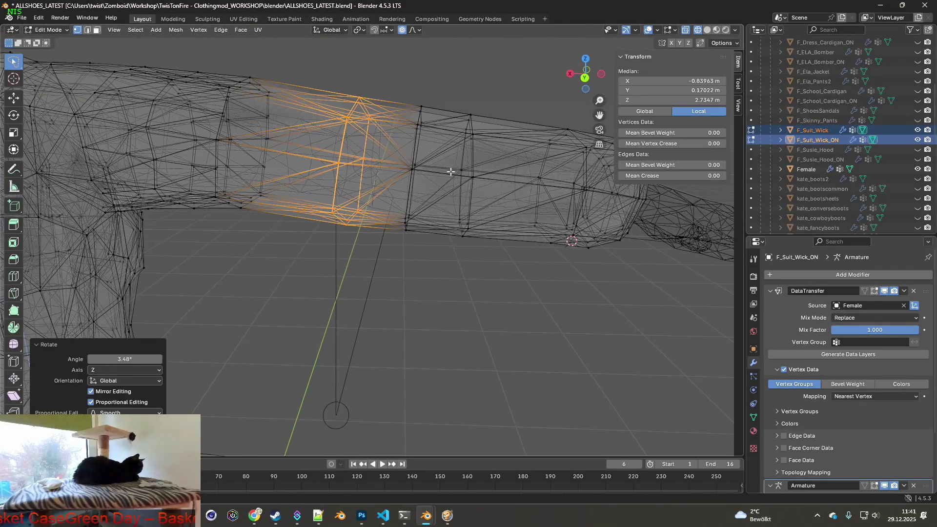
Undo a trial enlargement, rotate the band 7.25° around Z, and return to Object Mode.
{"action": "key", "text": "s"}
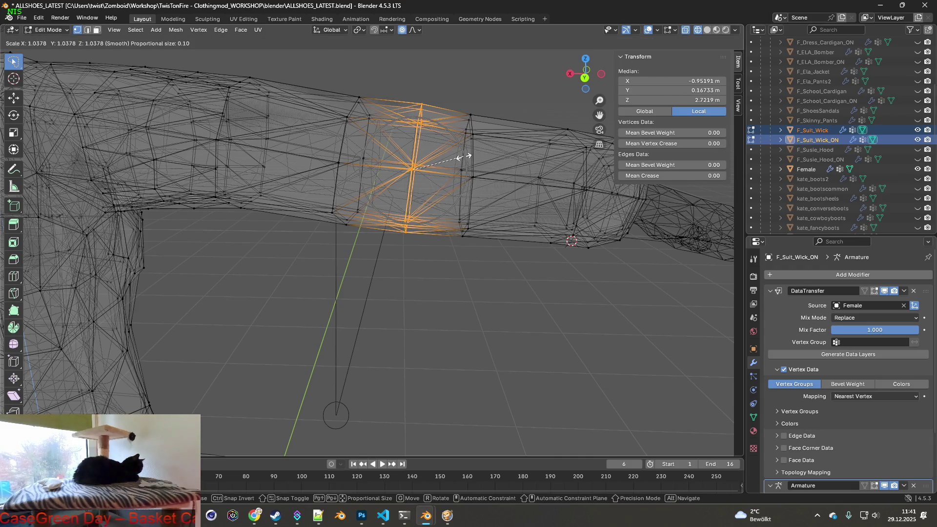
{"action": "left_click", "coordinate": [463, 156]}
{"action": "mouse_move", "coordinate": [386, 163]}
{"action": "middle_mouse_down", "text": "shift"}
{"action": "mouse_move", "coordinate": [429, 165]}
{"action": "mouse_move", "coordinate": [415, 156]}
{"action": "middle_mouse_up", "text": "shift"}
{"action": "key", "text": "ctrl+z"}
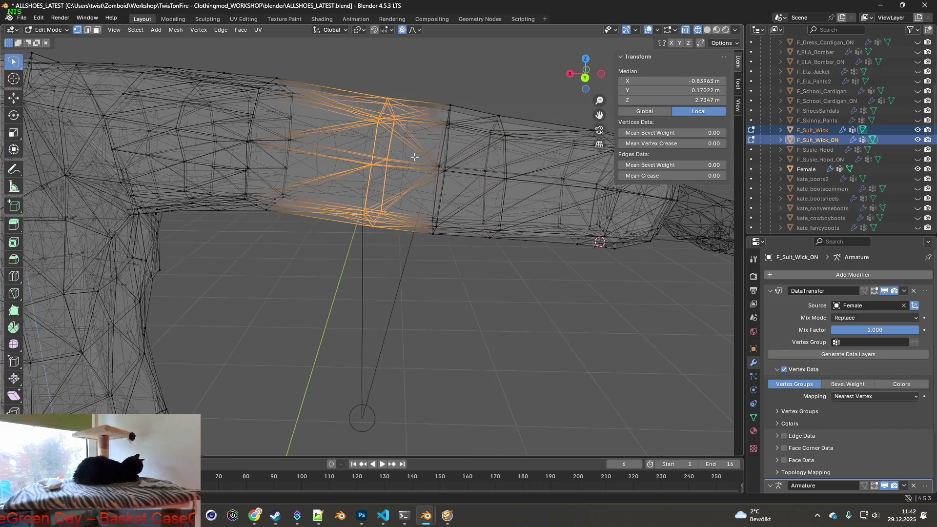
{"action": "key", "text": "r"}
{"action": "key", "text": "z"}
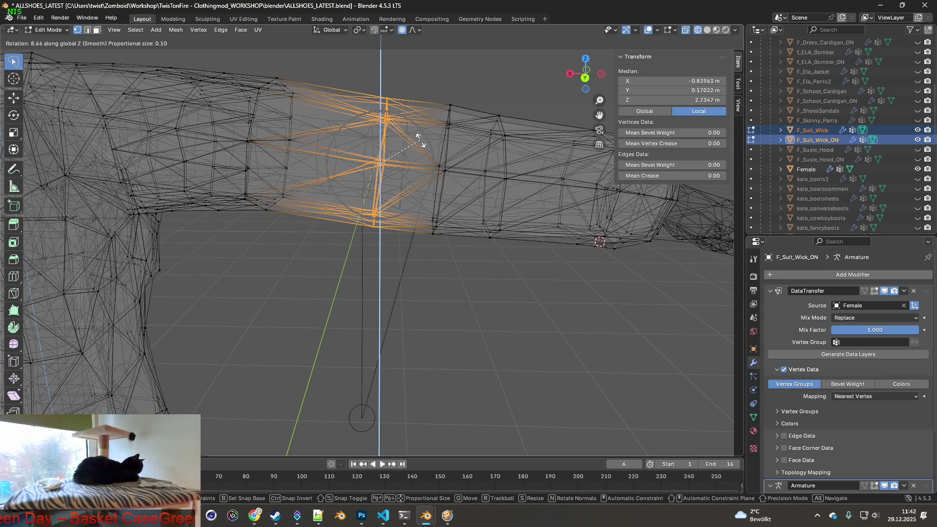
{"action": "left_click", "coordinate": [413, 138]}
{"action": "mouse_move", "coordinate": [410, 137]}
{"action": "middle_mouse_down"}
{"action": "mouse_move", "coordinate": [316, 155]}
{"action": "mouse_move", "coordinate": [254, 134]}
{"action": "mouse_move", "coordinate": [309, 140]}
{"action": "mouse_move", "coordinate": [429, 217]}
{"action": "mouse_move", "coordinate": [429, 201]}
{"action": "middle_mouse_up"}
{"action": "key", "text": "alt+a"}
{"action": "key", "text": "Tab"}
{"action": "scroll", "coordinate": [110, 51], "scroll_direction": "down", "scroll_amount": 5}
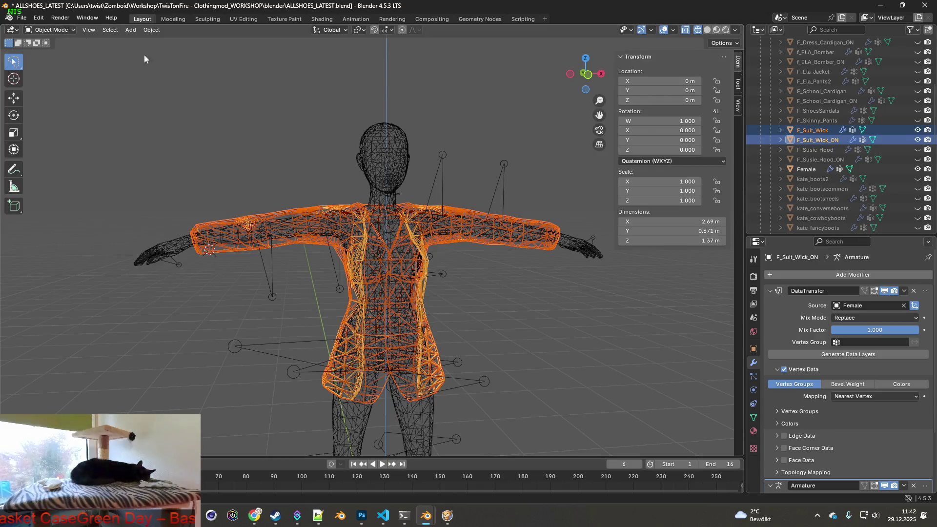
Switch to Material Preview and hide F_Suit_Wick_ON and the Female body, leaving F_Suit_Wick visible.
{"action": "left_click", "coordinate": [716, 30]}
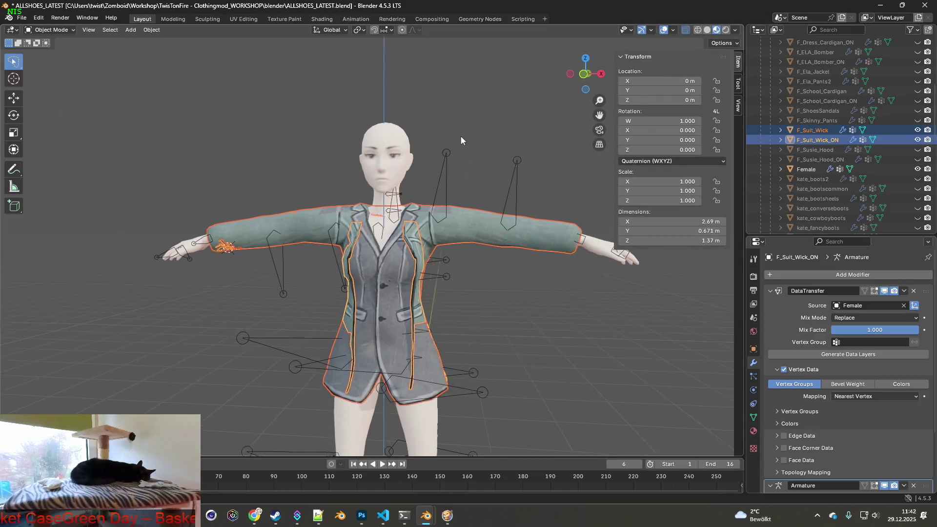
{"action": "left_click", "coordinate": [917, 139]}
{"action": "left_click", "coordinate": [816, 130]}
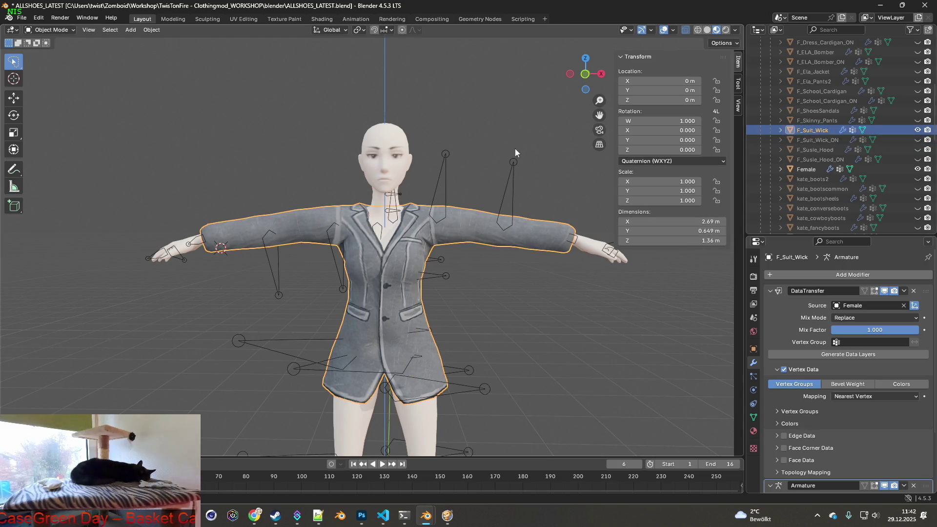
{"action": "left_click", "coordinate": [918, 169]}
{"action": "scroll", "coordinate": [511, 177], "scroll_direction": "down", "scroll_amount": 2}
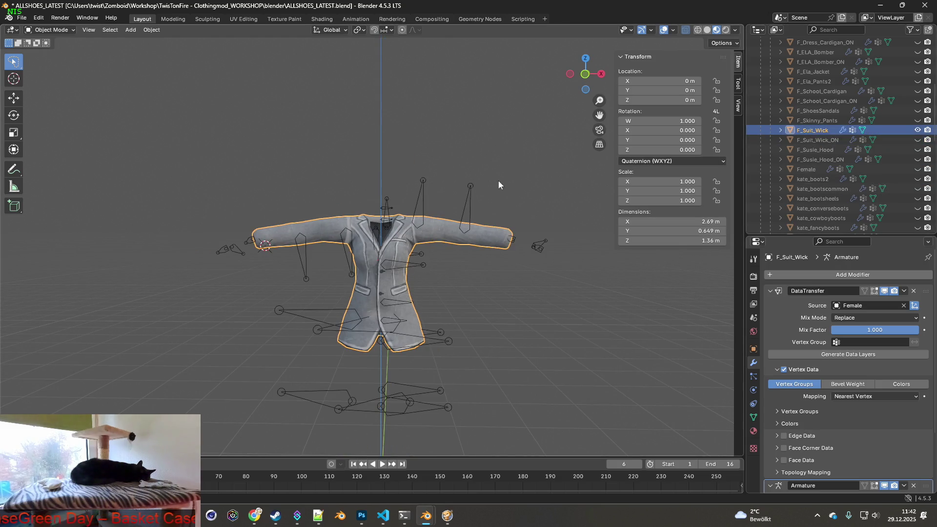
{"action": "left_click", "coordinate": [311, 145]}
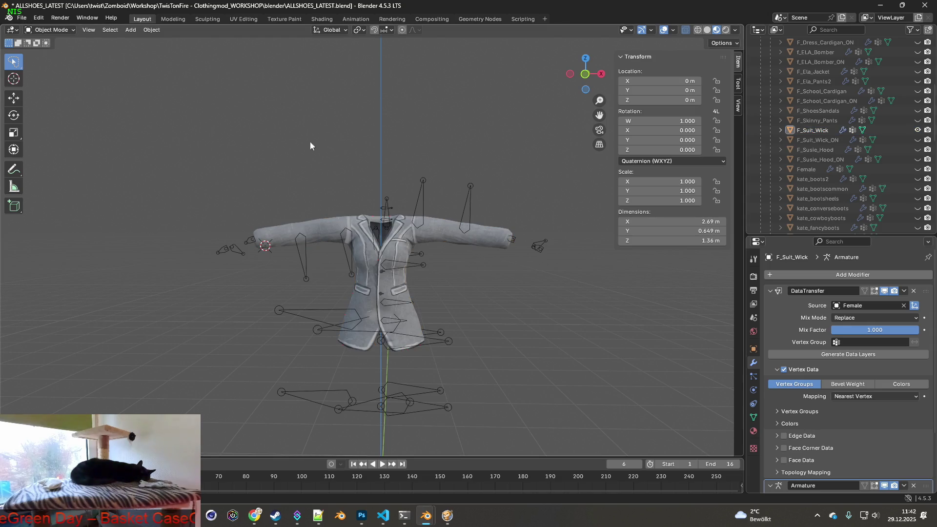
Bring up the FBX export dialog from the File menu.
{"action": "left_click", "coordinate": [22, 17]}
{"action": "mouse_move", "coordinate": [72, 168]}
{"action": "left_click", "coordinate": [142, 254]}
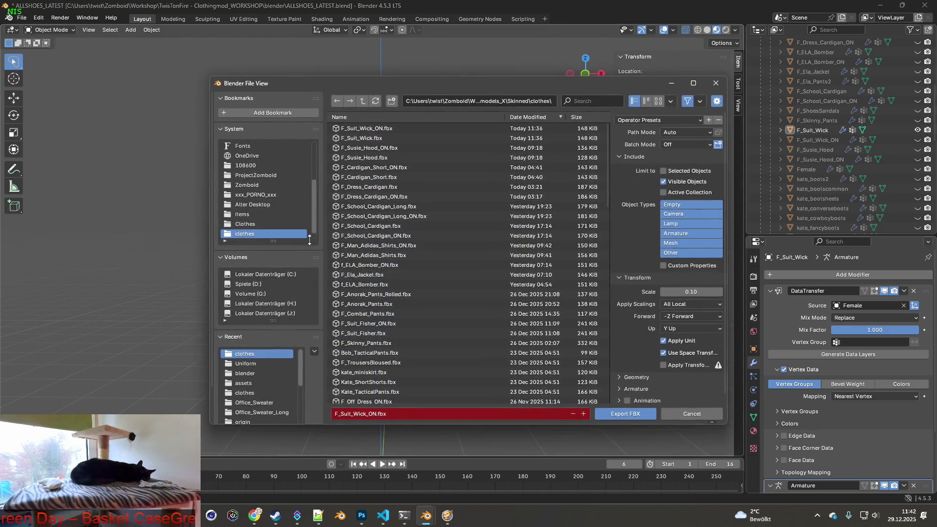
Export the jacket as F_Suit_Wick.fbx, then show F_Suit_Wick_ON instead of F_Suit_Wick.
{"action": "left_click", "coordinate": [361, 138]}
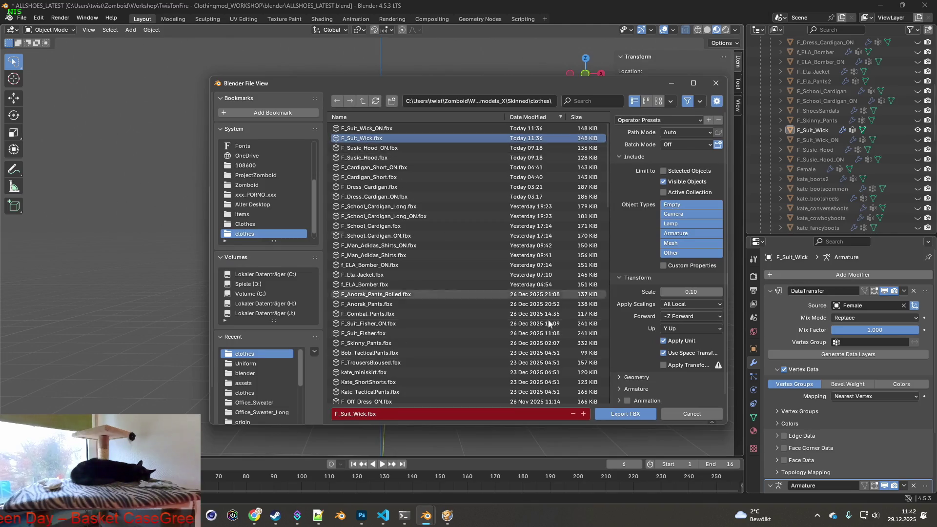
{"action": "left_click", "coordinate": [627, 414]}
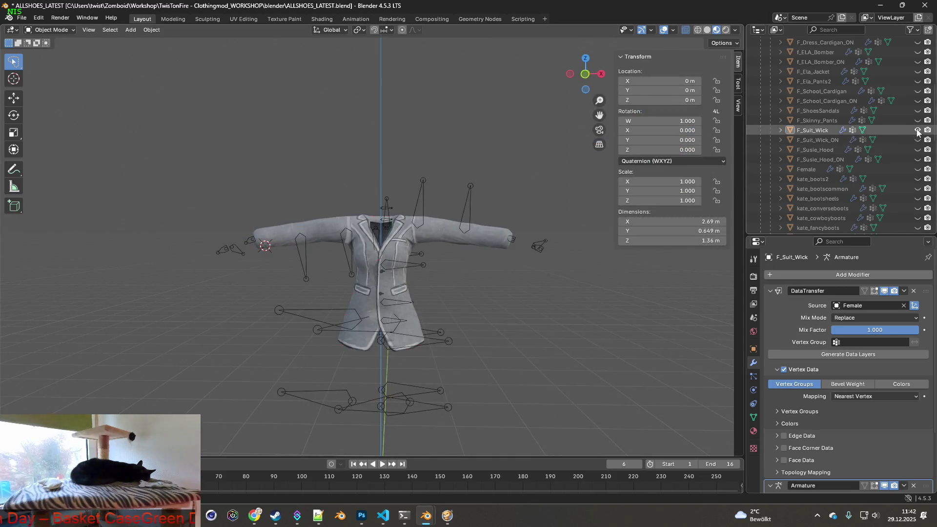
{"action": "left_click", "coordinate": [918, 130]}
{"action": "left_click", "coordinate": [917, 140]}
Export the second jacket as F_Suit_Wick_ON.fbx and switch to Project Zomboid.
{"action": "left_click", "coordinate": [22, 17]}
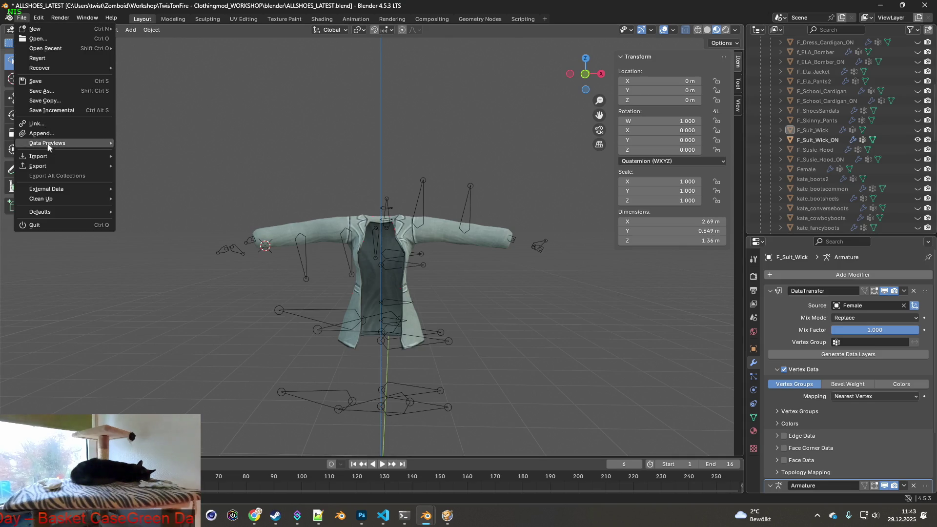
{"action": "mouse_move", "coordinate": [48, 166]}
{"action": "left_click", "coordinate": [141, 254]}
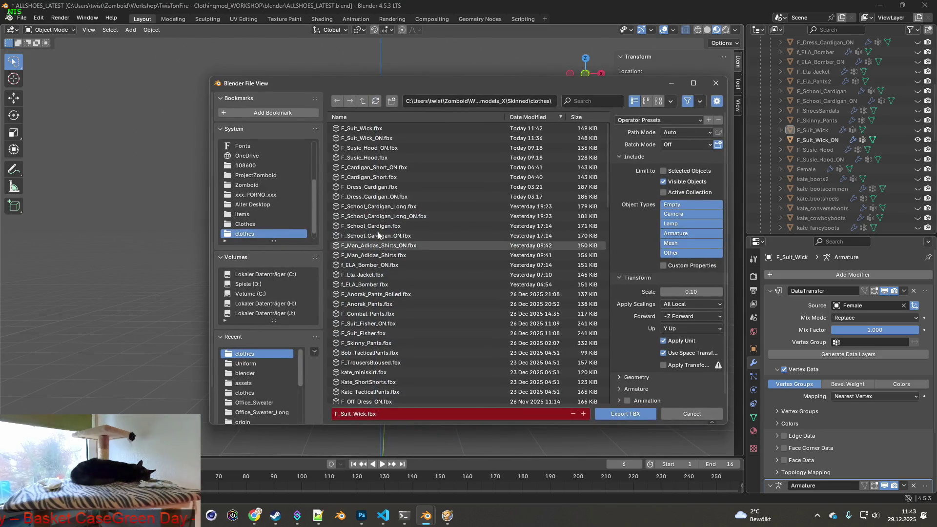
{"action": "left_click", "coordinate": [369, 138]}
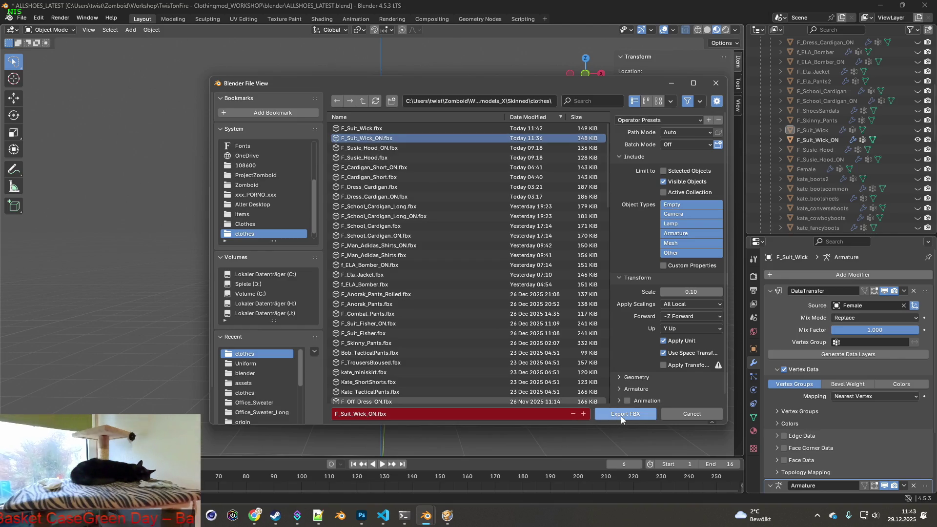
{"action": "left_click", "coordinate": [616, 413]}
{"action": "left_click", "coordinate": [453, 518]}
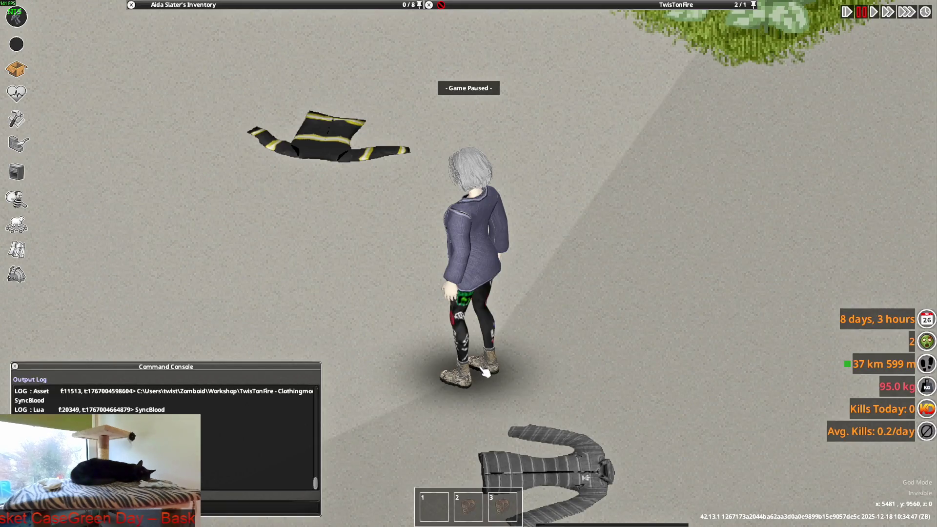
Unpause the game and have the character aim her pistol.
{"action": "key", "text": "space"}
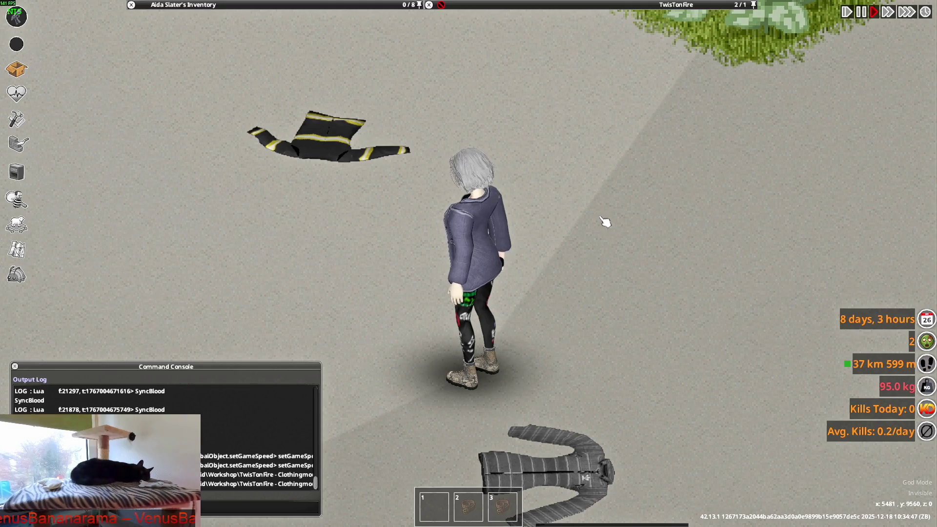
{"action": "mouse_move", "coordinate": [571, 235]}
{"action": "right_mouse_down"}
{"action": "mouse_move", "coordinate": [590, 157]}
{"action": "mouse_move", "coordinate": [565, 104]}
{"action": "mouse_move", "coordinate": [654, 138]}
{"action": "mouse_move", "coordinate": [548, 94]}
{"action": "mouse_move", "coordinate": [508, 119]}
{"action": "mouse_move", "coordinate": [593, 145]}
{"action": "mouse_move", "coordinate": [644, 178]}
{"action": "right_mouse_up"}
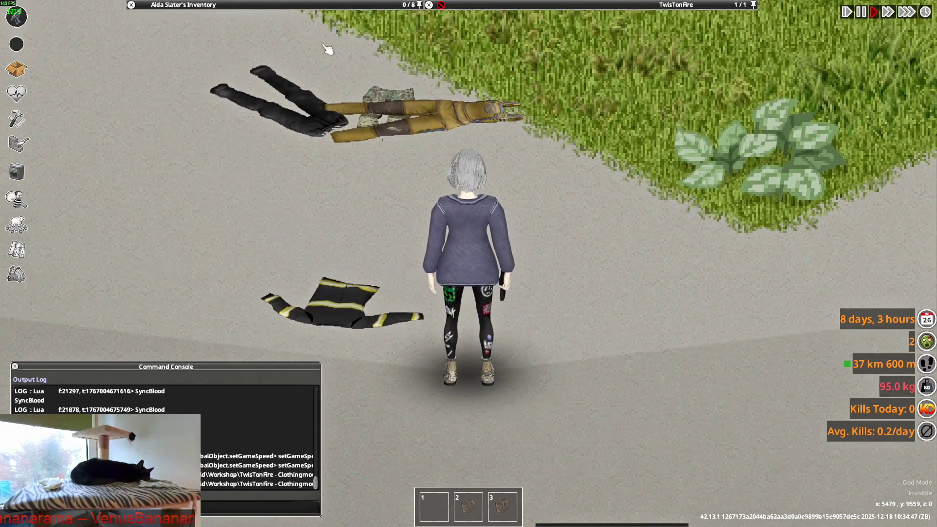
{"action": "mouse_move", "coordinate": [213, 76]}
{"action": "scroll", "coordinate": [214, 76], "scroll_direction": "up", "scroll_amount": 5}
Expand the Slim-Fit Suit Jacket stack and wear several of the jackets in turn.
{"action": "left_click", "coordinate": [146, 105]}
{"action": "right_click", "coordinate": [183, 130]}
{"action": "left_click", "coordinate": [207, 153]}
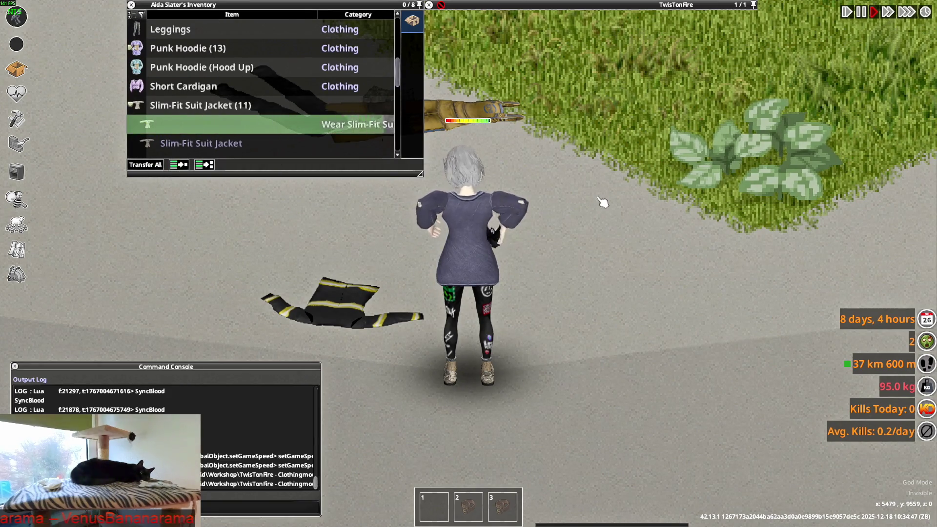
{"action": "right_click", "coordinate": [183, 143]}
{"action": "left_click", "coordinate": [205, 151]}
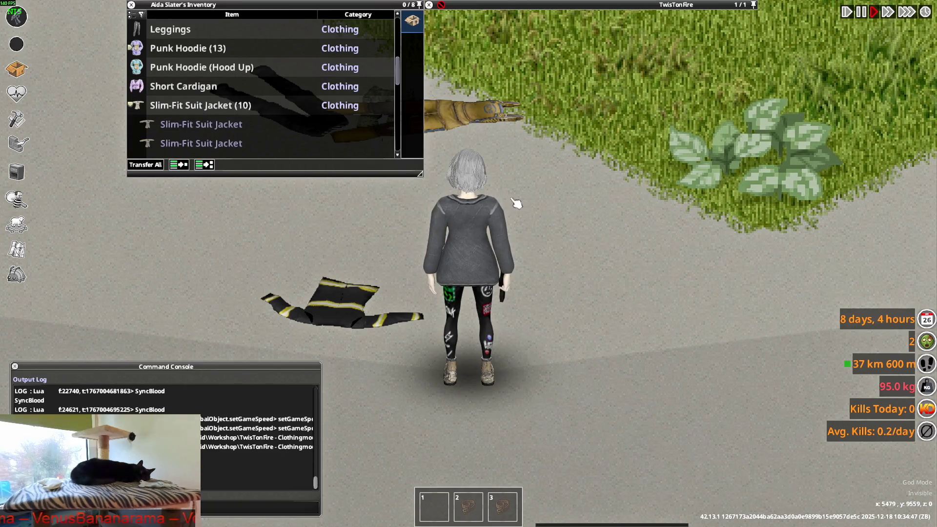
{"action": "scroll", "coordinate": [205, 97], "scroll_direction": "down", "scroll_amount": 3}
{"action": "right_click", "coordinate": [188, 123]}
{"action": "mouse_move", "coordinate": [194, 128]}
{"action": "left_click", "coordinate": [230, 149]}
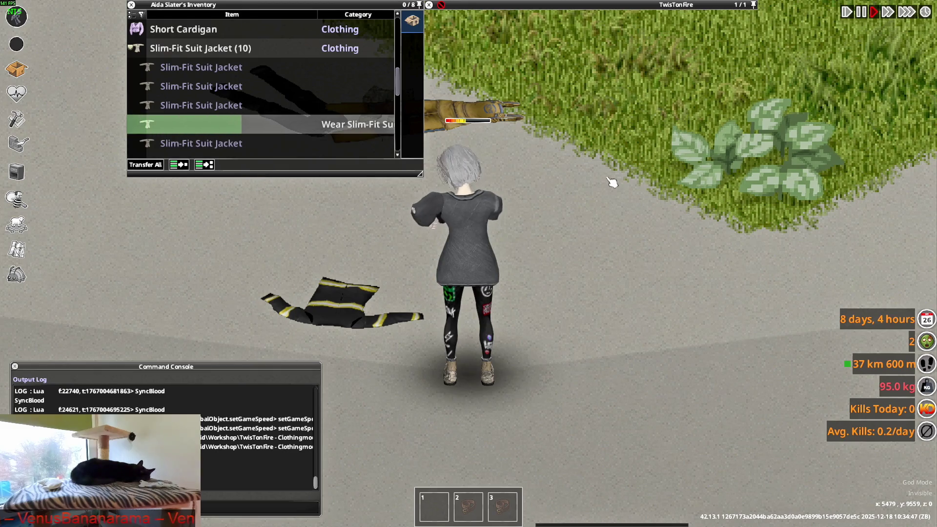
{"action": "scroll", "coordinate": [198, 120], "scroll_direction": "down", "scroll_amount": 3}
{"action": "right_click", "coordinate": [193, 124]}
{"action": "left_click", "coordinate": [211, 149]}
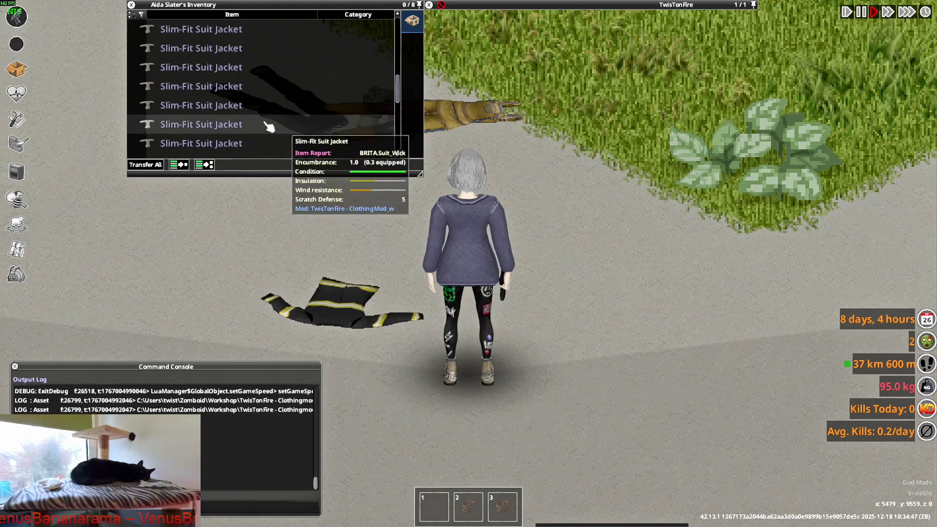
{"action": "right_click", "coordinate": [190, 113]}
{"action": "left_click", "coordinate": [232, 149]}
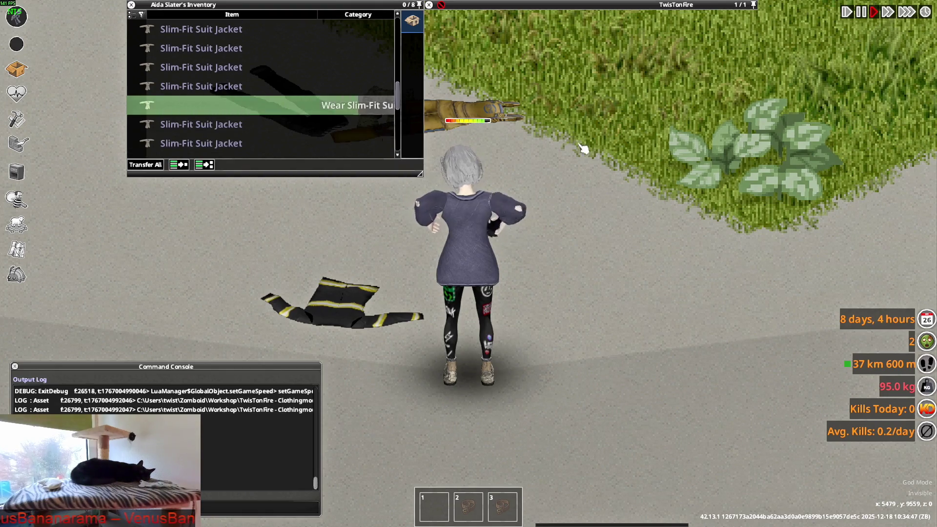
Resume the game, switch the worn jacket to Open Jacket, then wear another closed one.
{"action": "key", "text": "alt+Tab"}
{"action": "key", "text": "alt+Tab"}
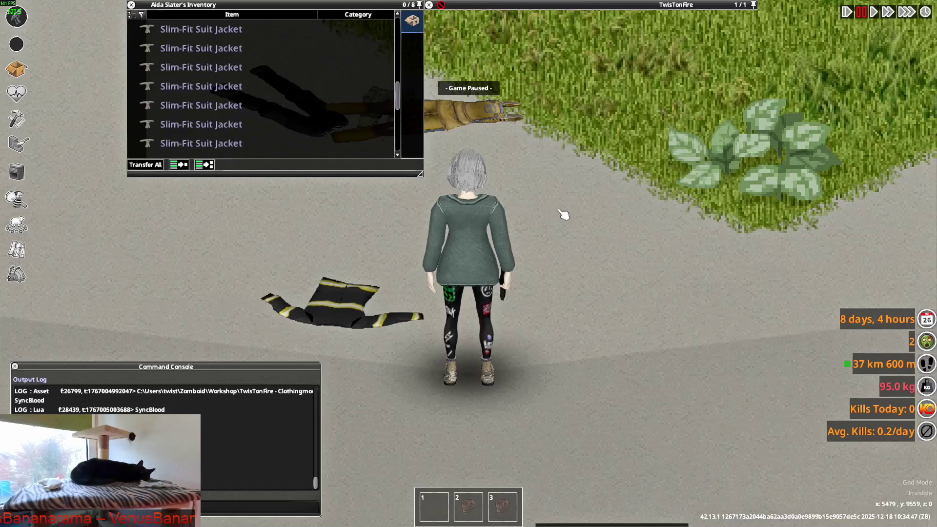
{"action": "key", "text": "space"}
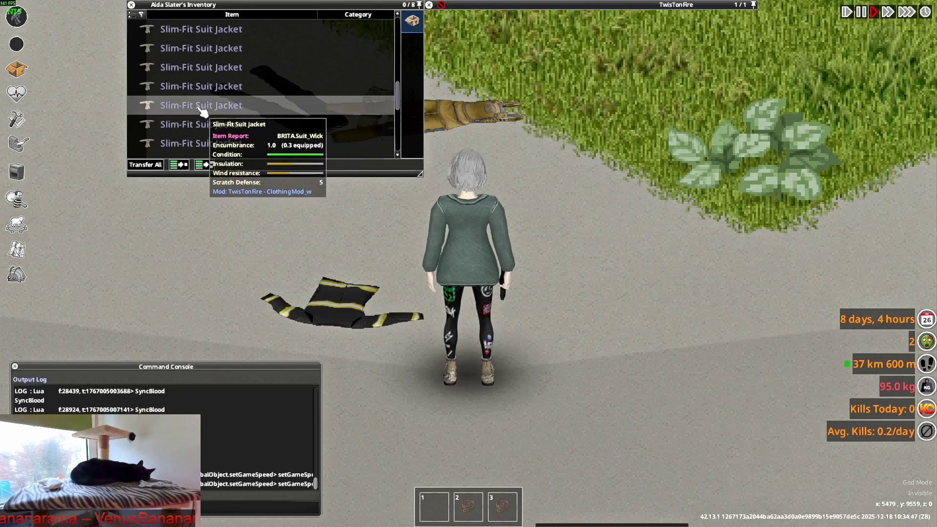
{"action": "right_click", "coordinate": [219, 119]}
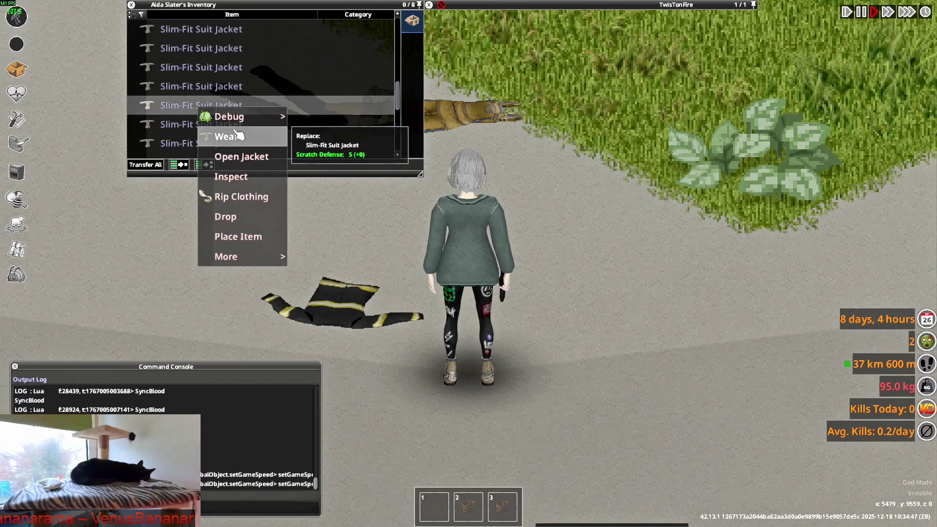
{"action": "left_click", "coordinate": [248, 155]}
{"action": "right_click", "coordinate": [194, 88]}
{"action": "left_click", "coordinate": [215, 112]}
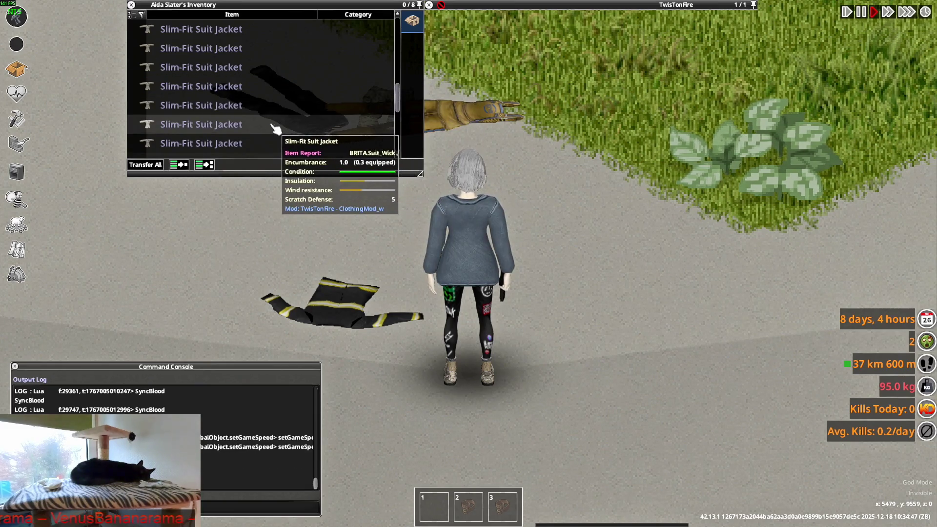
Turn the character and walk right and up to view the jacket in motion.
{"action": "mouse_move", "coordinate": [516, 188]}
{"action": "right_mouse_down"}
{"action": "mouse_move", "coordinate": [538, 199]}
{"action": "mouse_move", "coordinate": [619, 161]}
{"action": "mouse_move", "coordinate": [604, 130]}
{"action": "mouse_move", "coordinate": [596, 142]}
{"action": "mouse_move", "coordinate": [549, 128]}
{"action": "mouse_move", "coordinate": [366, 147]}
{"action": "mouse_move", "coordinate": [600, 174]}
{"action": "right_mouse_up"}
{"action": "key", "text": "d"}
{"action": "key", "text": "w"}
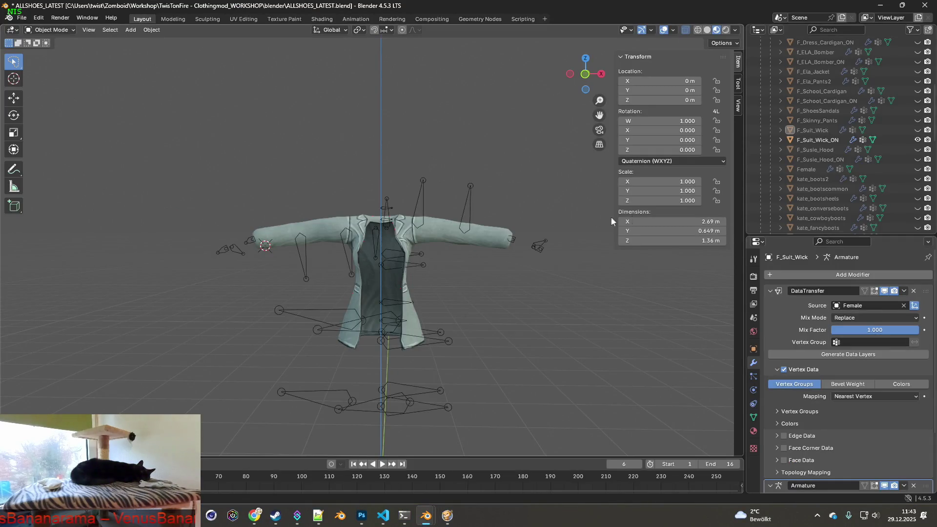
Unhide F_Suit_Wick and orbit to view the suit from the side.
{"action": "left_click", "coordinate": [917, 130]}
{"action": "mouse_move", "coordinate": [505, 199]}
{"action": "middle_mouse_down"}
{"action": "mouse_move", "coordinate": [370, 212]}
{"action": "mouse_move", "coordinate": [481, 219]}
{"action": "mouse_move", "coordinate": [394, 212]}
{"action": "mouse_move", "coordinate": [406, 214]}
{"action": "middle_mouse_up"}
{"action": "scroll", "coordinate": [456, 208], "scroll_direction": "up", "scroll_amount": 5}
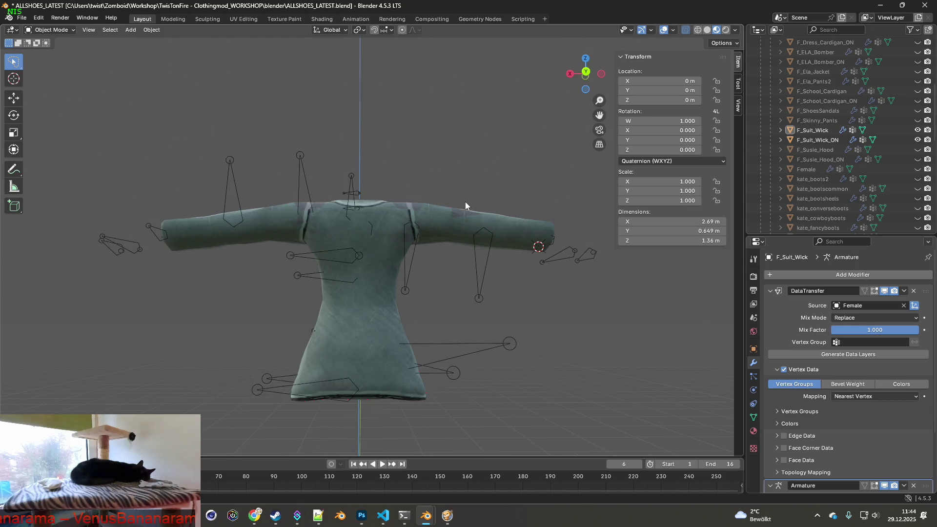
{"action": "middle_click_drag", "start_coordinate": [491, 218], "coordinate": [487, 228]}
Select F_Suit_Wick plus F_Suit_Wick_ON, enter Edit Mode, and clear the vertex selection.
{"action": "left_click", "coordinate": [487, 228]}
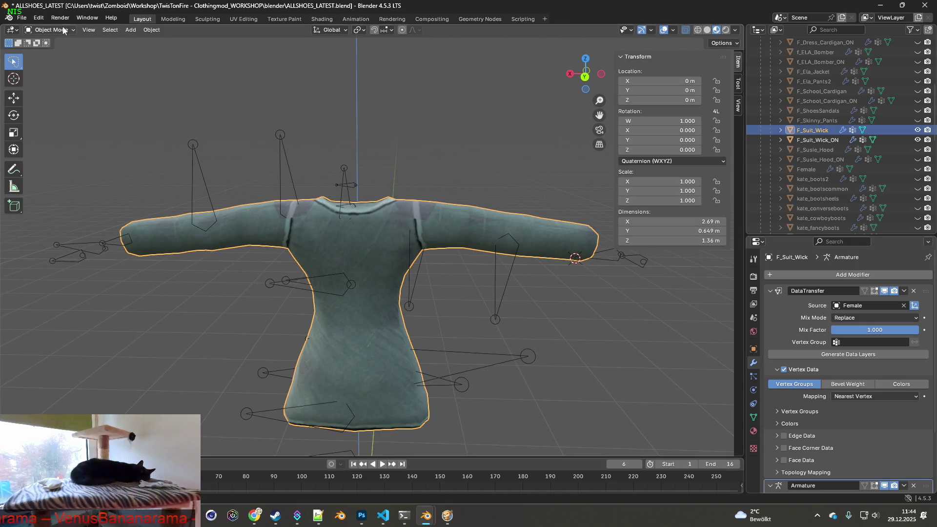
{"action": "left_click", "coordinate": [815, 140], "text": "ctrl"}
{"action": "left_click", "coordinate": [49, 30]}
{"action": "left_click", "coordinate": [49, 53]}
{"action": "mouse_move", "coordinate": [503, 208]}
{"action": "middle_mouse_down"}
{"action": "mouse_move", "coordinate": [512, 251]}
{"action": "mouse_move", "coordinate": [565, 262]}
{"action": "mouse_move", "coordinate": [518, 265]}
{"action": "mouse_move", "coordinate": [480, 241]}
{"action": "middle_mouse_up"}
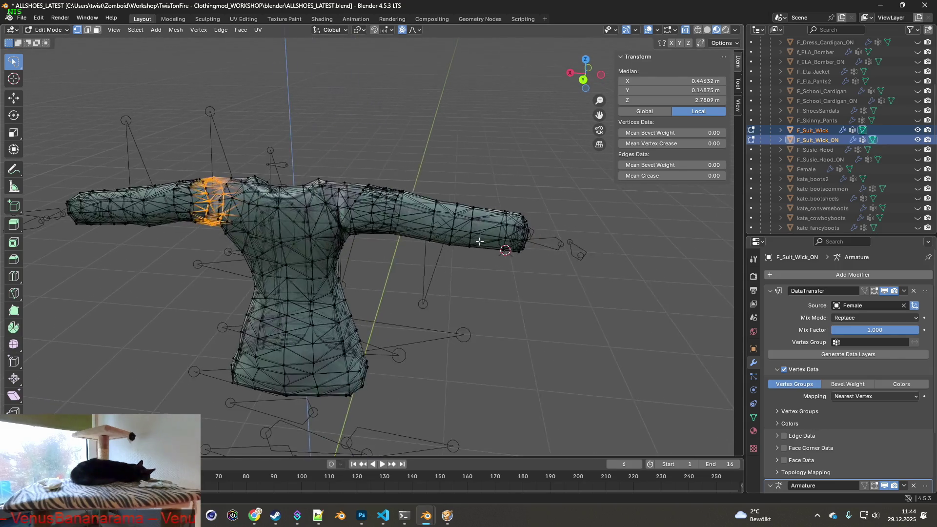
{"action": "scroll", "coordinate": [477, 218], "scroll_direction": "up", "scroll_amount": 5}
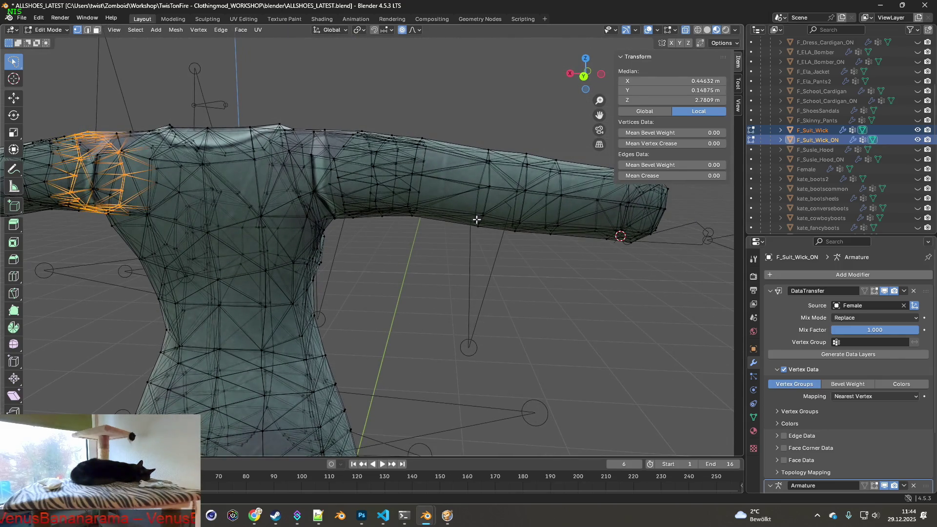
{"action": "mouse_move", "coordinate": [568, 241]}
{"action": "middle_mouse_down"}
{"action": "mouse_move", "coordinate": [575, 244]}
{"action": "mouse_move", "coordinate": [517, 273]}
{"action": "mouse_move", "coordinate": [515, 293]}
{"action": "mouse_move", "coordinate": [540, 257]}
{"action": "mouse_move", "coordinate": [538, 207]}
{"action": "mouse_move", "coordinate": [571, 218]}
{"action": "mouse_move", "coordinate": [529, 244]}
{"action": "mouse_move", "coordinate": [481, 249]}
{"action": "mouse_move", "coordinate": [393, 225]}
{"action": "mouse_move", "coordinate": [433, 237]}
{"action": "middle_mouse_up"}
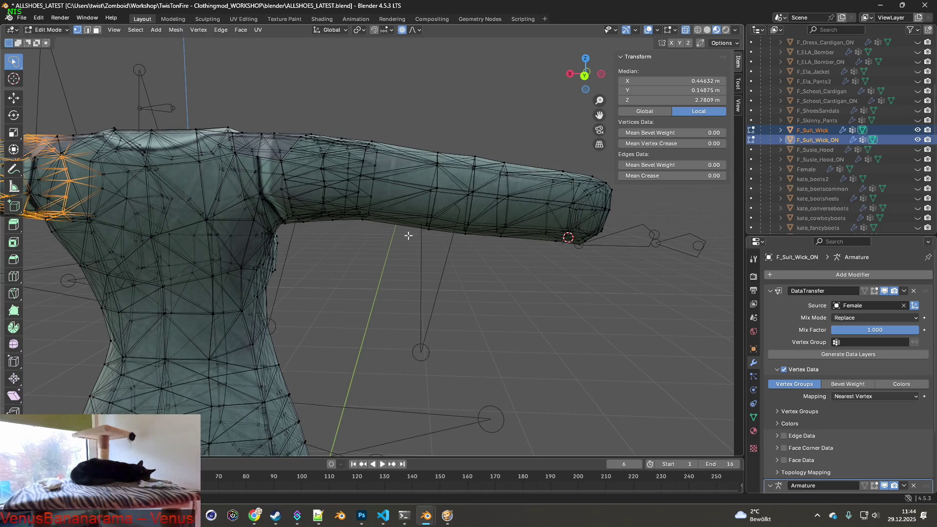
{"action": "left_click", "coordinate": [385, 241]}
In face select mode, subdivide a band of faces around the upper arm.
{"action": "mouse_move", "coordinate": [399, 141]}
{"action": "left_mouse_down"}
{"action": "mouse_move", "coordinate": [410, 151]}
{"action": "mouse_move", "coordinate": [429, 141]}
{"action": "mouse_move", "coordinate": [433, 219]}
{"action": "mouse_move", "coordinate": [420, 246]}
{"action": "left_mouse_up"}
{"action": "left_click", "coordinate": [97, 30]}
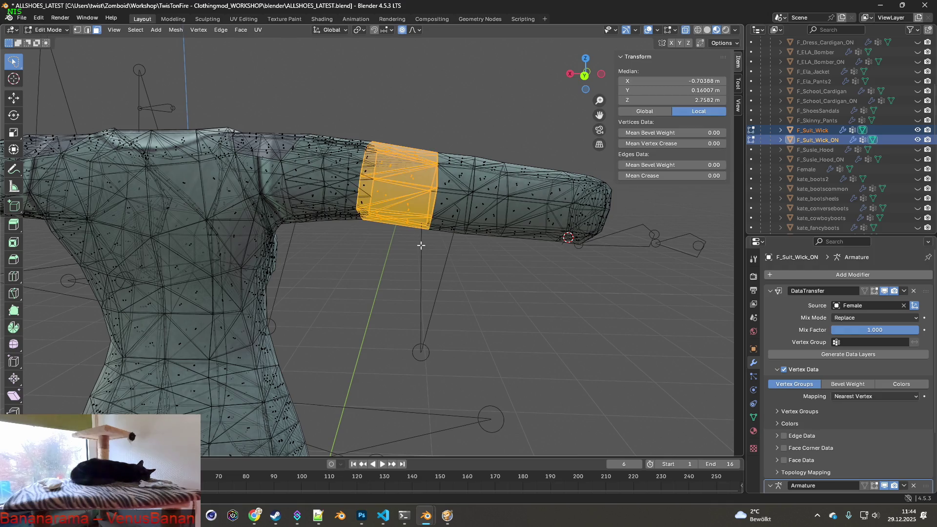
{"action": "mouse_move", "coordinate": [371, 236]}
{"action": "middle_mouse_down"}
{"action": "mouse_move", "coordinate": [613, 251]}
{"action": "mouse_move", "coordinate": [405, 225]}
{"action": "mouse_move", "coordinate": [449, 226]}
{"action": "mouse_move", "coordinate": [419, 243]}
{"action": "middle_mouse_up"}
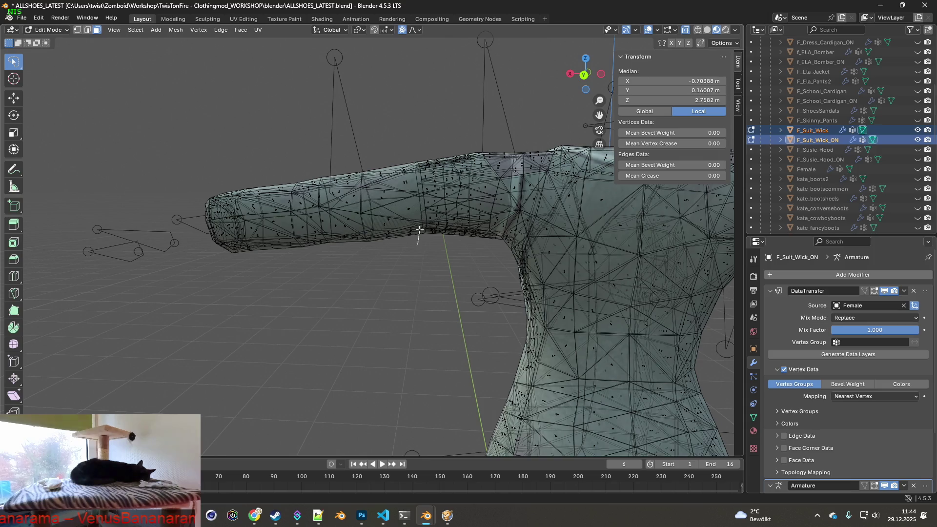
{"action": "left_click_drag", "start_coordinate": [407, 156], "coordinate": [370, 179]}
{"action": "left_click_drag", "start_coordinate": [378, 231], "coordinate": [414, 251]}
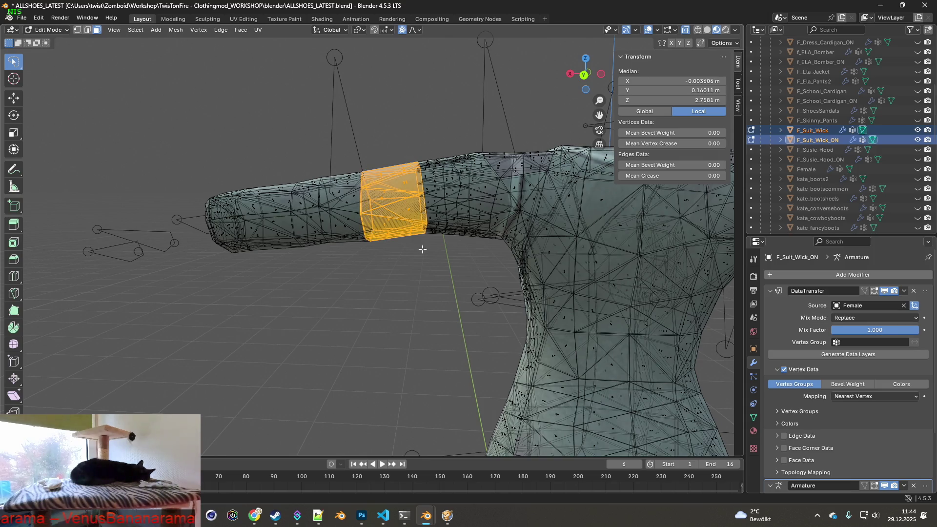
{"action": "right_click", "coordinate": [398, 200]}
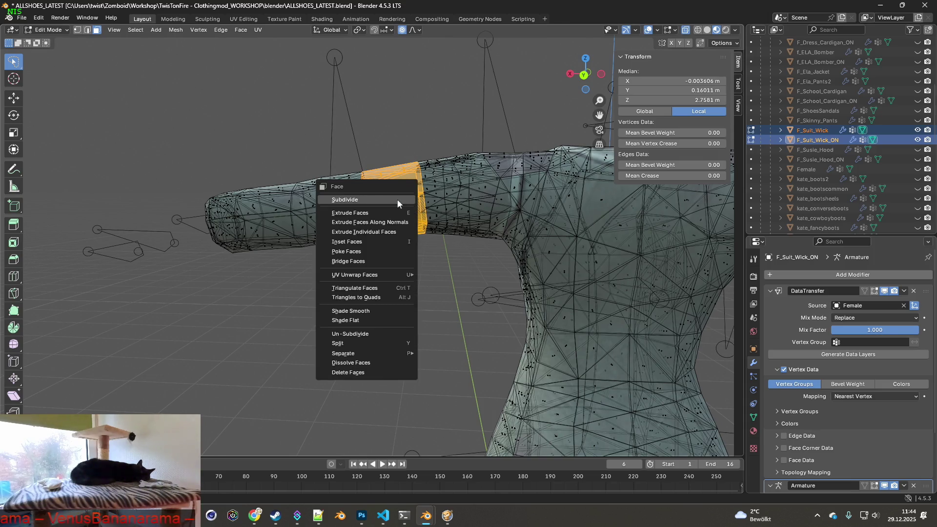
{"action": "left_click", "coordinate": [364, 199]}
Pan to bring both arms into view and select the faces around the armpit.
{"action": "middle_click_drag", "start_coordinate": [578, 242], "coordinate": [487, 243], "text": "shift"}
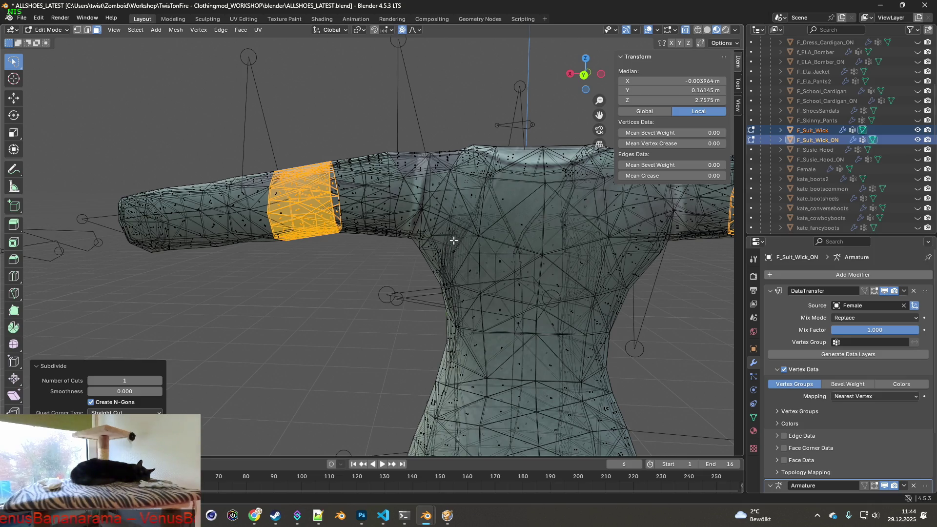
{"action": "middle_click_drag", "start_coordinate": [514, 244], "coordinate": [344, 255], "text": "shift"}
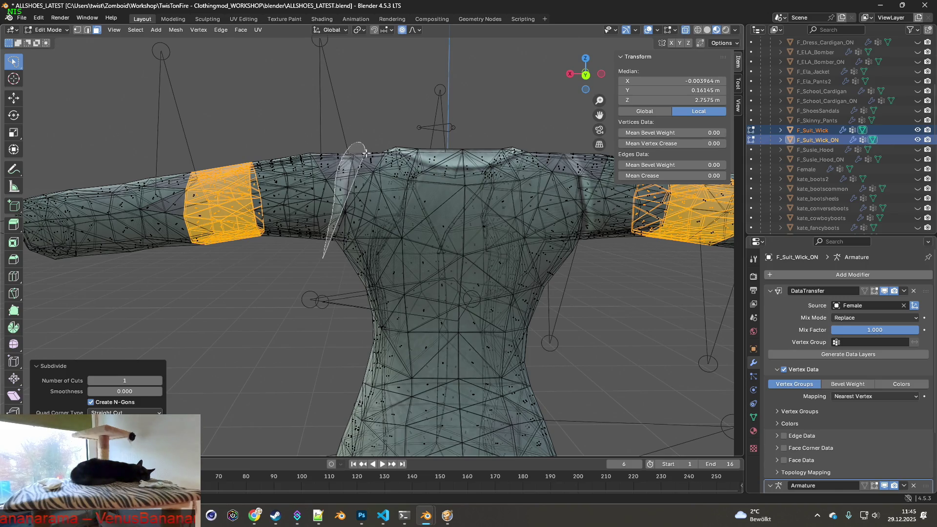
{"action": "right_click_drag", "start_coordinate": [333, 260], "coordinate": [333, 258], "text": "ctrl"}
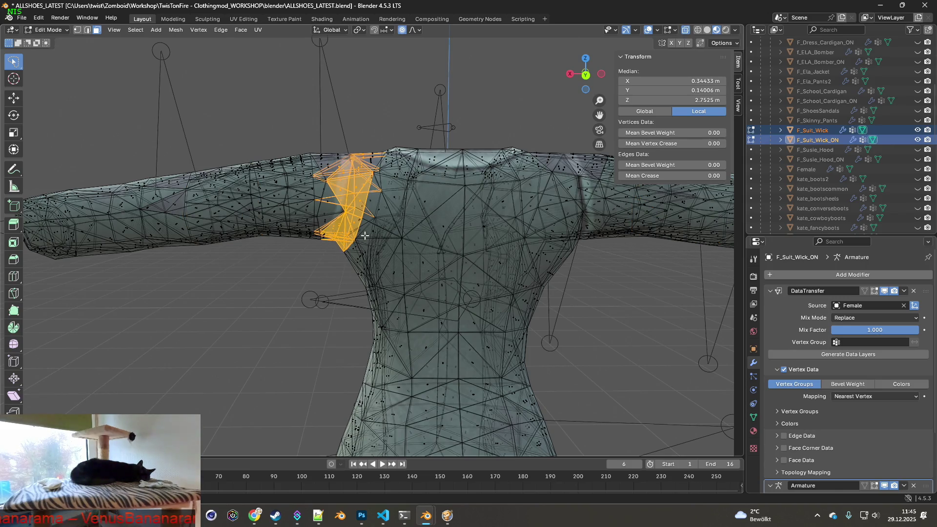
In vertex select, lasso the armpit vertices and scale them up slightly with proportional editing.
{"action": "left_click", "coordinate": [77, 30]}
{"action": "left_click", "coordinate": [323, 267]}
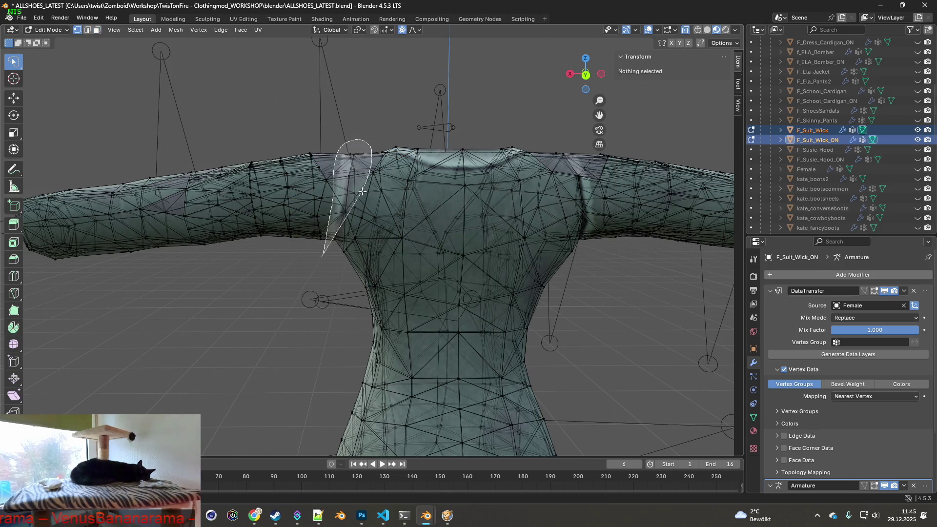
{"action": "right_click_drag", "start_coordinate": [337, 252], "coordinate": [336, 254], "text": "ctrl"}
{"action": "mouse_move", "coordinate": [412, 220]}
{"action": "middle_mouse_down"}
{"action": "mouse_move", "coordinate": [449, 205]}
{"action": "mouse_move", "coordinate": [494, 205]}
{"action": "mouse_move", "coordinate": [455, 210]}
{"action": "middle_mouse_up"}
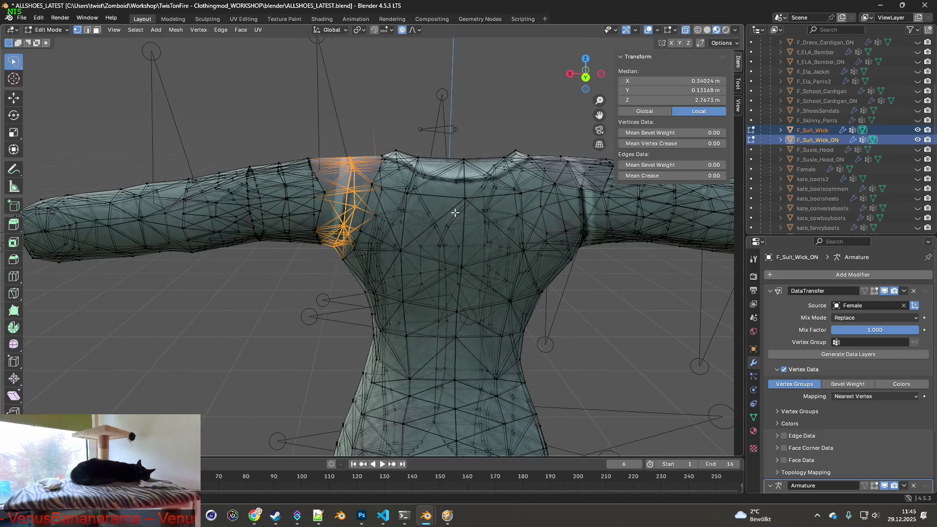
{"action": "key", "text": "s"}
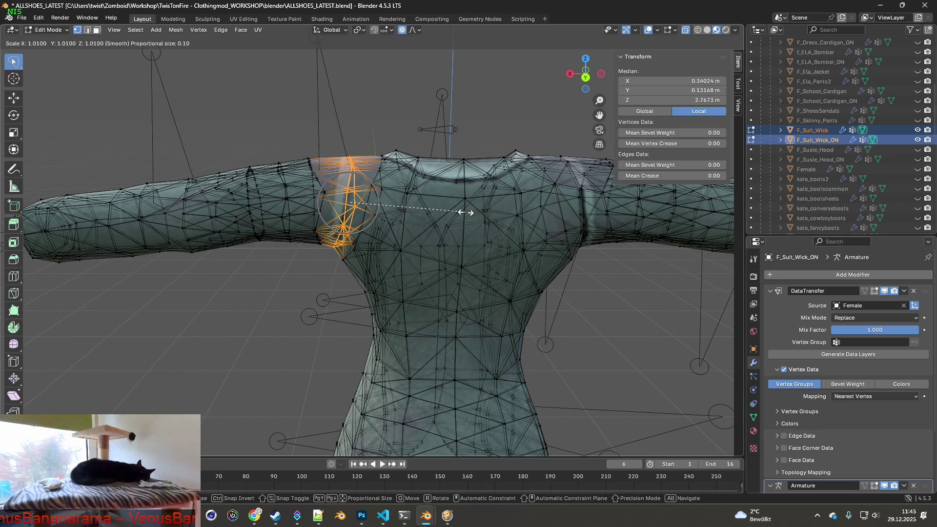
{"action": "left_click", "coordinate": [465, 210]}
Scale up the other armpit's vertices the same way, then look over the shoulder area.
{"action": "mouse_move", "coordinate": [466, 213]}
{"action": "middle_mouse_down"}
{"action": "mouse_move", "coordinate": [513, 211]}
{"action": "mouse_move", "coordinate": [469, 217]}
{"action": "mouse_move", "coordinate": [452, 241]}
{"action": "middle_mouse_up"}
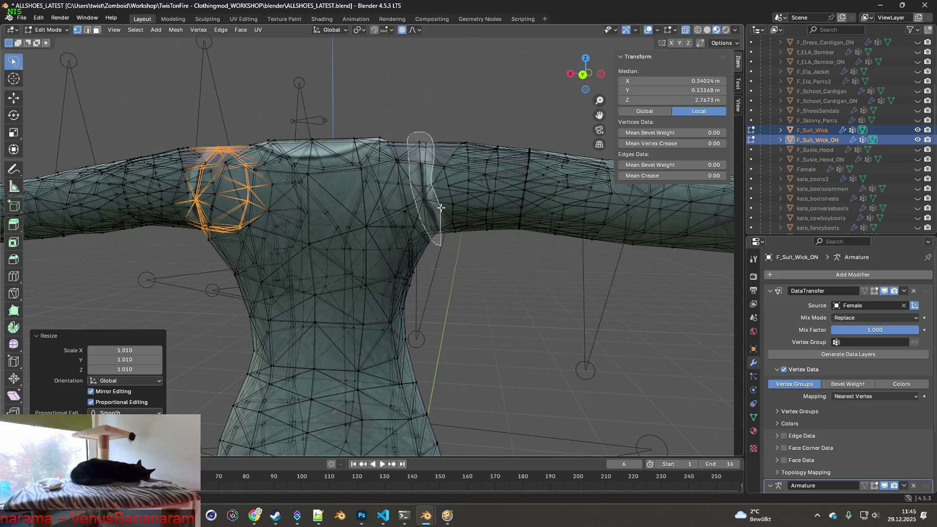
{"action": "right_click_drag", "start_coordinate": [449, 246], "coordinate": [464, 230], "text": "ctrl"}
{"action": "middle_click_drag", "start_coordinate": [467, 227], "coordinate": [470, 226]}
{"action": "key", "text": "s"}
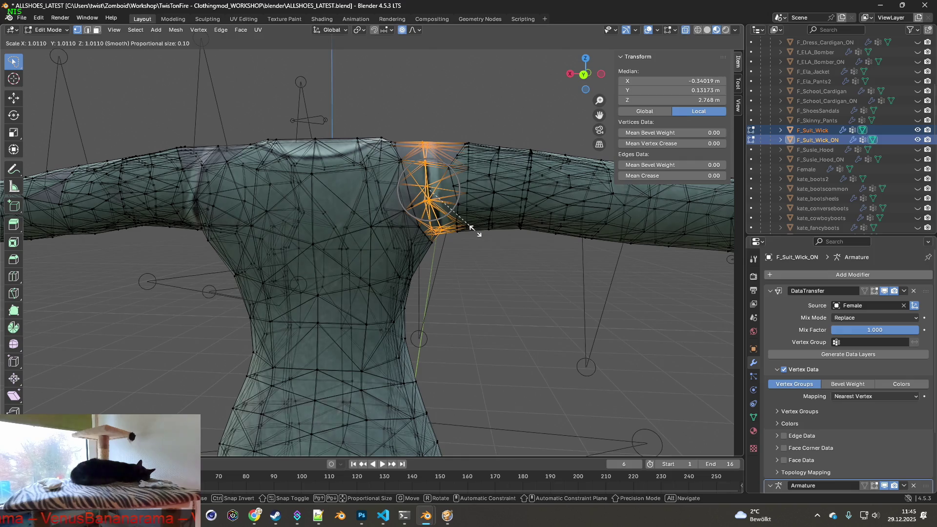
{"action": "left_click", "coordinate": [475, 231]}
{"action": "scroll", "coordinate": [492, 233], "scroll_direction": "down", "scroll_amount": 3}
{"action": "middle_click_drag", "start_coordinate": [492, 233], "coordinate": [481, 238]}
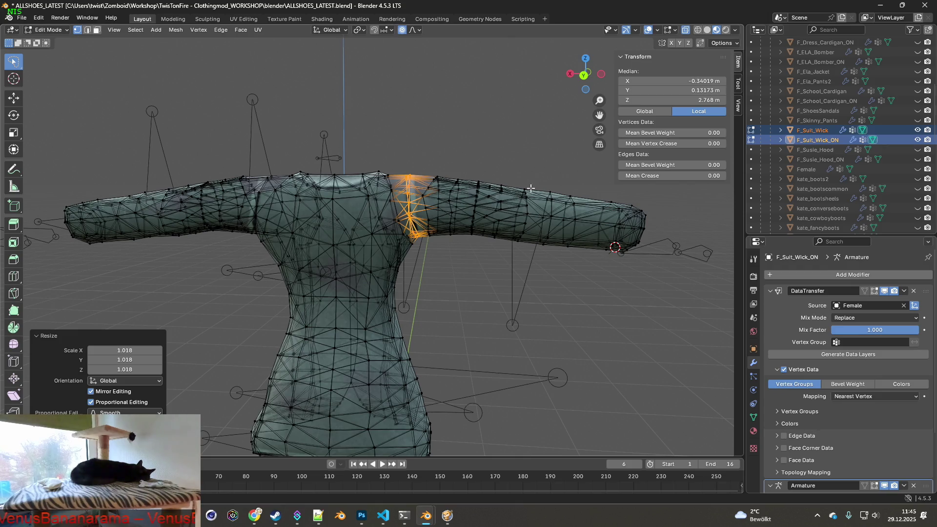
{"action": "scroll", "coordinate": [523, 187], "scroll_direction": "up", "scroll_amount": 3}
{"action": "mouse_move", "coordinate": [523, 187]}
{"action": "middle_mouse_down", "text": "shift"}
{"action": "mouse_move", "coordinate": [469, 160]}
{"action": "mouse_move", "coordinate": [288, 210]}
{"action": "mouse_move", "coordinate": [286, 163]}
{"action": "middle_mouse_up", "text": "shift"}
{"action": "scroll", "coordinate": [287, 210], "scroll_direction": "up", "scroll_amount": 2}
{"action": "mouse_move", "coordinate": [275, 144]}
{"action": "middle_mouse_down"}
{"action": "mouse_move", "coordinate": [352, 168]}
{"action": "mouse_move", "coordinate": [452, 153]}
{"action": "mouse_move", "coordinate": [470, 134]}
{"action": "mouse_move", "coordinate": [433, 213]}
{"action": "mouse_move", "coordinate": [425, 200]}
{"action": "mouse_move", "coordinate": [442, 150]}
{"action": "mouse_move", "coordinate": [424, 244]}
{"action": "mouse_move", "coordinate": [441, 215]}
{"action": "mouse_move", "coordinate": [416, 213]}
{"action": "middle_mouse_up"}
{"action": "scroll", "coordinate": [440, 205], "scroll_direction": "down", "scroll_amount": 5}
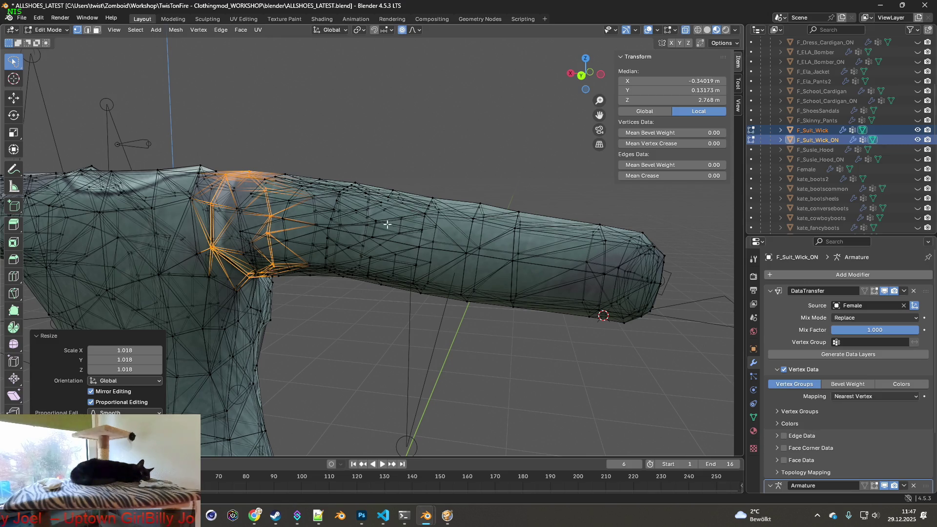
Orbit and zoom around the jacket to inspect the reshaped arms and shoulders.
{"action": "middle_click_drag", "start_coordinate": [457, 219], "coordinate": [409, 225]}
{"action": "mouse_move", "coordinate": [299, 225]}
{"action": "middle_mouse_down", "text": "shift"}
{"action": "mouse_move", "coordinate": [359, 226]}
{"action": "mouse_move", "coordinate": [303, 237]}
{"action": "mouse_move", "coordinate": [313, 199]}
{"action": "mouse_move", "coordinate": [303, 226]}
{"action": "mouse_move", "coordinate": [313, 251]}
{"action": "mouse_move", "coordinate": [328, 224]}
{"action": "mouse_move", "coordinate": [303, 198]}
{"action": "middle_mouse_up", "text": "shift"}
{"action": "mouse_move", "coordinate": [232, 198]}
{"action": "middle_mouse_down"}
{"action": "mouse_move", "coordinate": [247, 201]}
{"action": "mouse_move", "coordinate": [228, 201]}
{"action": "mouse_move", "coordinate": [247, 221]}
{"action": "mouse_move", "coordinate": [293, 242]}
{"action": "mouse_move", "coordinate": [273, 258]}
{"action": "mouse_move", "coordinate": [393, 262]}
{"action": "mouse_move", "coordinate": [412, 281]}
{"action": "middle_mouse_up"}
{"action": "scroll", "coordinate": [254, 225], "scroll_direction": "up", "scroll_amount": 5}
{"action": "scroll", "coordinate": [277, 230], "scroll_direction": "down", "scroll_amount": 3}
{"action": "scroll", "coordinate": [394, 261], "scroll_direction": "down", "scroll_amount": 6}
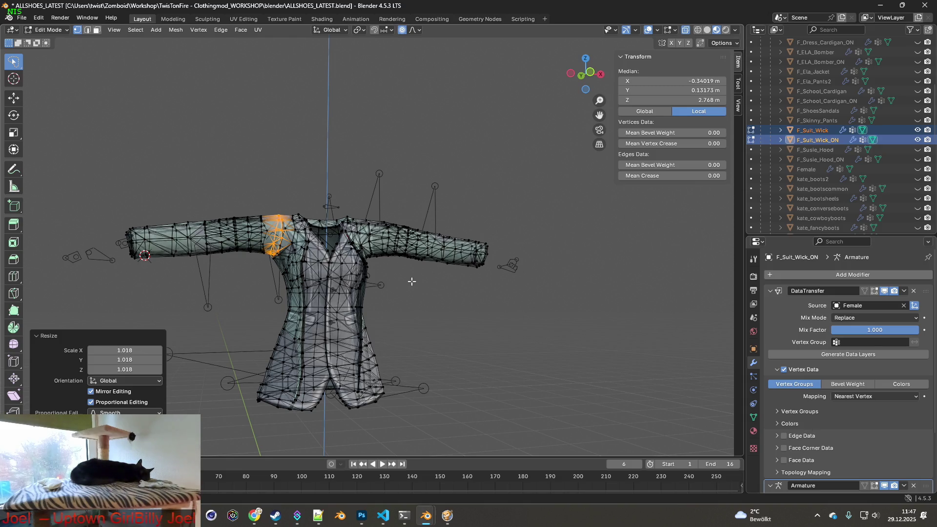
{"action": "mouse_move", "coordinate": [448, 304]}
{"action": "middle_mouse_down"}
{"action": "mouse_move", "coordinate": [430, 293]}
{"action": "mouse_move", "coordinate": [543, 305]}
{"action": "middle_mouse_up"}
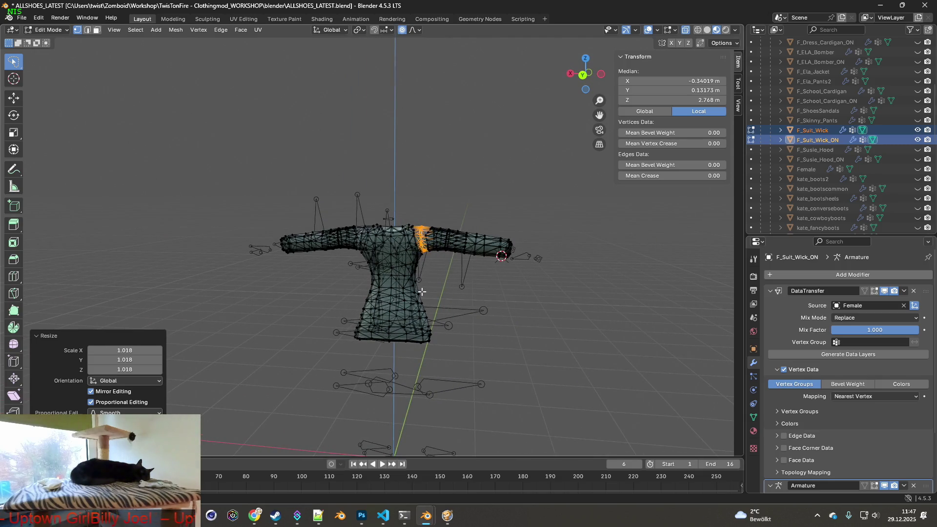
{"action": "mouse_move", "coordinate": [421, 290]}
{"action": "middle_mouse_down"}
{"action": "mouse_move", "coordinate": [491, 284]}
{"action": "mouse_move", "coordinate": [365, 278]}
{"action": "middle_mouse_up"}
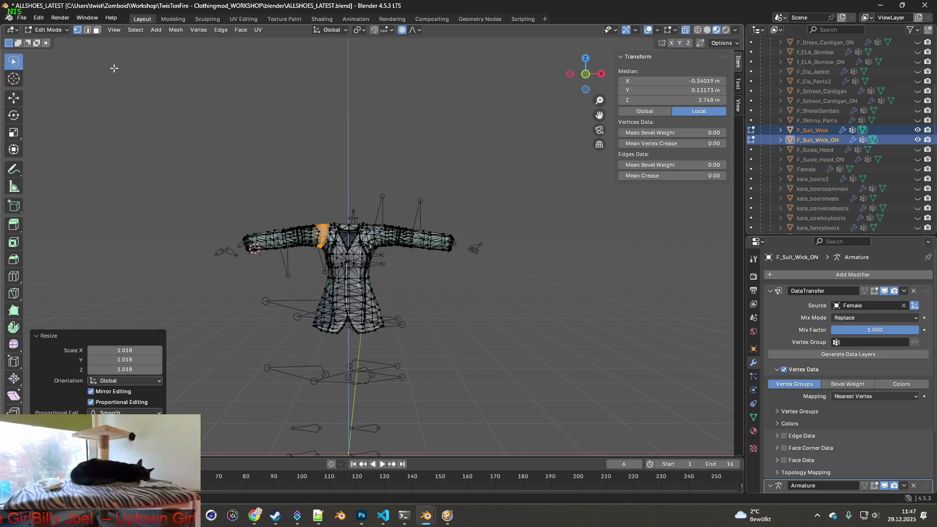
Return to Object Mode and select only the F_Suit_Wick object.
{"action": "left_click", "coordinate": [49, 31]}
{"action": "left_click", "coordinate": [51, 41]}
{"action": "middle_click_drag", "start_coordinate": [292, 155], "coordinate": [337, 168]}
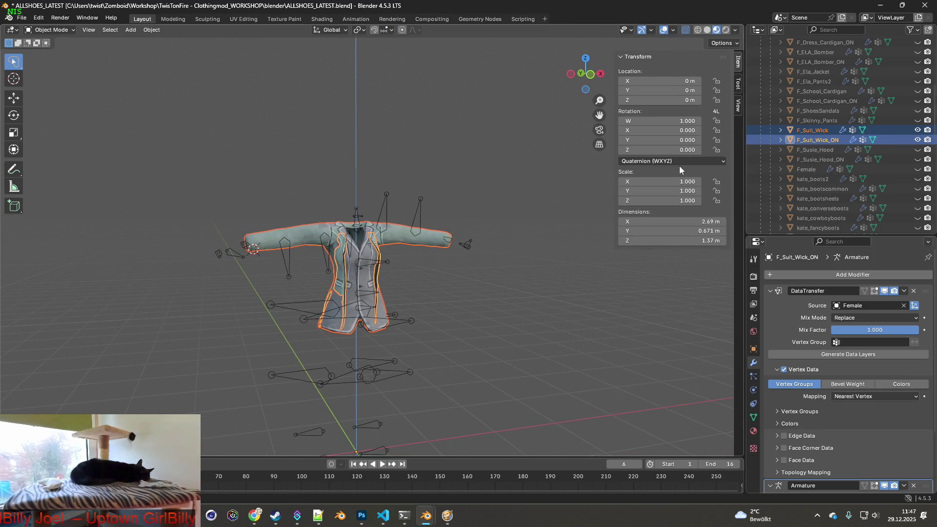
{"action": "left_click", "coordinate": [813, 131]}
Hide F_Suit_Wick_ON and export the closed jacket over F_Suit_Wick.fbx.
{"action": "left_click", "coordinate": [917, 139]}
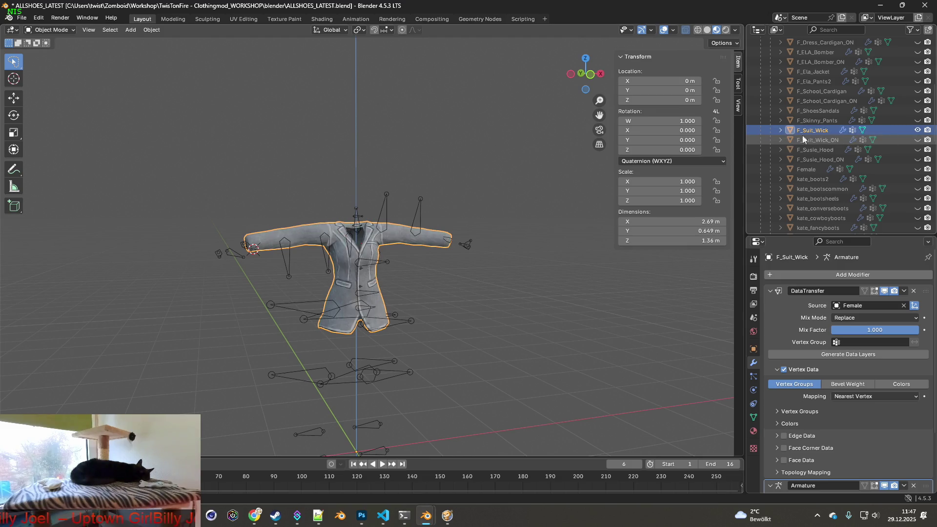
{"action": "left_click", "coordinate": [21, 17]}
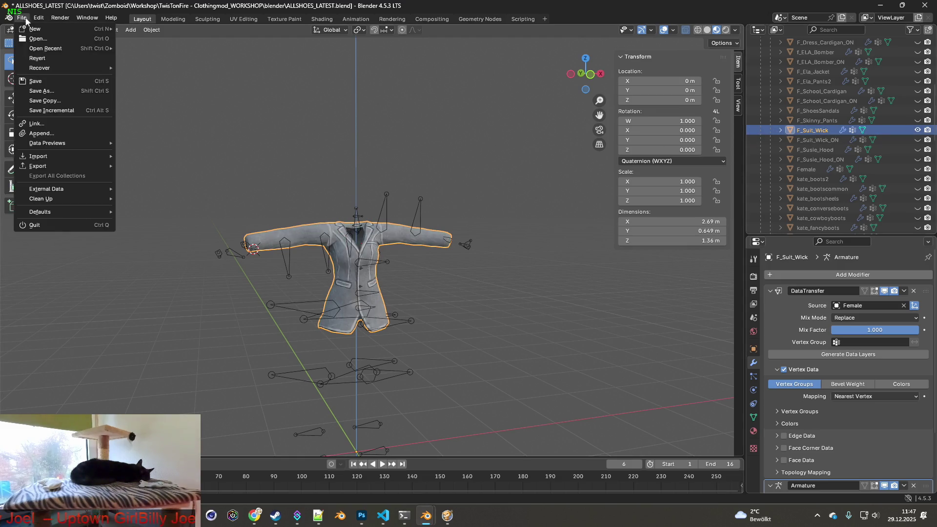
{"action": "mouse_move", "coordinate": [54, 165]}
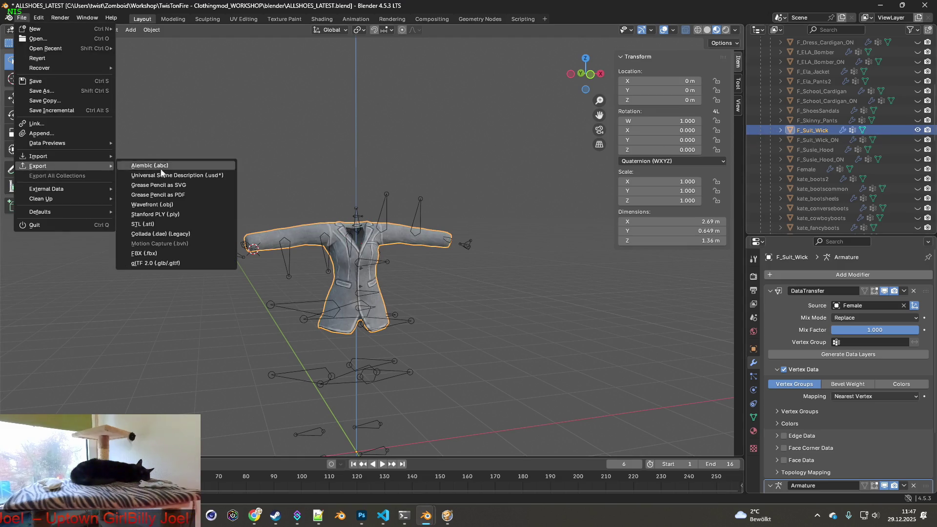
{"action": "left_click", "coordinate": [164, 250]}
{"action": "left_click", "coordinate": [359, 138]}
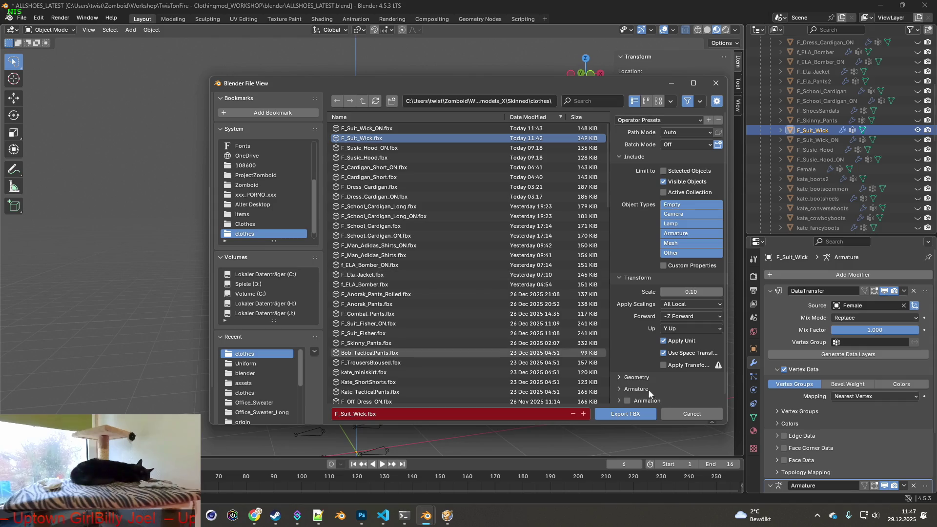
{"action": "left_click", "coordinate": [644, 414]}
Show only F_Suit_Wick_ON, export it as F_Suit_Wick_ON.fbx, and switch to Project Zomboid.
{"action": "left_click", "coordinate": [918, 129]}
{"action": "left_click", "coordinate": [917, 140]}
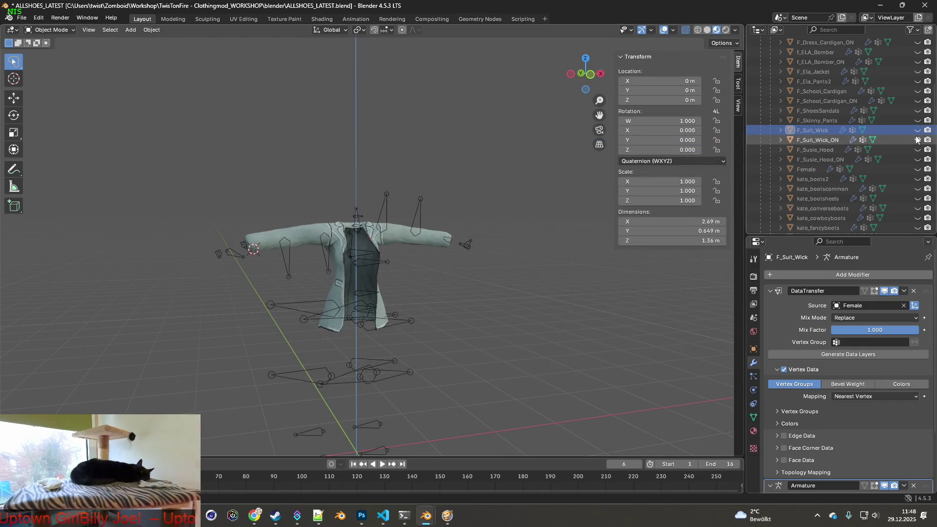
{"action": "left_click", "coordinate": [22, 17]}
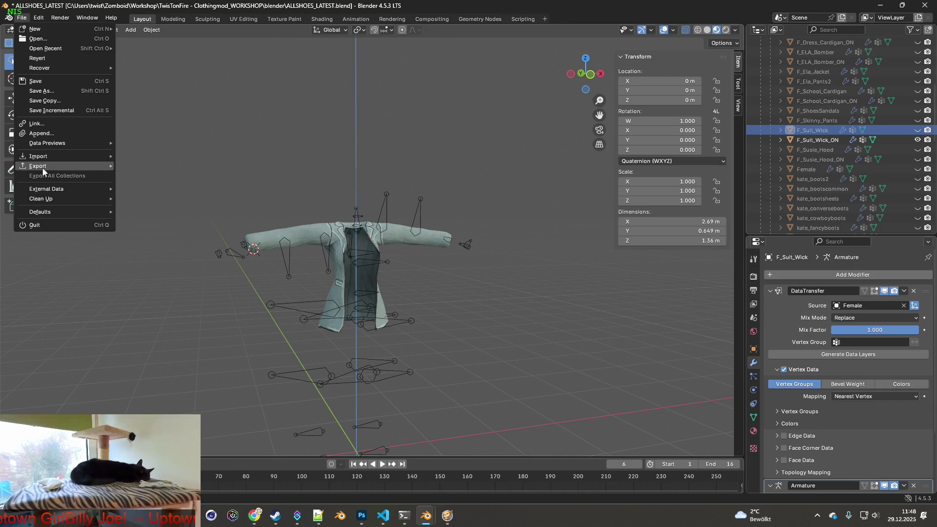
{"action": "mouse_move", "coordinate": [47, 166]}
{"action": "left_click", "coordinate": [156, 252]}
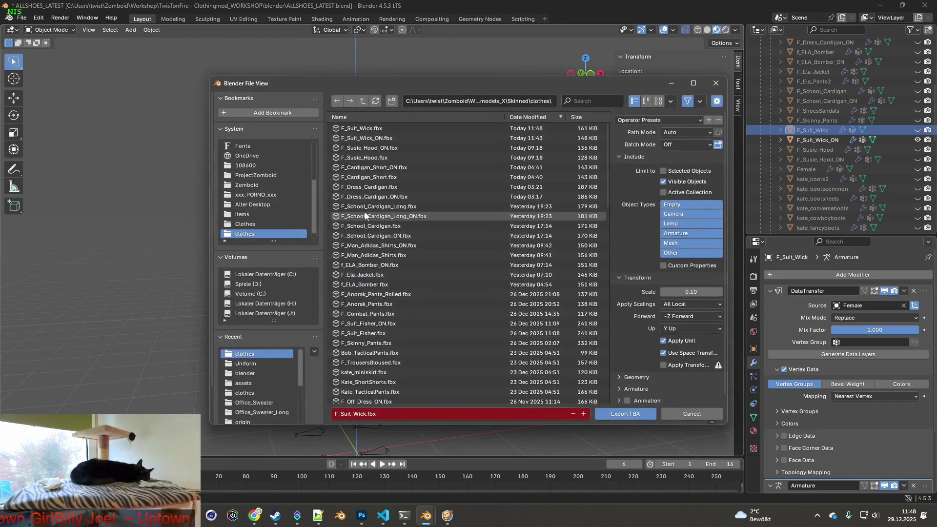
{"action": "left_click", "coordinate": [366, 138]}
{"action": "left_click", "coordinate": [624, 415]}
{"action": "left_click", "coordinate": [447, 515]}
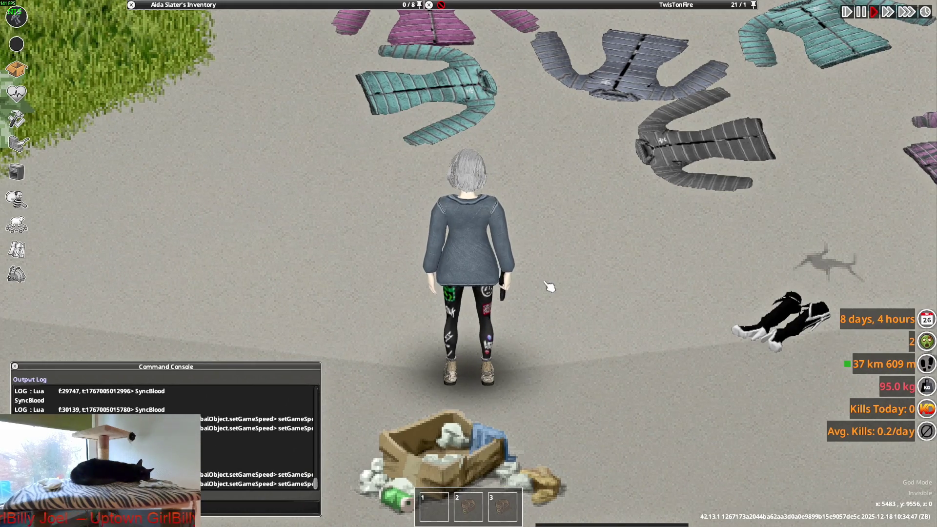
Walk the character around with WASD, aiming and firing the pistol once, to test the jacket.
{"action": "key", "text": "s"}
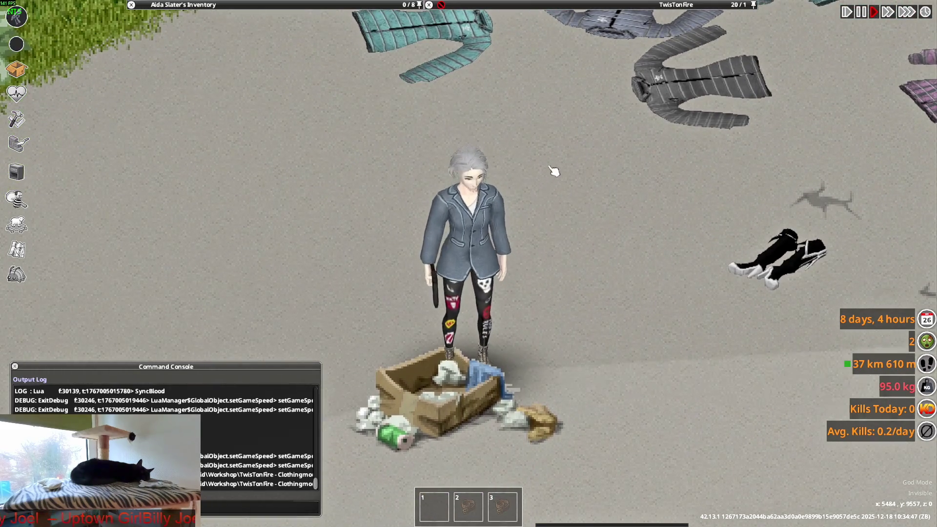
{"action": "mouse_move", "coordinate": [554, 167]}
{"action": "right_mouse_down"}
{"action": "mouse_move", "coordinate": [527, 104]}
{"action": "mouse_move", "coordinate": [477, 116]}
{"action": "right_mouse_up"}
{"action": "key", "text": "w"}
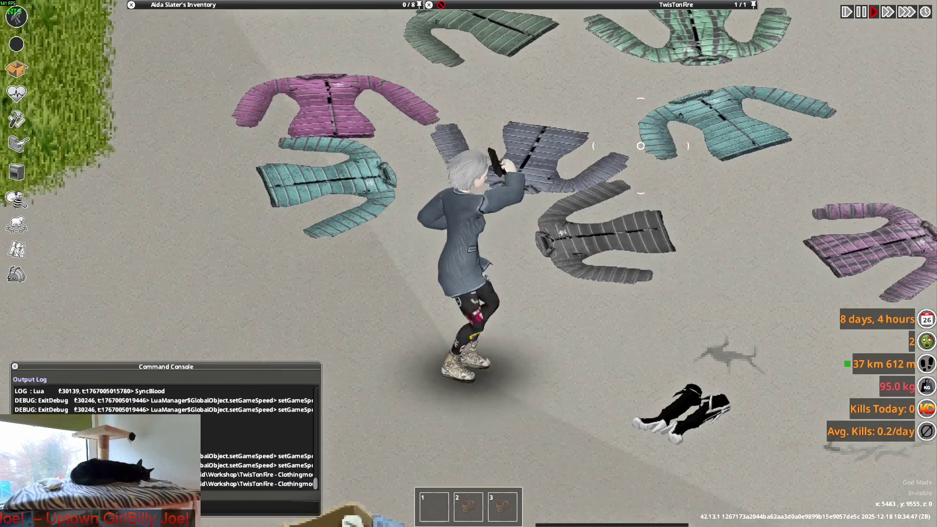
{"action": "left_click", "coordinate": [527, 118]}
{"action": "key", "text": "a"}
{"action": "mouse_move", "coordinate": [439, 127]}
{"action": "right_mouse_down"}
{"action": "mouse_move", "coordinate": [301, 145]}
{"action": "mouse_move", "coordinate": [420, 186]}
{"action": "right_mouse_up"}
{"action": "key", "text": "a"}
{"action": "key", "text": "s"}
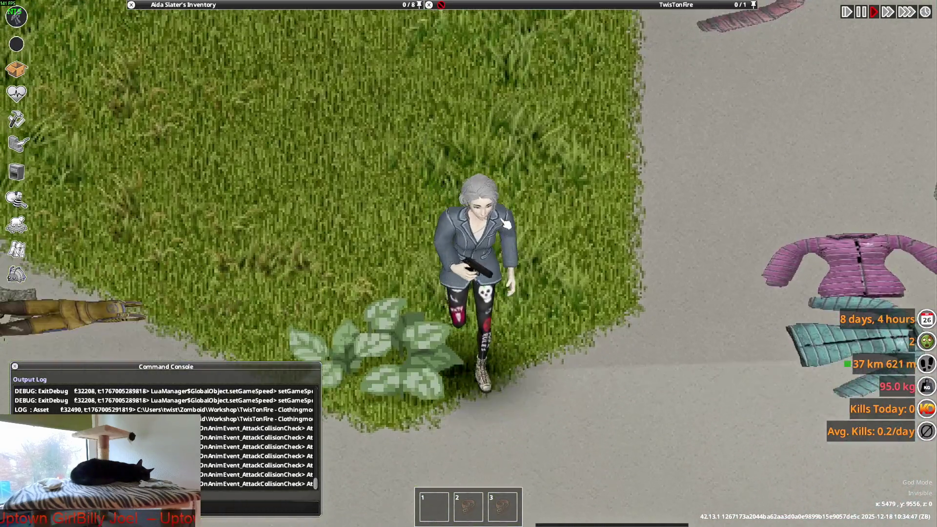
{"action": "key", "text": "s"}
{"action": "mouse_move", "coordinate": [527, 121]}
{"action": "right_mouse_down"}
{"action": "mouse_move", "coordinate": [371, 133]}
{"action": "mouse_move", "coordinate": [479, 130]}
{"action": "mouse_move", "coordinate": [537, 146]}
{"action": "mouse_move", "coordinate": [340, 171]}
{"action": "mouse_move", "coordinate": [335, 163]}
{"action": "right_mouse_up"}
{"action": "key", "text": "w"}
{"action": "key", "text": "w"}
{"action": "key", "text": "s"}
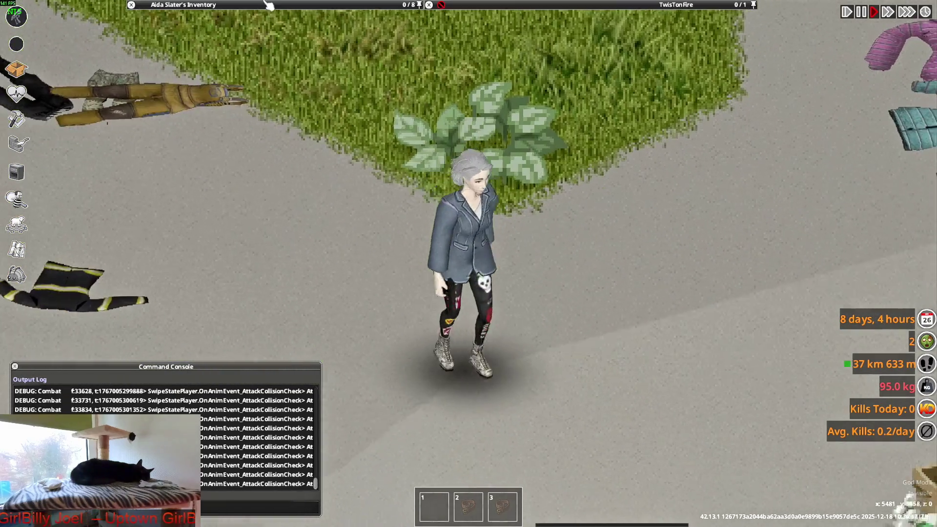
Scroll the inventory and bring up the options for a Slim-Fit Suit Jacket.
{"action": "mouse_move", "coordinate": [210, 110]}
{"action": "key", "text": "s"}
{"action": "scroll", "coordinate": [210, 110], "scroll_direction": "up", "scroll_amount": 2}
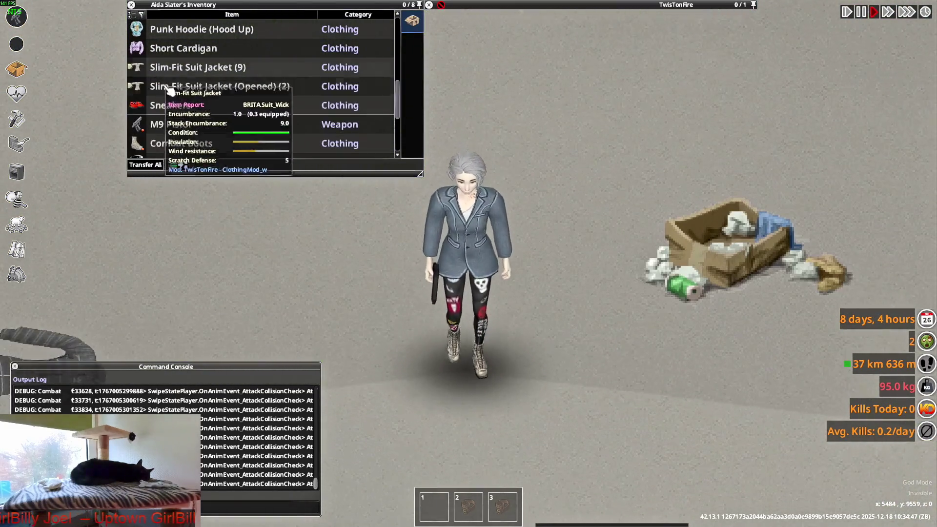
{"action": "scroll", "coordinate": [196, 110], "scroll_direction": "down", "scroll_amount": 3}
{"action": "right_click", "coordinate": [188, 111]}
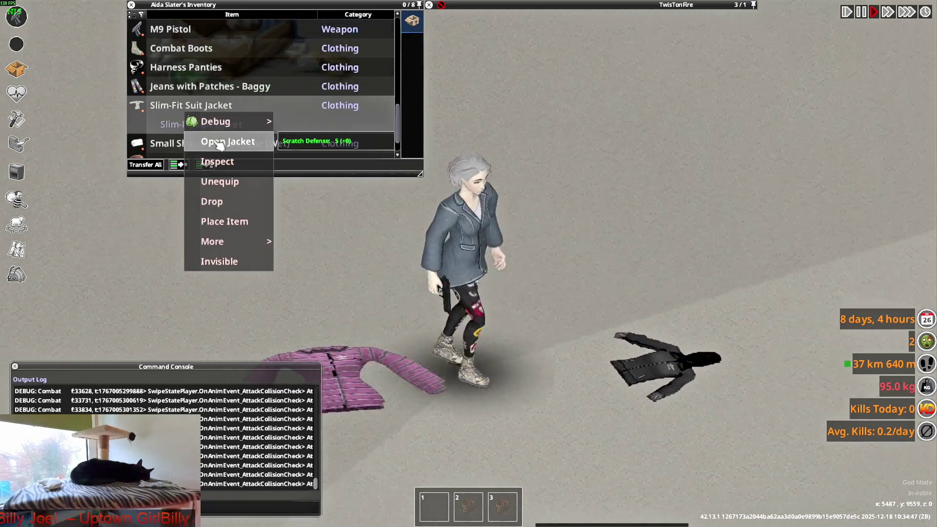
Switch the worn jacket to its open version and aim the pistol to test sleeve poses.
{"action": "left_click", "coordinate": [226, 142]}
{"action": "mouse_move", "coordinate": [226, 142]}
{"action": "right_mouse_down"}
{"action": "mouse_move", "coordinate": [511, 101]}
{"action": "mouse_move", "coordinate": [425, 105]}
{"action": "mouse_move", "coordinate": [515, 111]}
{"action": "mouse_move", "coordinate": [329, 145]}
{"action": "right_mouse_up"}
{"action": "key", "text": "w"}
{"action": "key", "text": "a"}
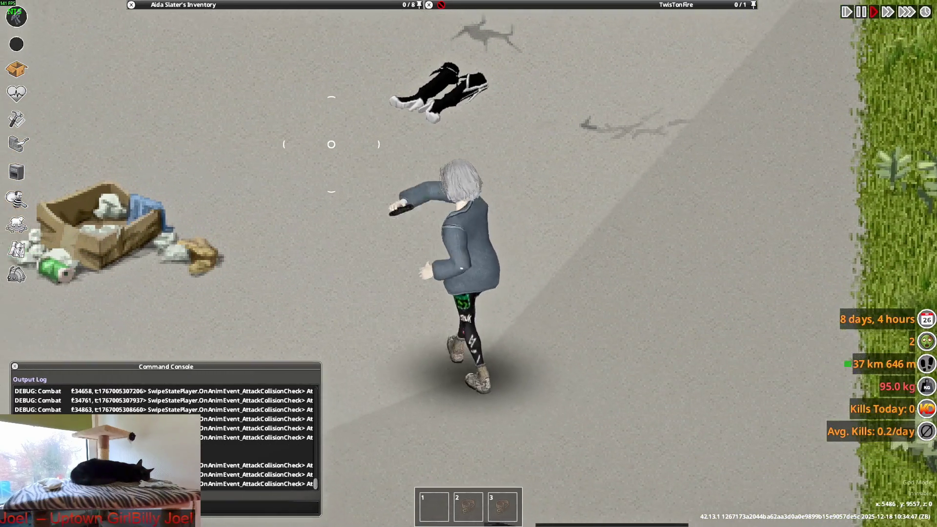
{"action": "mouse_move", "coordinate": [386, 141]}
{"action": "right_mouse_down"}
{"action": "mouse_move", "coordinate": [312, 188]}
{"action": "mouse_move", "coordinate": [556, 156]}
{"action": "mouse_move", "coordinate": [556, 293]}
{"action": "mouse_move", "coordinate": [556, 149]}
{"action": "mouse_move", "coordinate": [535, 172]}
{"action": "right_mouse_up"}
{"action": "key", "text": "s"}
{"action": "key", "text": "q"}
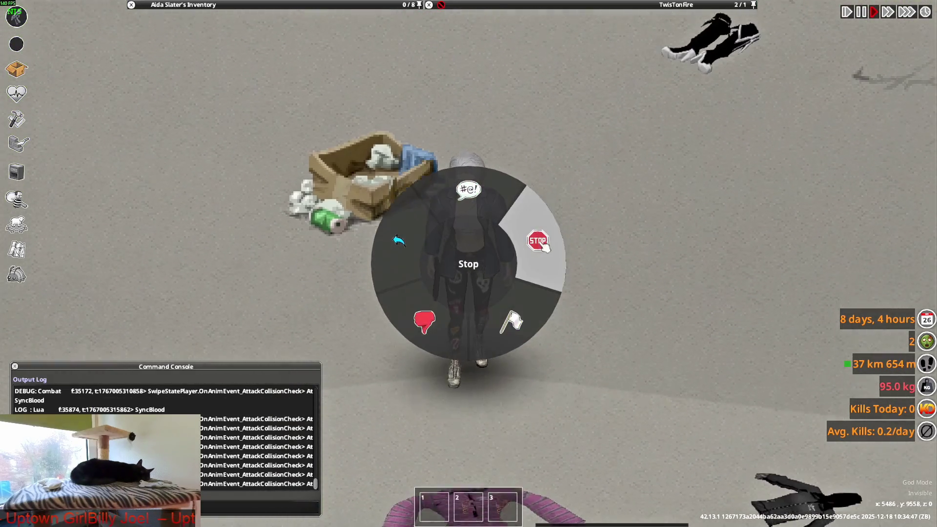
Walk and run the character in every direction around the dropped jackets.
{"action": "key", "text": "a"}
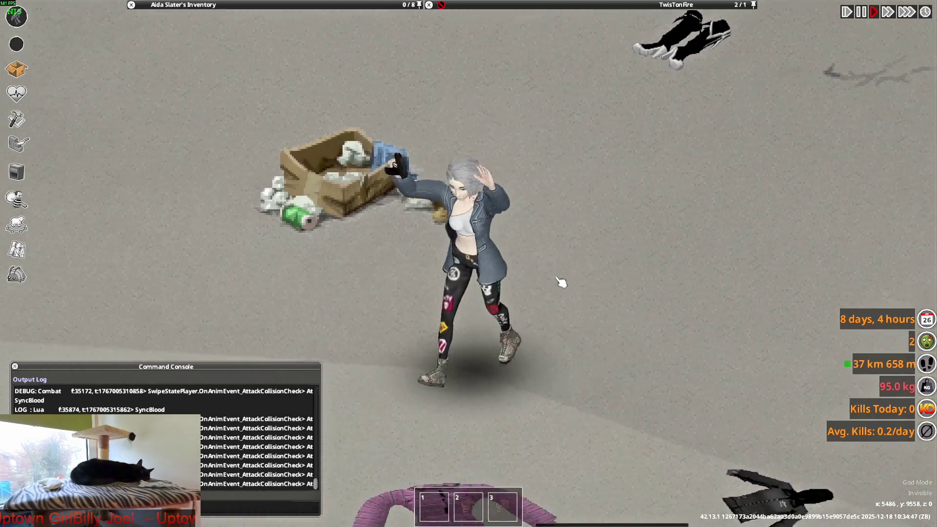
{"action": "key", "text": "d"}
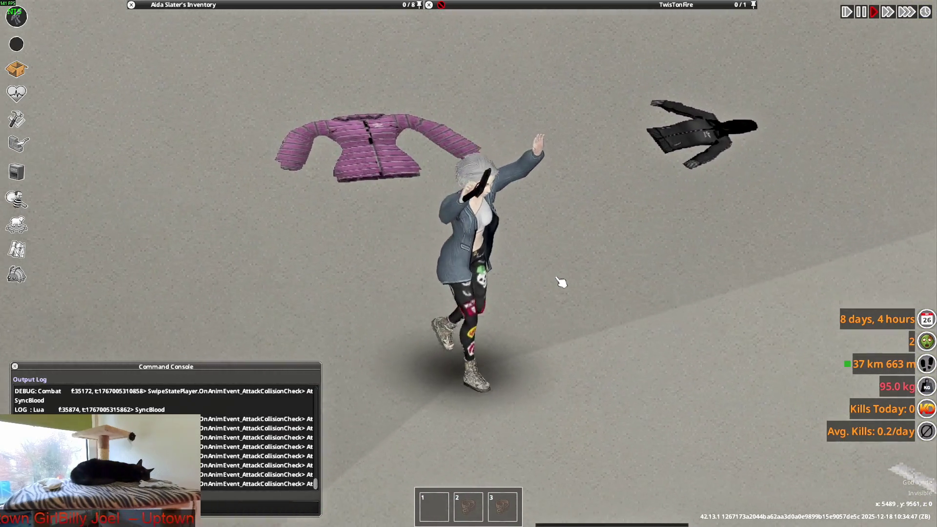
{"action": "key", "text": "w"}
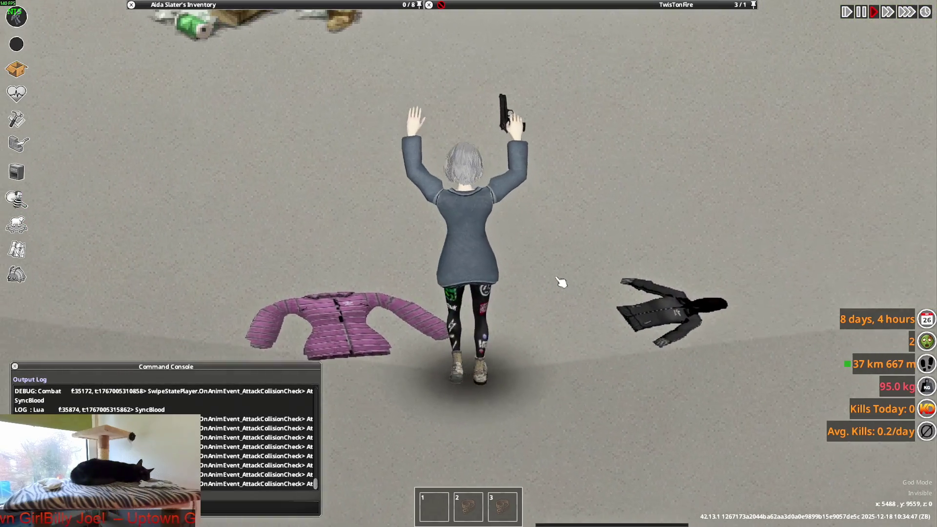
{"action": "key", "text": "a"}
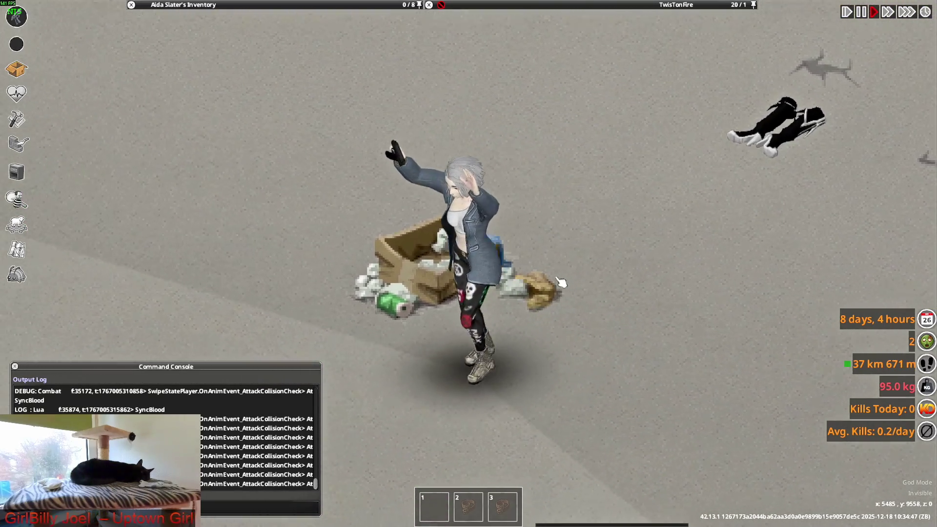
{"action": "key", "text": "s"}
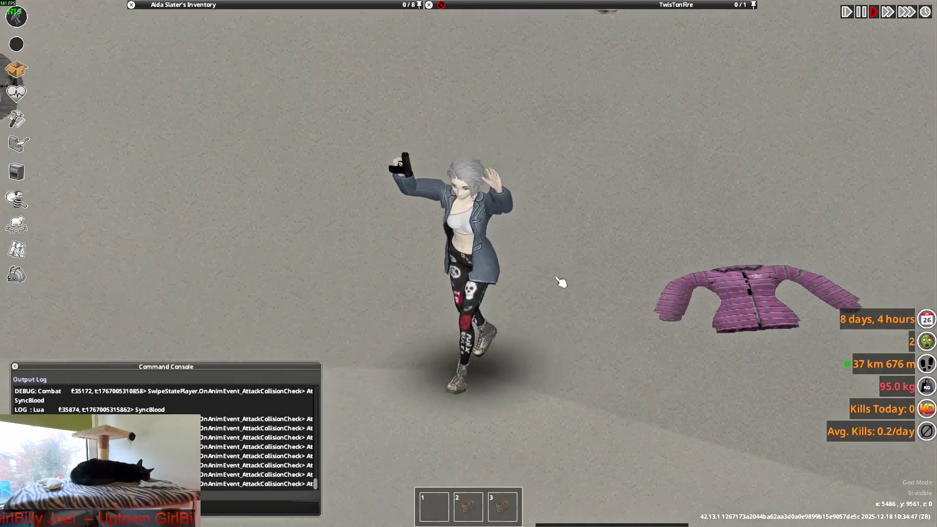
{"action": "key", "text": "a"}
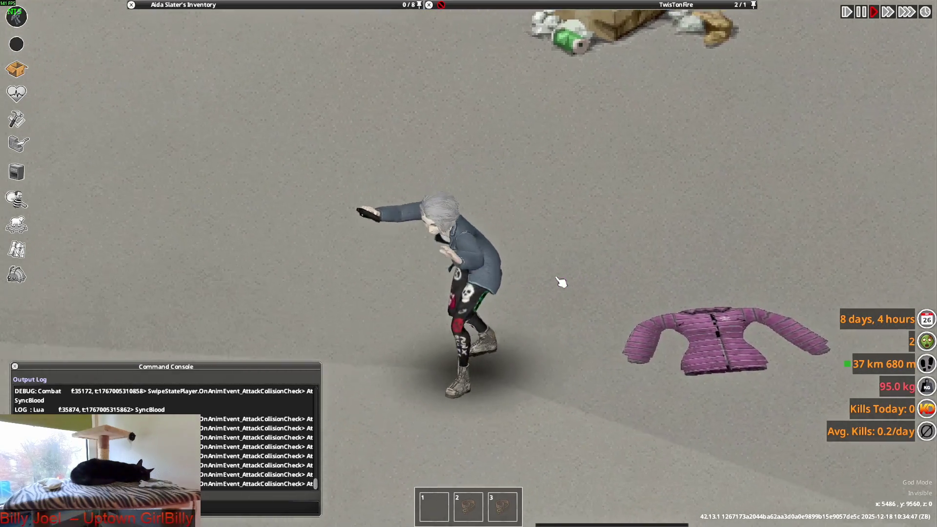
{"action": "key", "text": "w"}
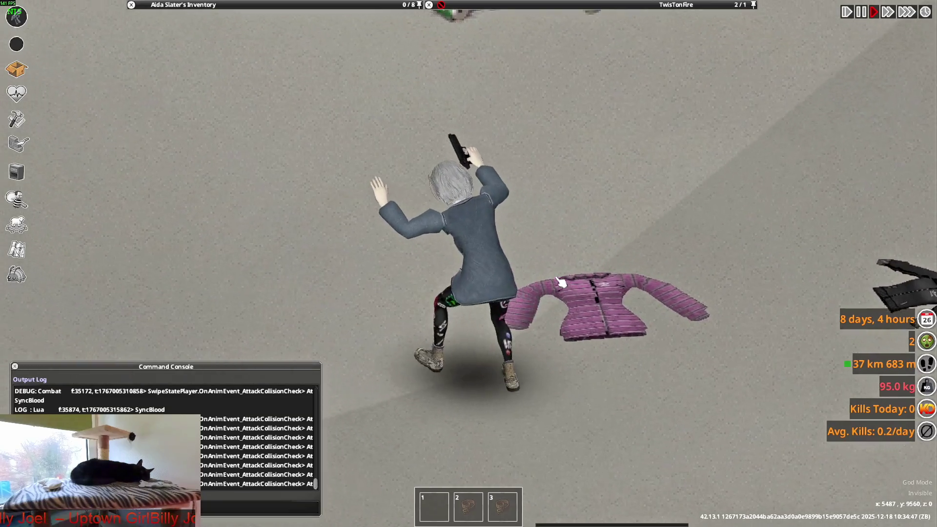
{"action": "key", "text": "a"}
{"action": "key", "text": "s"}
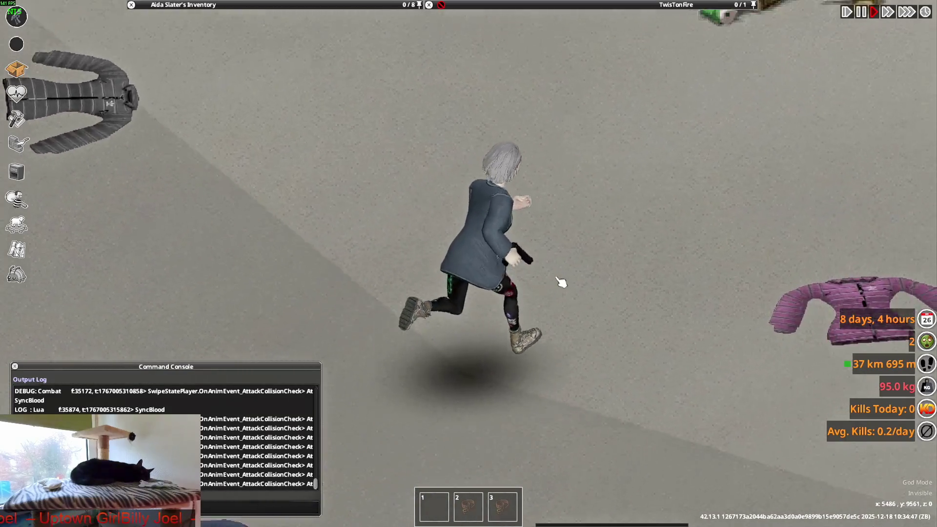
{"action": "key", "text": "w"}
{"action": "key", "text": "s"}
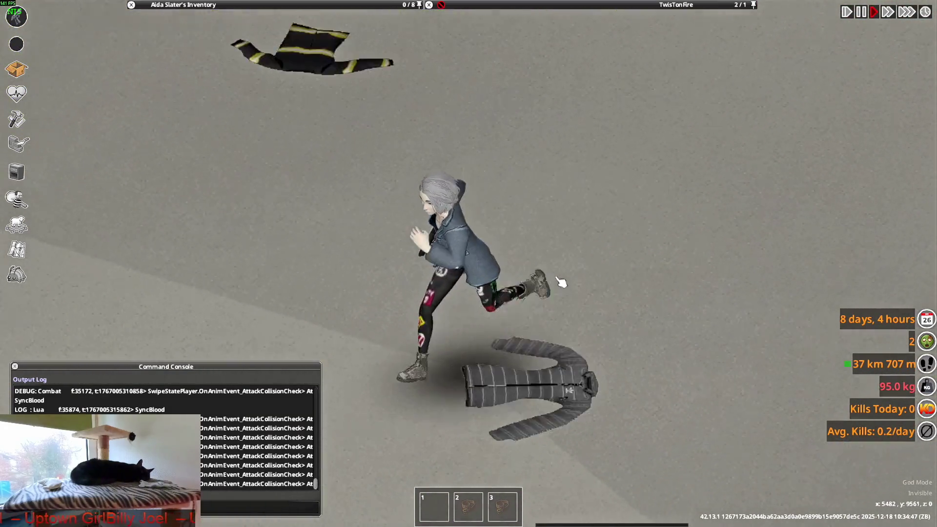
{"action": "key", "text": "w"}
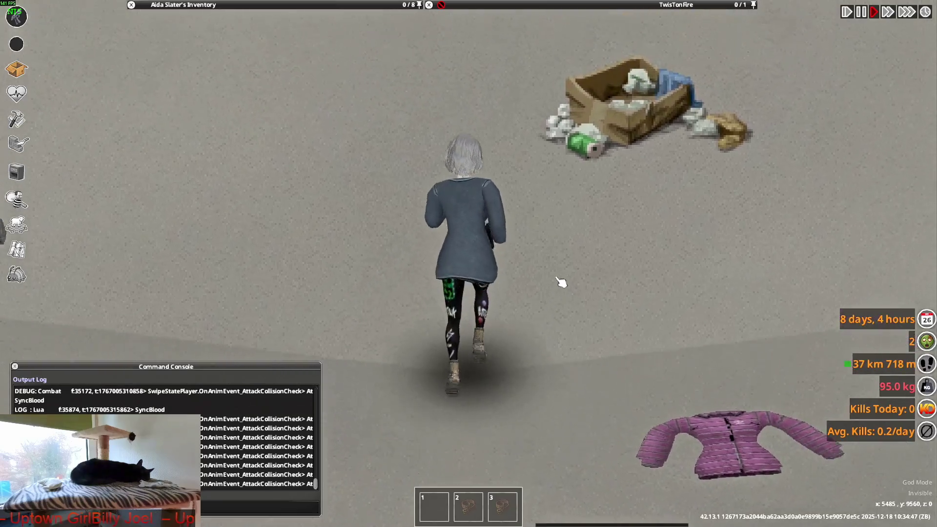
{"action": "key", "text": "s"}
{"action": "key", "text": "a"}
{"action": "key", "text": "w"}
Run onto the grass and back, turning the character to view the worn jacket.
{"action": "key", "text": "d"}
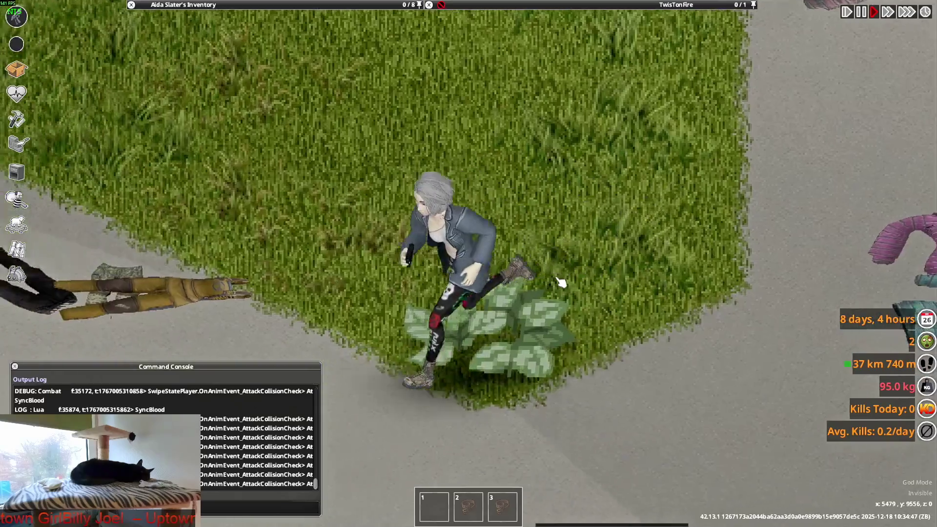
{"action": "key", "text": "w"}
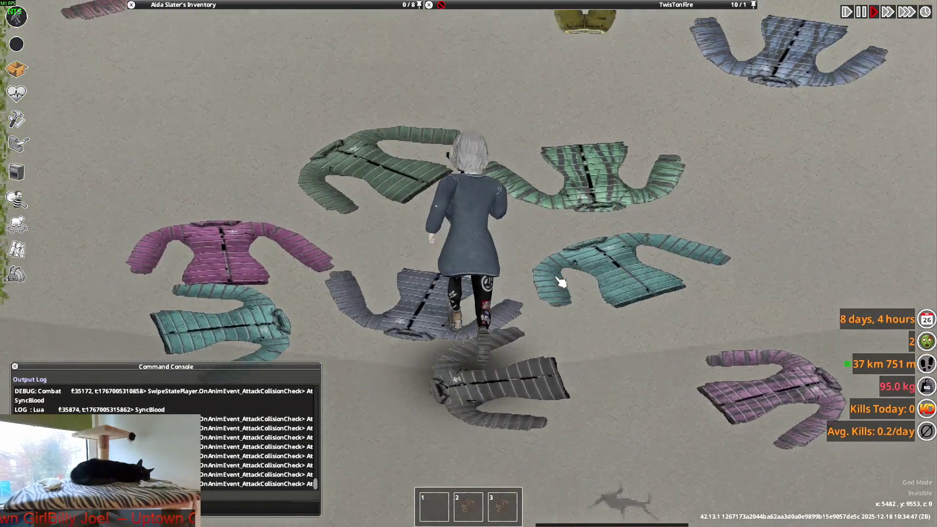
{"action": "key", "text": "s"}
{"action": "key", "text": "a"}
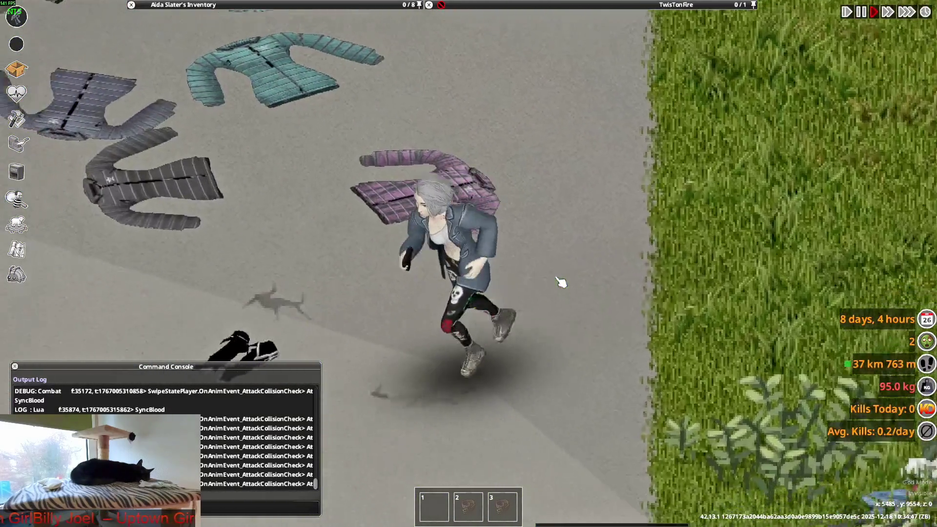
{"action": "key", "text": "s"}
{"action": "key", "text": "a"}
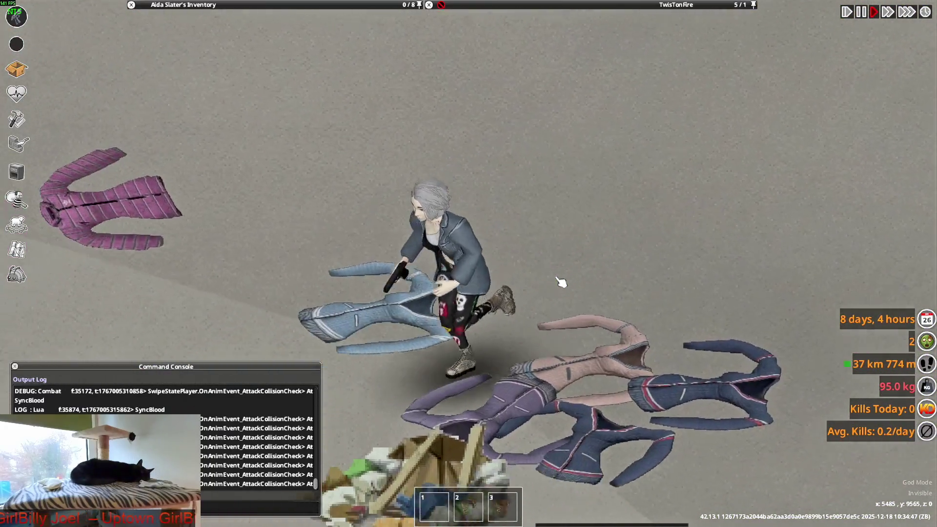
{"action": "key", "text": "w"}
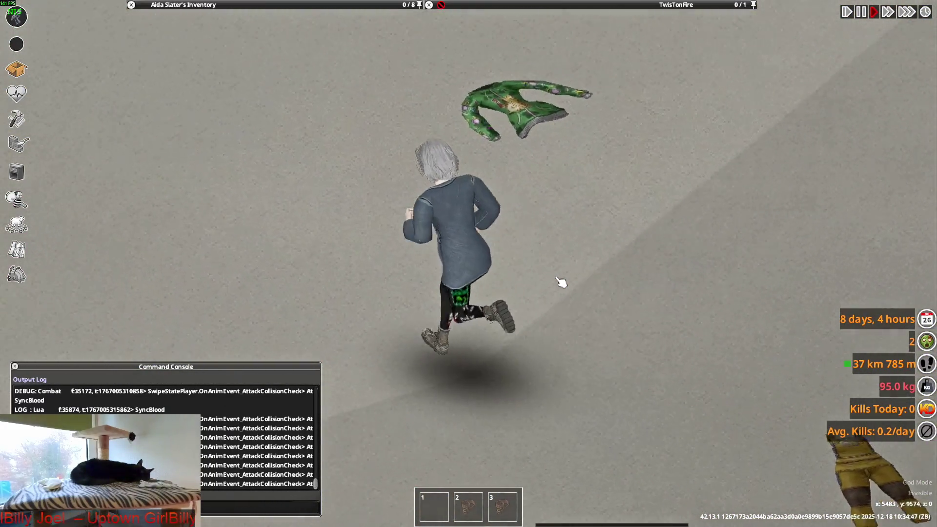
{"action": "key", "text": "a"}
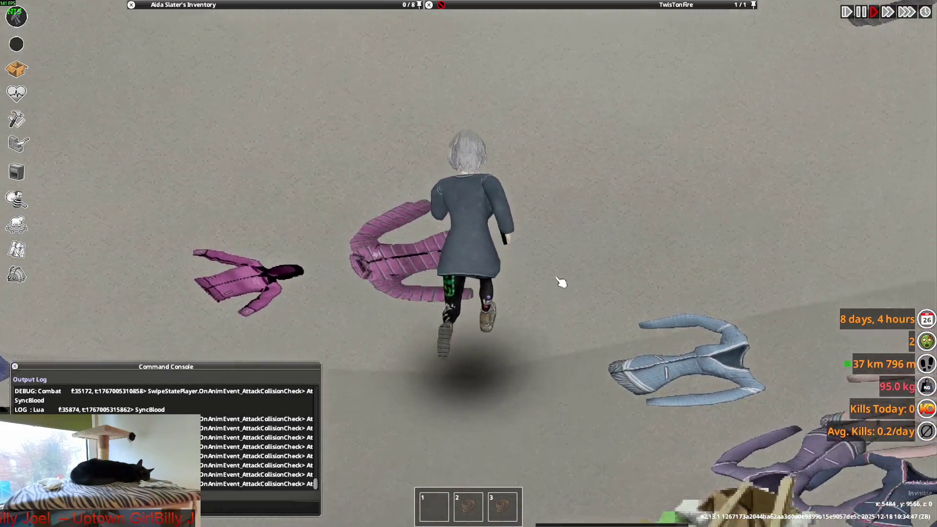
{"action": "key", "text": "w"}
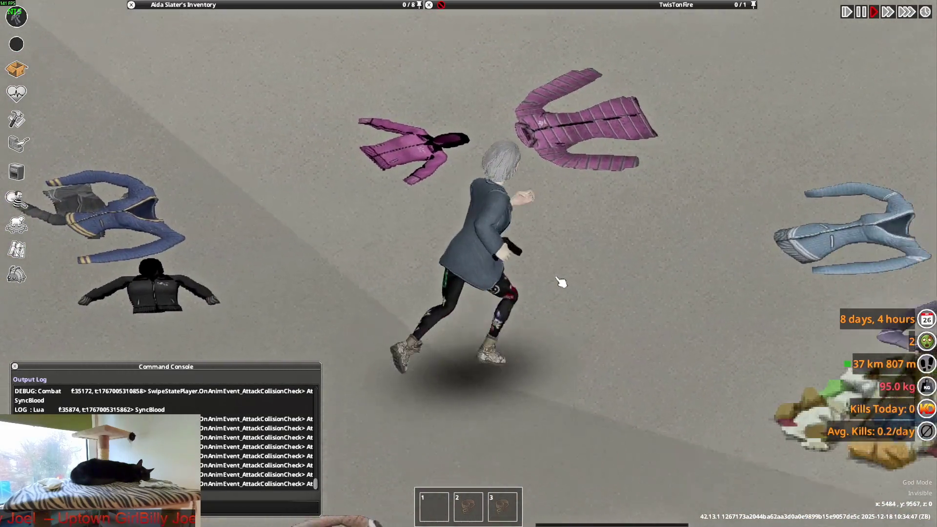
{"action": "key", "text": "s"}
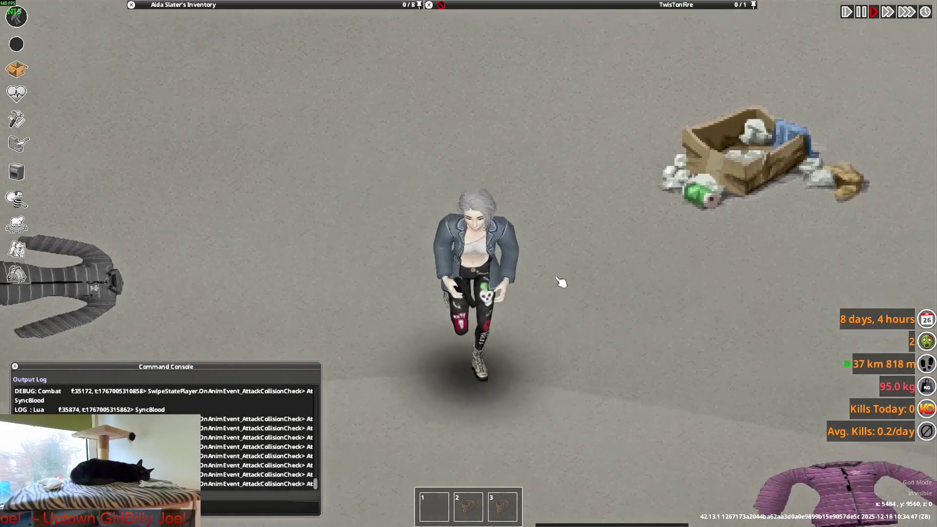
{"action": "key", "text": "w"}
{"action": "key", "text": "s"}
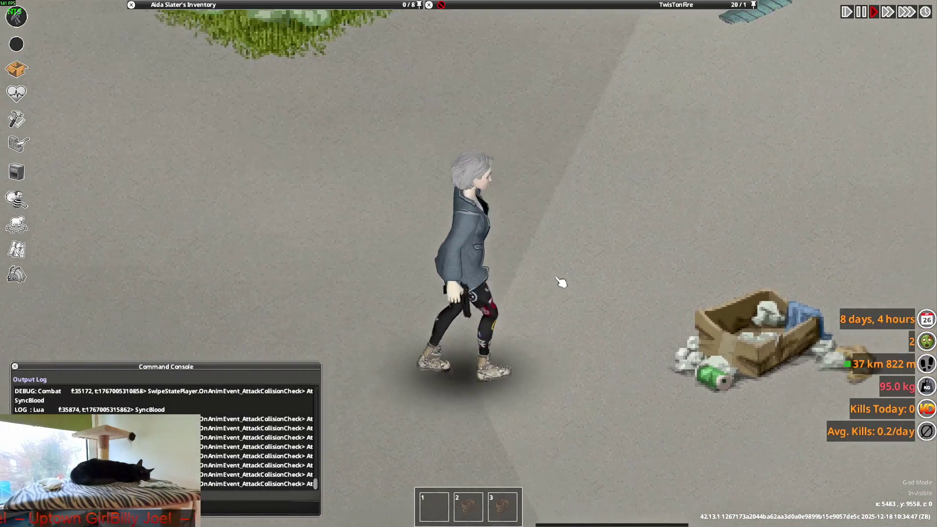
{"action": "key", "text": "alt+Tab"}
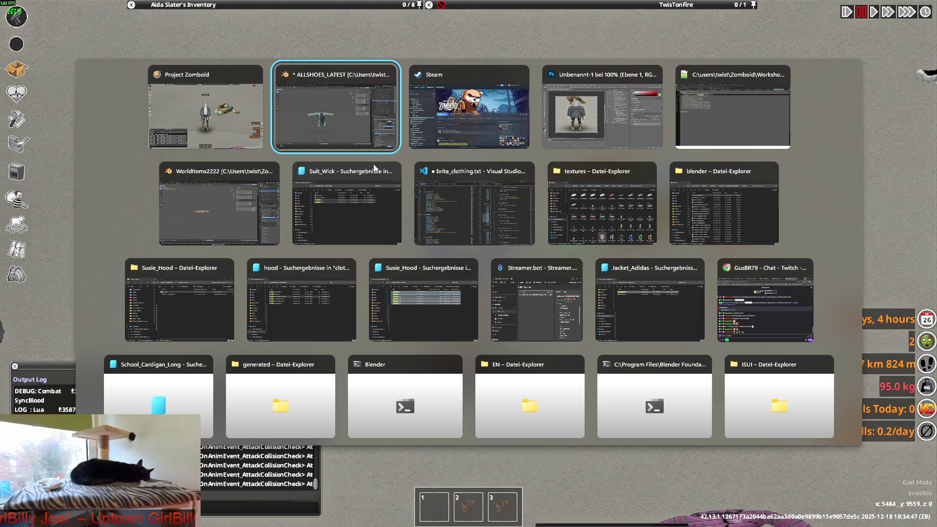
Leave the game and bring Visual Studio Code with brita_clothing.txt to the front.
{"action": "key", "text": "alt"}
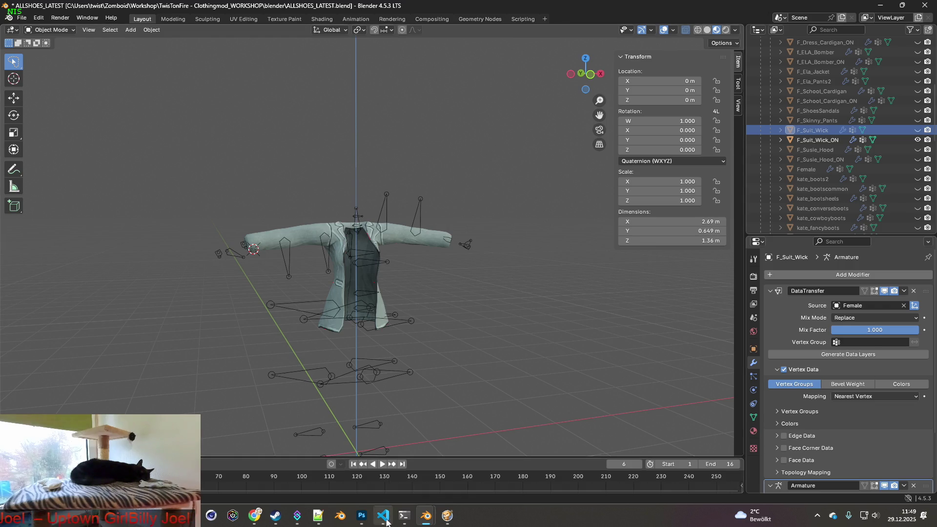
{"action": "mouse_move", "coordinate": [384, 520]}
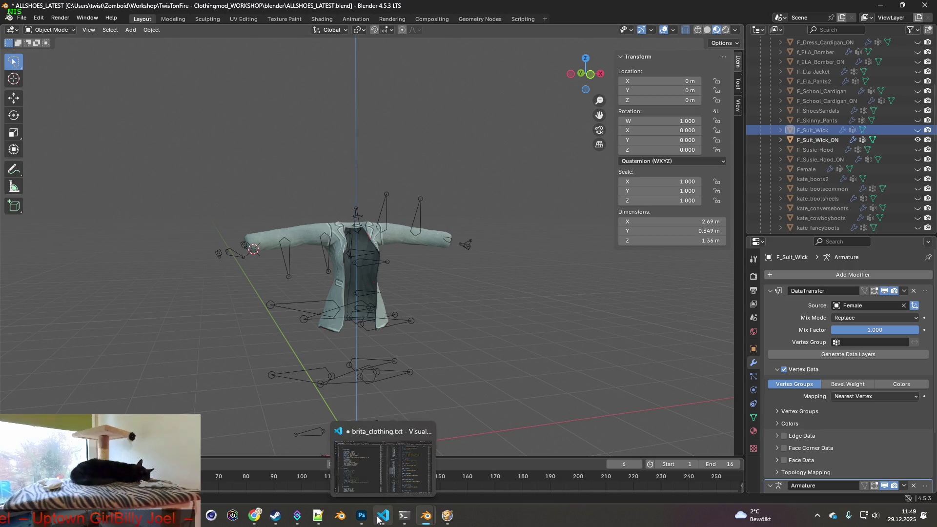
{"action": "left_click", "coordinate": [383, 518]}
Review the Suit_Wick and Suit_Wick_ON item definitions in brita_clothing.txt, then return to Blender.
{"action": "scroll", "coordinate": [234, 337], "scroll_direction": "down", "scroll_amount": 12}
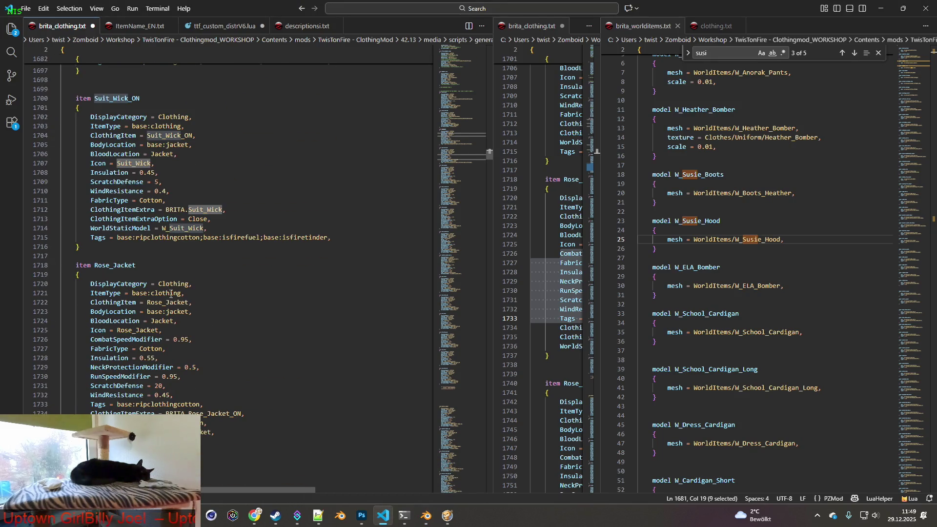
{"action": "scroll", "coordinate": [173, 317], "scroll_direction": "down", "scroll_amount": 3}
{"action": "scroll", "coordinate": [186, 355], "scroll_direction": "up", "scroll_amount": 9}
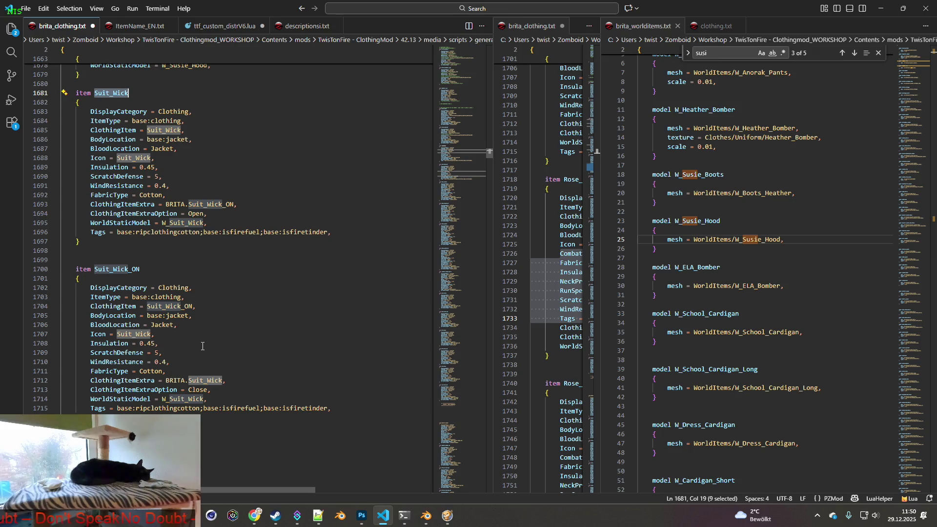
{"action": "left_click", "coordinate": [421, 509]}
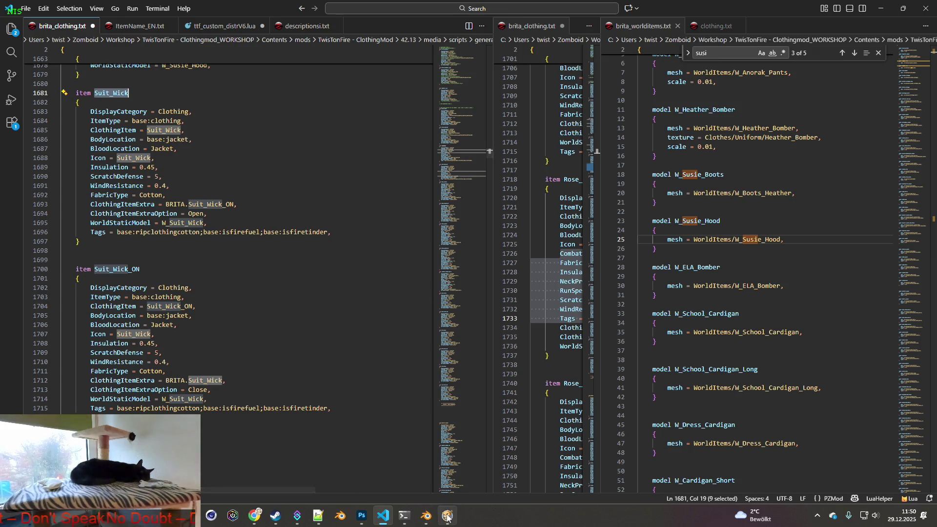
{"action": "key", "text": "alt+Tab"}
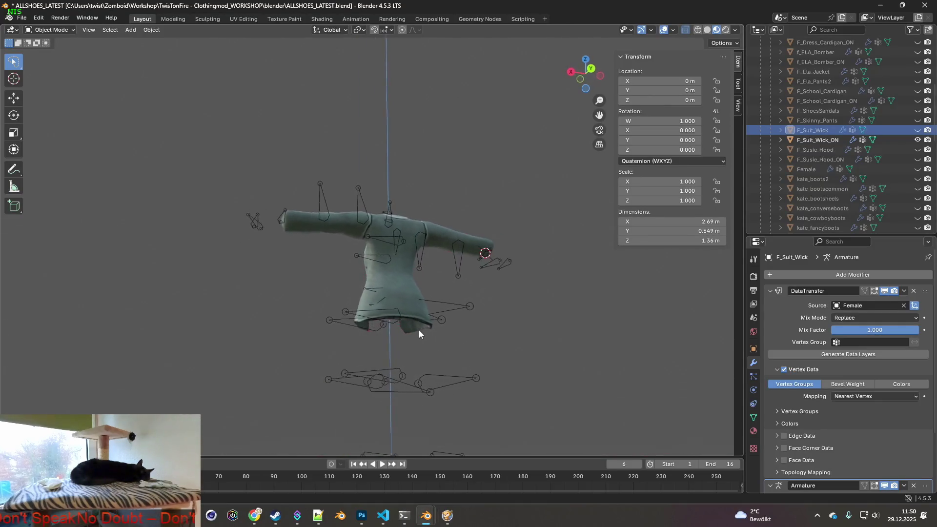
Unhide F_Suit_Wick and put F_Suit_Wick_ON into Edit Mode.
{"action": "scroll", "coordinate": [415, 347], "scroll_direction": "up", "scroll_amount": 4}
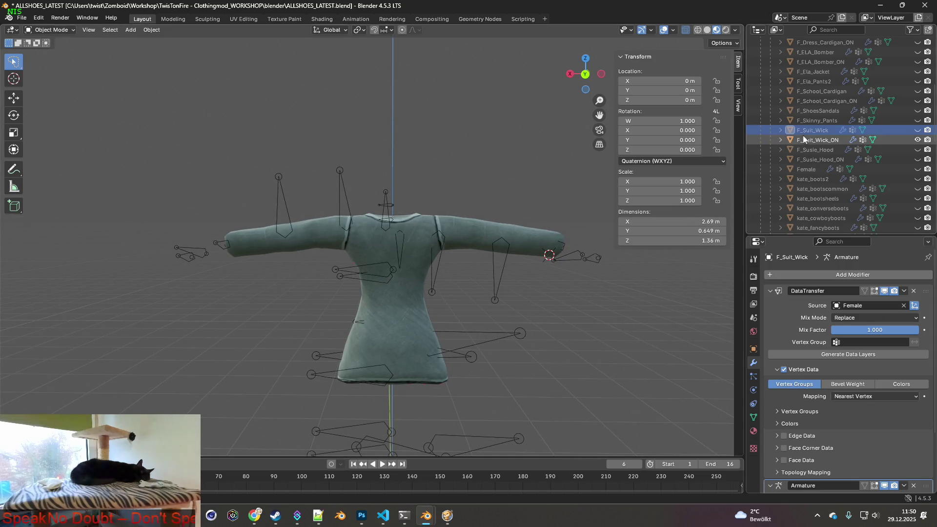
{"action": "left_click", "coordinate": [917, 130]}
{"action": "left_click", "coordinate": [815, 140]}
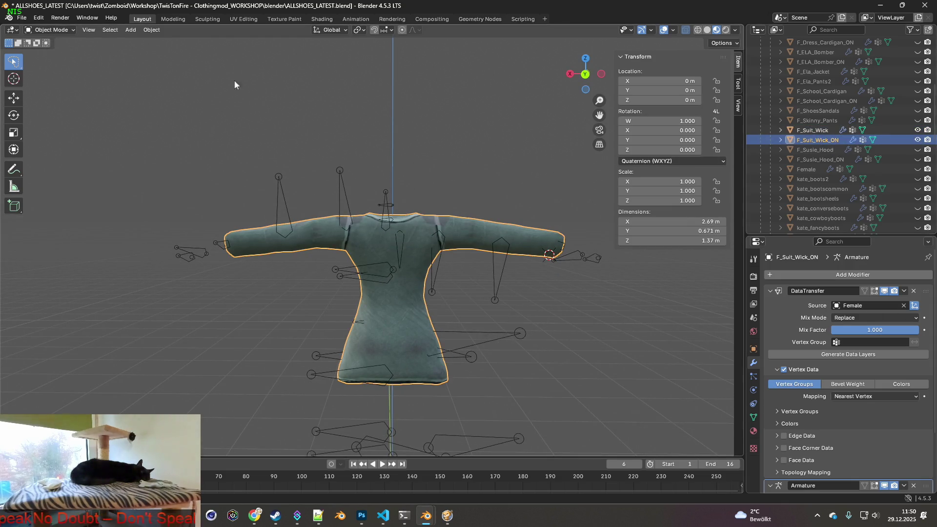
{"action": "left_click", "coordinate": [51, 30]}
{"action": "left_click", "coordinate": [63, 51]}
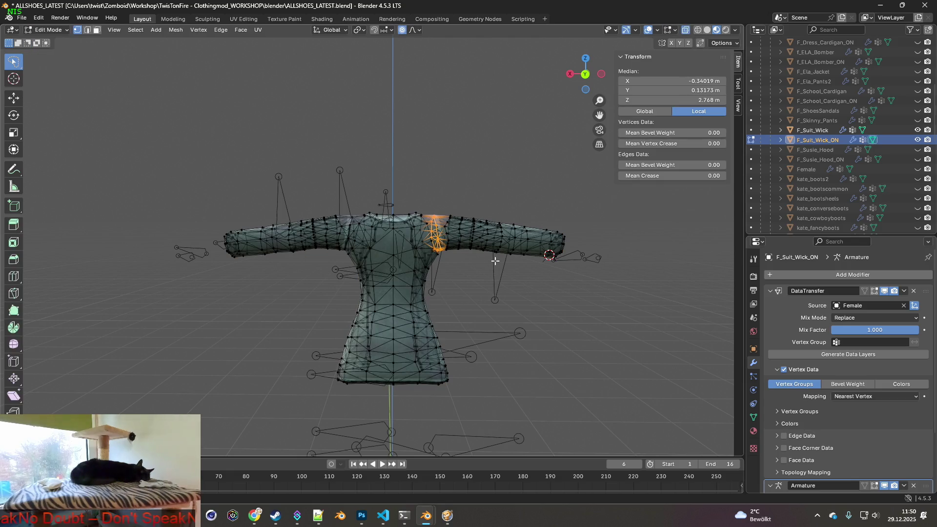
{"action": "mouse_move", "coordinate": [502, 266]}
{"action": "middle_mouse_down"}
{"action": "mouse_move", "coordinate": [508, 274]}
{"action": "mouse_move", "coordinate": [511, 232]}
{"action": "middle_mouse_up"}
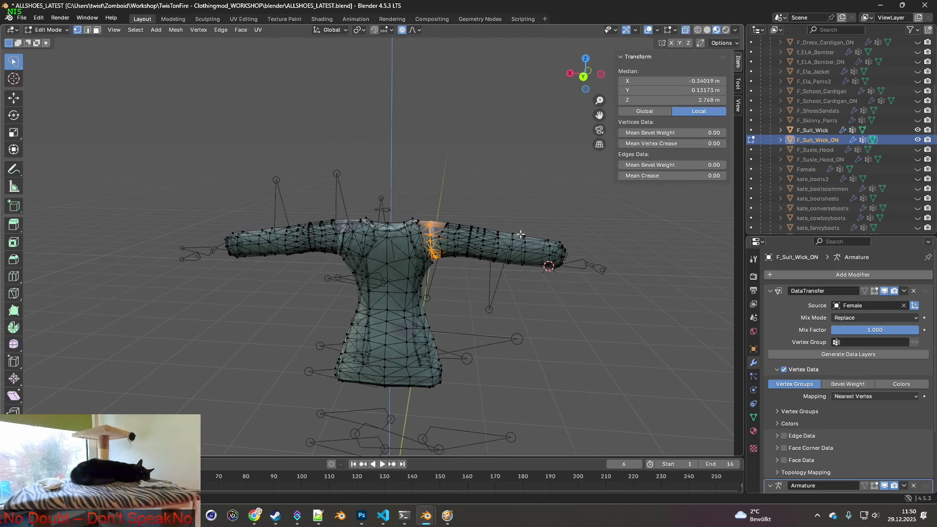
{"action": "scroll", "coordinate": [539, 271], "scroll_direction": "up", "scroll_amount": 5}
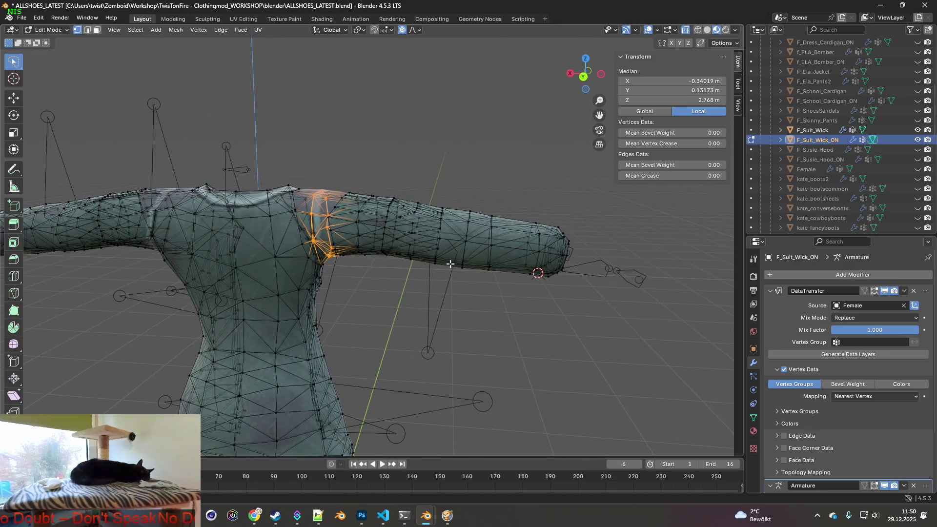
{"action": "middle_click_drag", "start_coordinate": [458, 262], "coordinate": [452, 267]}
Loop-cut a new edge loop into both the right and left sleeves.
{"action": "key", "text": "ctrl+r"}
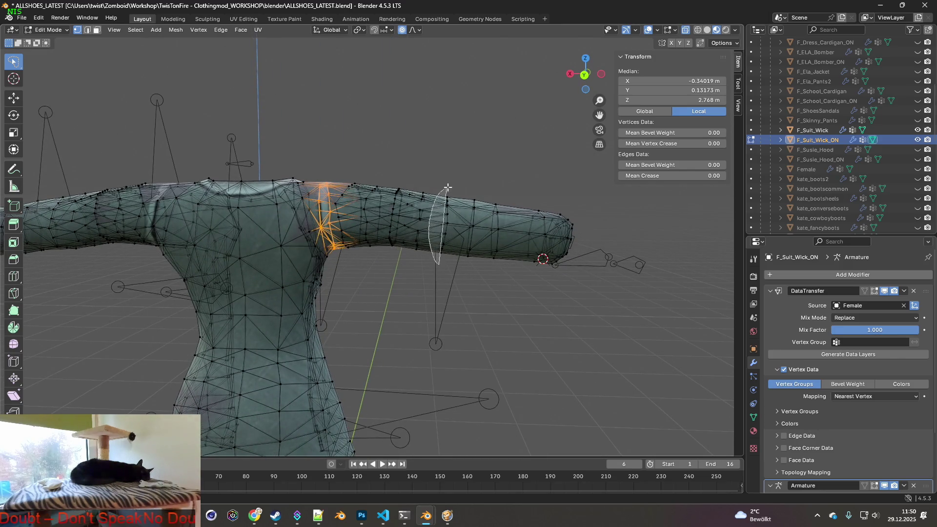
{"action": "left_click", "coordinate": [445, 271]}
{"action": "mouse_move", "coordinate": [339, 263]}
{"action": "middle_mouse_down"}
{"action": "mouse_move", "coordinate": [345, 255]}
{"action": "mouse_move", "coordinate": [276, 257]}
{"action": "middle_mouse_up"}
{"action": "key", "text": "ctrl+r"}
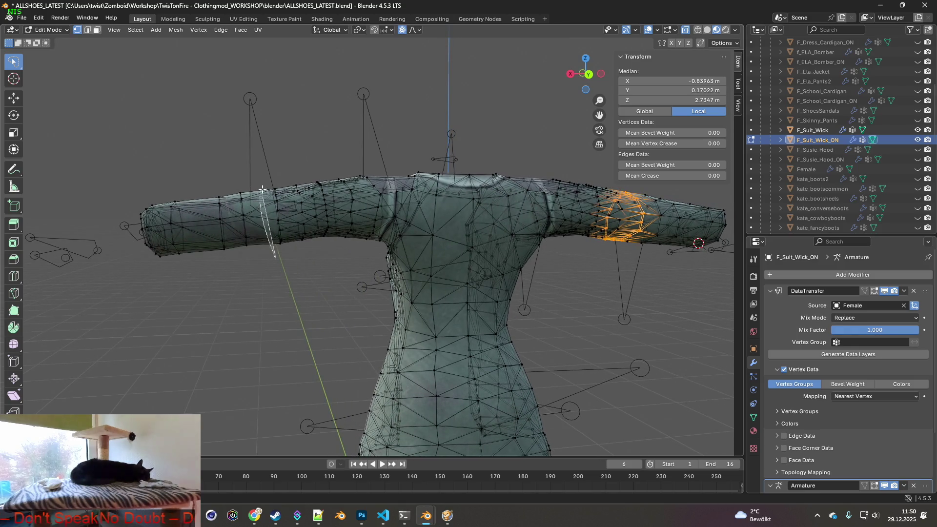
{"action": "left_click", "coordinate": [285, 193]}
{"action": "mouse_move", "coordinate": [286, 193]}
{"action": "middle_mouse_down"}
{"action": "mouse_move", "coordinate": [518, 267]}
{"action": "mouse_move", "coordinate": [476, 272]}
{"action": "middle_mouse_up"}
Select F_Suit_Wick and F_Suit_Wick_ON and edit both meshes together.
{"action": "left_click", "coordinate": [47, 30]}
{"action": "left_click", "coordinate": [39, 41]}
{"action": "left_click", "coordinate": [813, 130]}
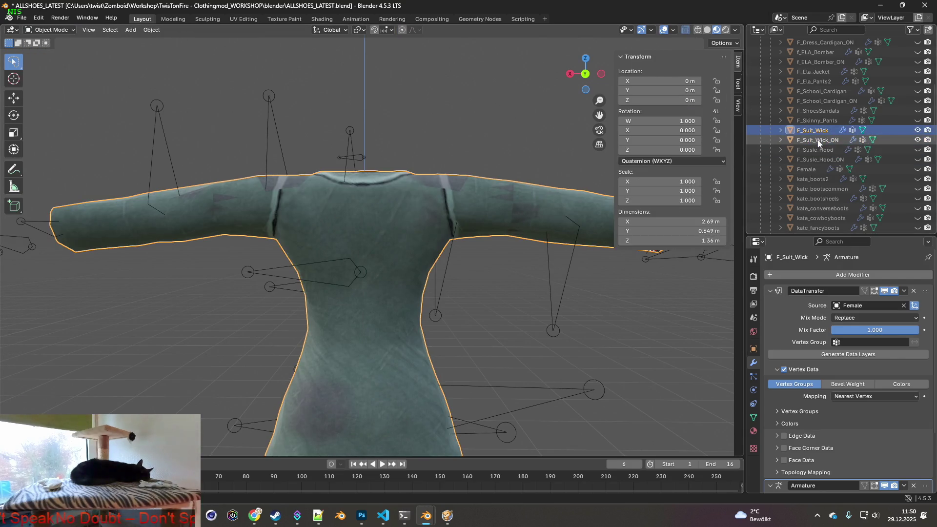
{"action": "left_click", "coordinate": [818, 140], "text": "ctrl"}
{"action": "left_click", "coordinate": [58, 33]}
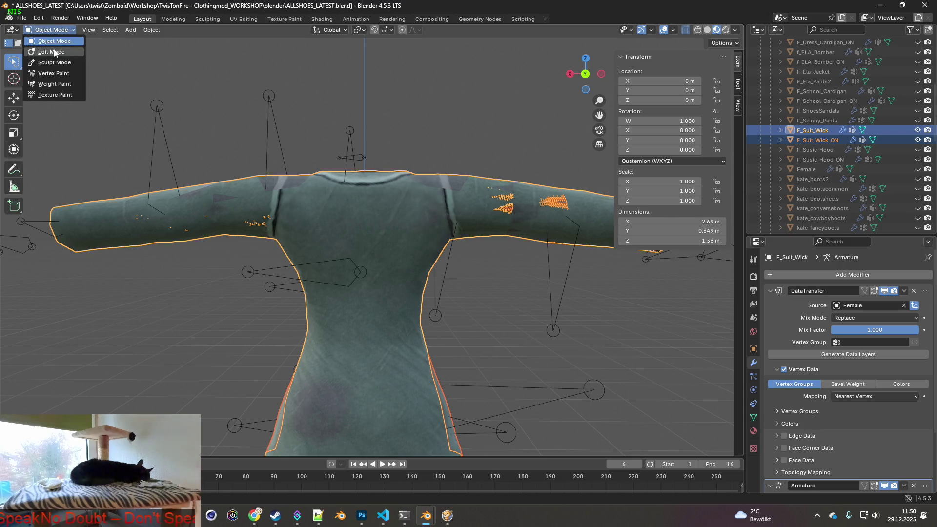
{"action": "left_click", "coordinate": [56, 53]}
Select the upper-arm bands on both sleeves and shrink them slightly.
{"action": "middle_click_drag", "start_coordinate": [438, 234], "coordinate": [459, 258]}
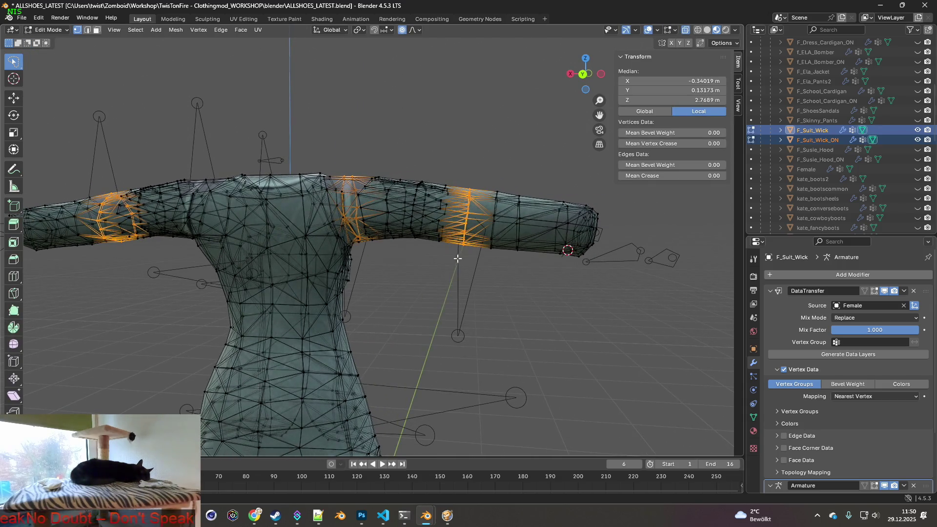
{"action": "mouse_move", "coordinate": [455, 262]}
{"action": "left_mouse_down"}
{"action": "mouse_move", "coordinate": [461, 187]}
{"action": "mouse_move", "coordinate": [483, 229]}
{"action": "mouse_move", "coordinate": [443, 277]}
{"action": "left_mouse_up"}
{"action": "middle_click_drag", "start_coordinate": [444, 276], "coordinate": [322, 263]}
{"action": "mouse_move", "coordinate": [296, 262]}
{"action": "left_mouse_down", "text": "shift"}
{"action": "mouse_move", "coordinate": [287, 181]}
{"action": "mouse_move", "coordinate": [317, 229]}
{"action": "mouse_move", "coordinate": [313, 261]}
{"action": "left_mouse_up", "text": "shift"}
{"action": "key", "text": "s"}
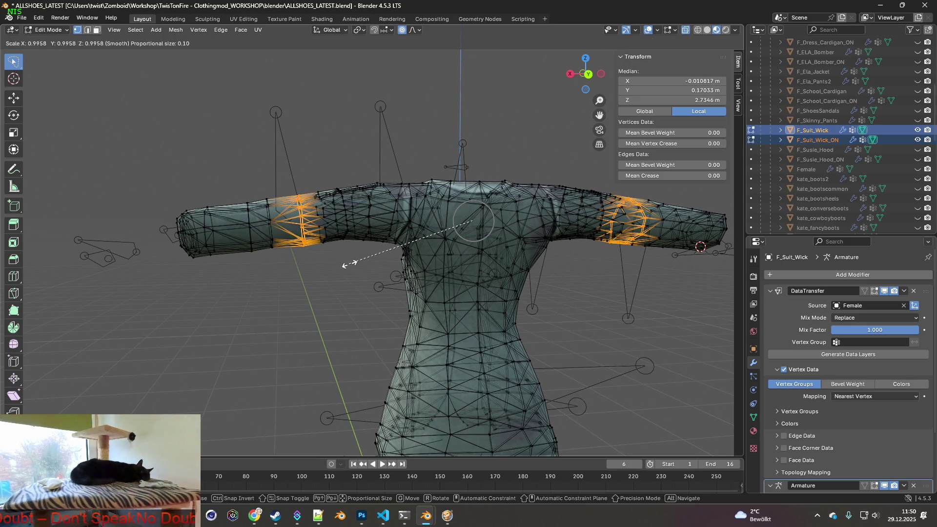
{"action": "left_click", "coordinate": [341, 265]}
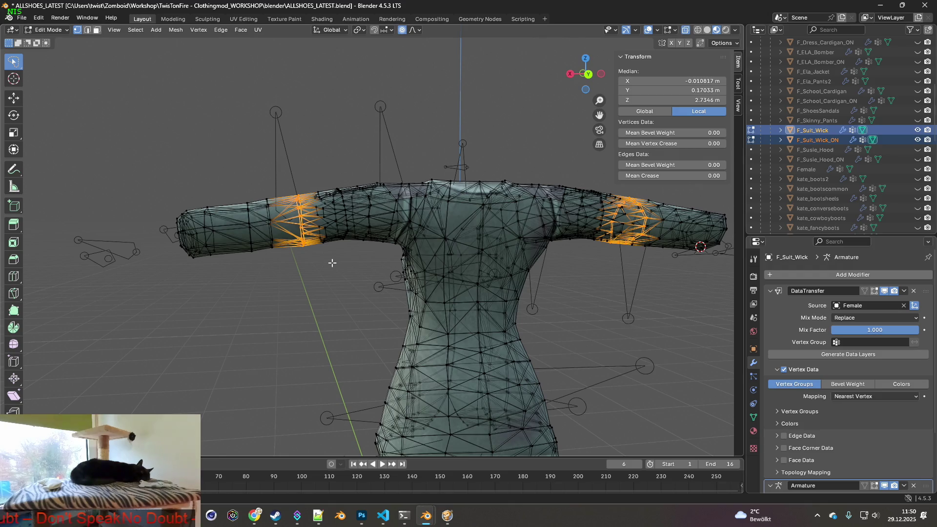
Enlarge the left arm band alone by 1.058.
{"action": "middle_click_drag", "start_coordinate": [331, 263], "coordinate": [324, 262]}
{"action": "mouse_move", "coordinate": [309, 270]}
{"action": "left_mouse_down"}
{"action": "mouse_move", "coordinate": [286, 205]}
{"action": "mouse_move", "coordinate": [307, 178]}
{"action": "mouse_move", "coordinate": [322, 249]}
{"action": "mouse_move", "coordinate": [283, 195]}
{"action": "mouse_move", "coordinate": [309, 208]}
{"action": "mouse_move", "coordinate": [322, 269]}
{"action": "left_mouse_up"}
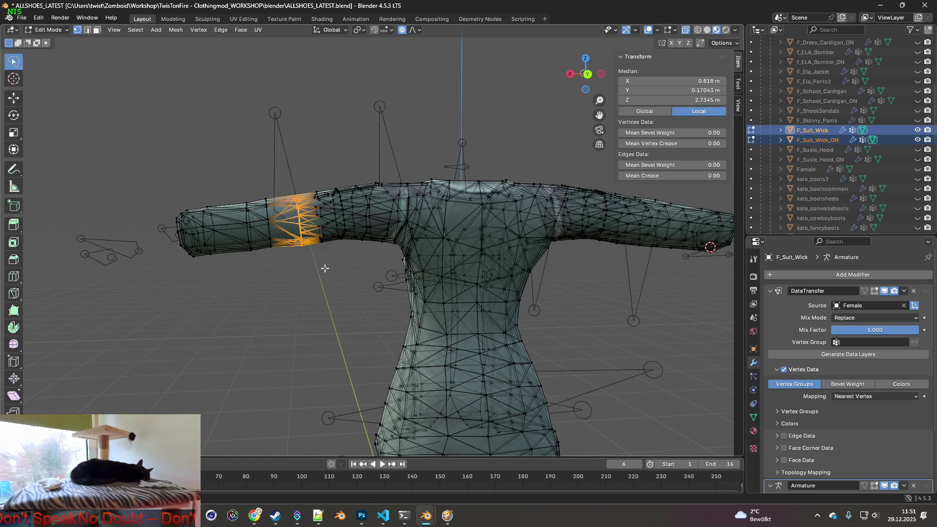
{"action": "key", "text": "s"}
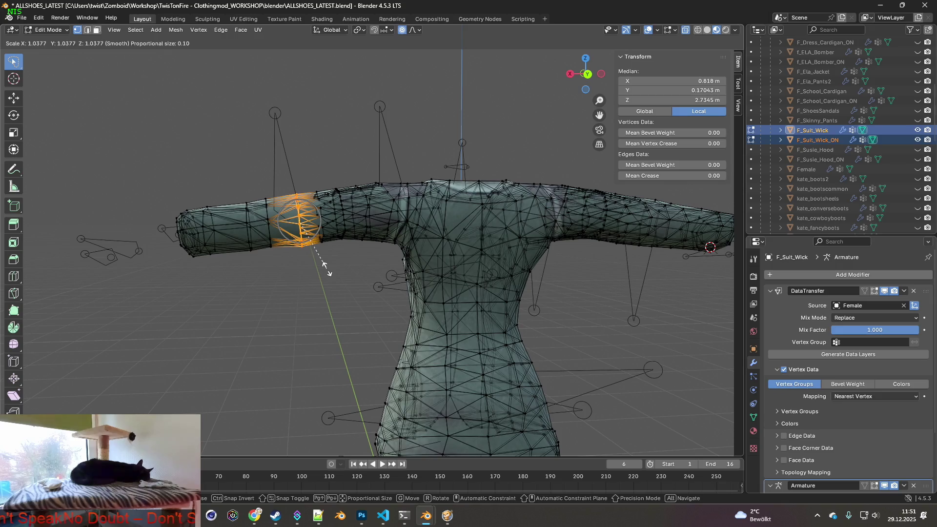
{"action": "left_click", "coordinate": [326, 270]}
Enlarge the other sleeve's elbow loop by 1.064 and return to Object Mode in front view.
{"action": "mouse_move", "coordinate": [528, 290]}
{"action": "middle_mouse_down", "text": "shift"}
{"action": "mouse_move", "coordinate": [376, 278]}
{"action": "mouse_move", "coordinate": [426, 265]}
{"action": "middle_mouse_up", "text": "shift"}
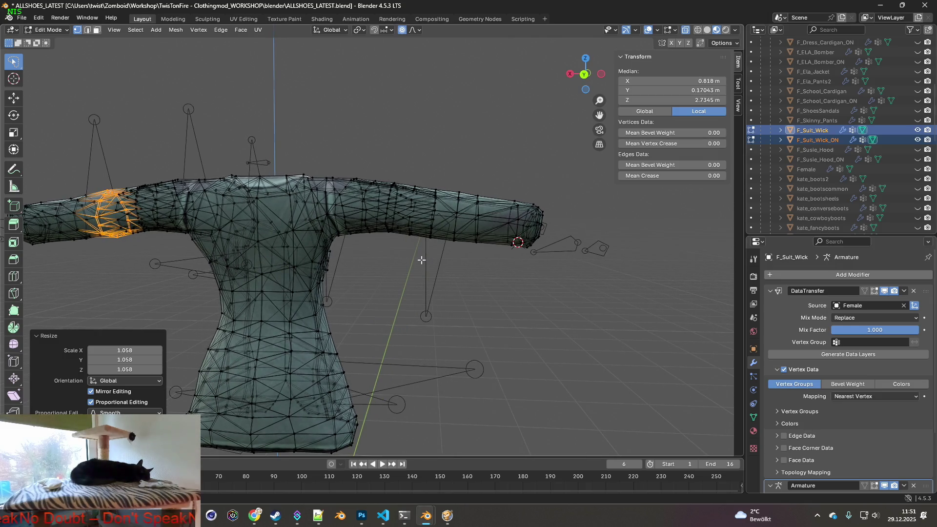
{"action": "left_click", "coordinate": [430, 185], "text": "alt"}
{"action": "key", "text": "s"}
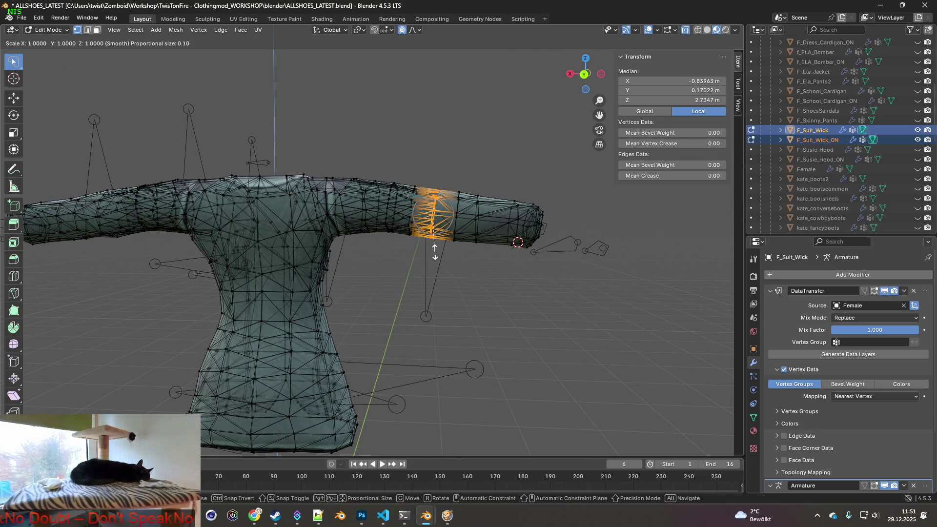
{"action": "left_click", "coordinate": [434, 258]}
{"action": "mouse_move", "coordinate": [434, 258]}
{"action": "middle_mouse_down"}
{"action": "mouse_move", "coordinate": [368, 264]}
{"action": "mouse_move", "coordinate": [496, 262]}
{"action": "middle_mouse_up"}
{"action": "key", "text": "KP_1"}
{"action": "left_click", "coordinate": [49, 29]}
{"action": "left_click", "coordinate": [49, 32]}
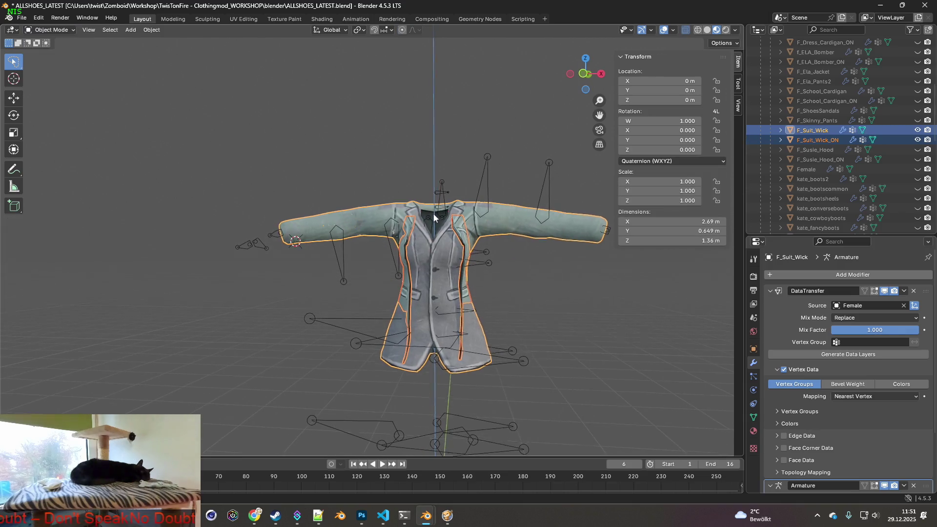
Zoom in on the sleeve and put both jacket meshes back into Edit Mode.
{"action": "middle_click_drag", "start_coordinate": [432, 211], "coordinate": [433, 218]}
{"action": "mouse_move", "coordinate": [540, 257]}
{"action": "middle_mouse_down"}
{"action": "mouse_move", "coordinate": [500, 247]}
{"action": "mouse_move", "coordinate": [498, 219]}
{"action": "mouse_move", "coordinate": [328, 248]}
{"action": "mouse_move", "coordinate": [383, 272]}
{"action": "mouse_move", "coordinate": [374, 252]}
{"action": "mouse_move", "coordinate": [388, 212]}
{"action": "mouse_move", "coordinate": [385, 314]}
{"action": "mouse_move", "coordinate": [373, 227]}
{"action": "mouse_move", "coordinate": [372, 327]}
{"action": "mouse_move", "coordinate": [371, 294]}
{"action": "middle_mouse_up"}
{"action": "scroll", "coordinate": [385, 260], "scroll_direction": "up", "scroll_amount": 6}
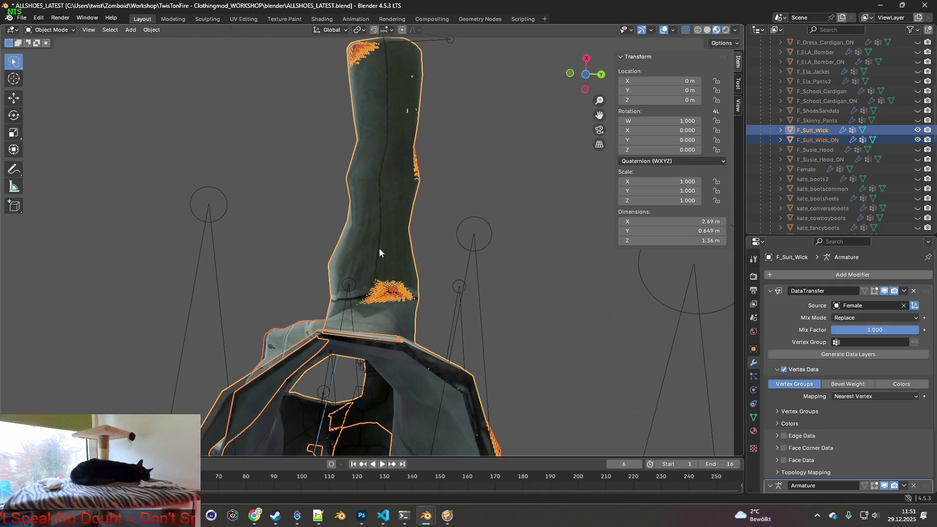
{"action": "left_click", "coordinate": [38, 18]}
{"action": "key", "text": "Tab"}
{"action": "left_click", "coordinate": [39, 18]}
{"action": "left_click", "coordinate": [44, 31]}
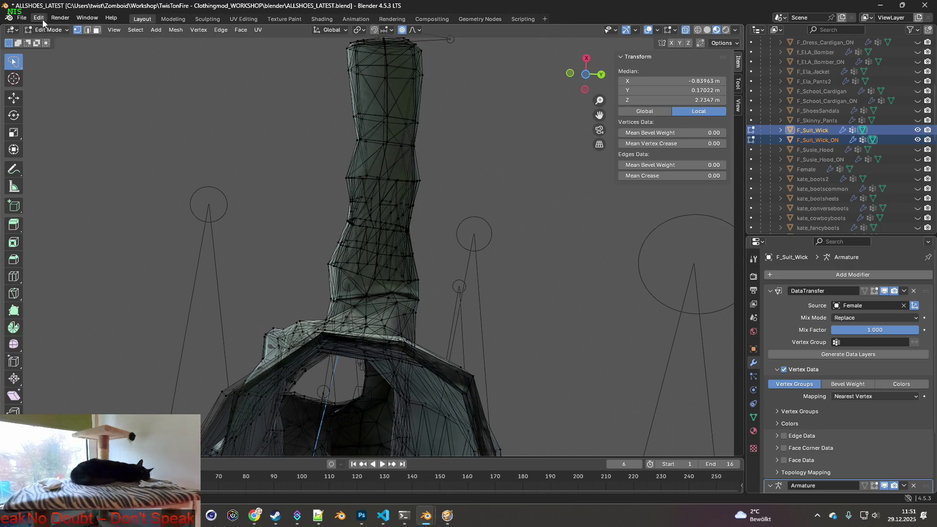
Roll the meshes back to an earlier edit via Undo History, then lasso a higher sleeve band.
{"action": "left_click", "coordinate": [41, 19]}
{"action": "mouse_move", "coordinate": [61, 48]}
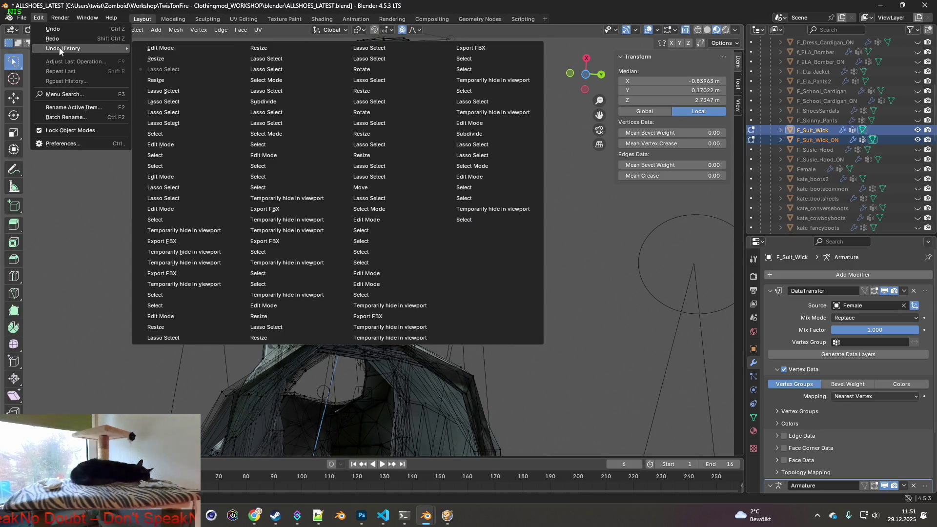
{"action": "left_click", "coordinate": [174, 79]}
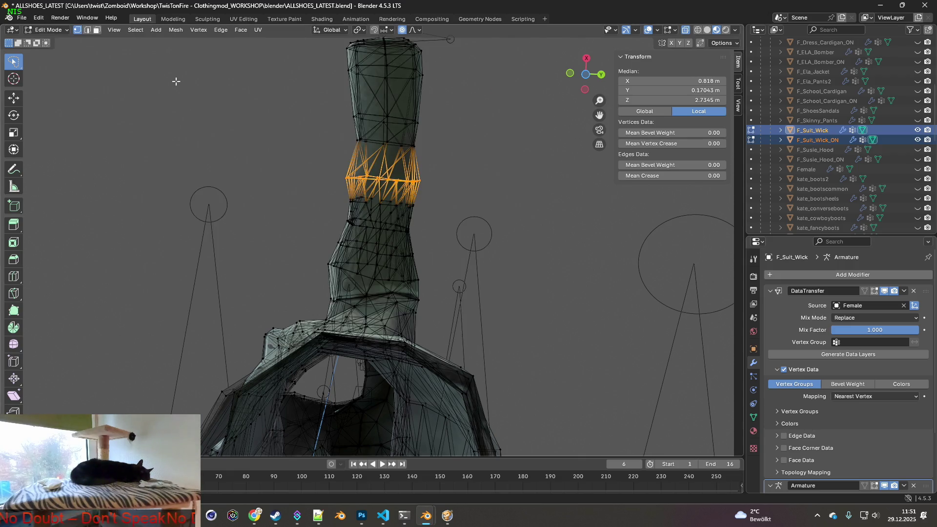
{"action": "left_click", "coordinate": [38, 17]}
{"action": "mouse_move", "coordinate": [61, 48]}
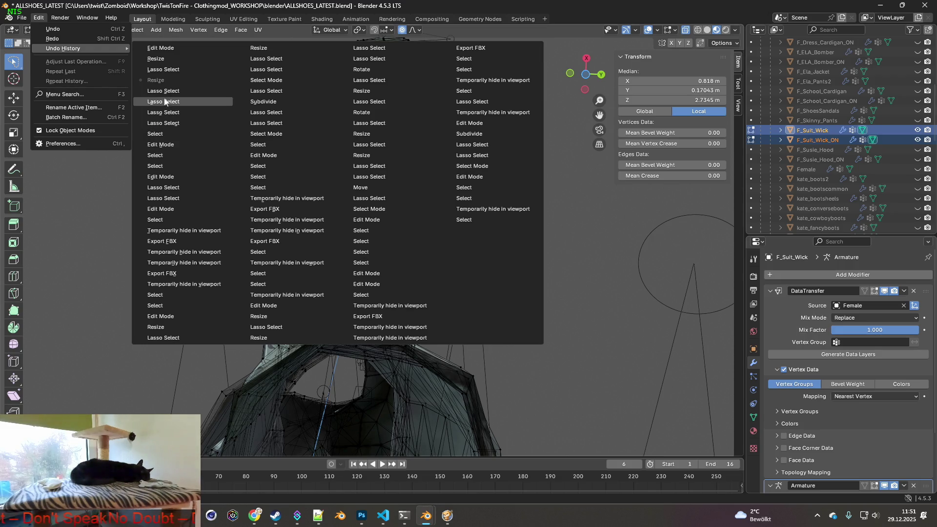
{"action": "left_click", "coordinate": [165, 88]}
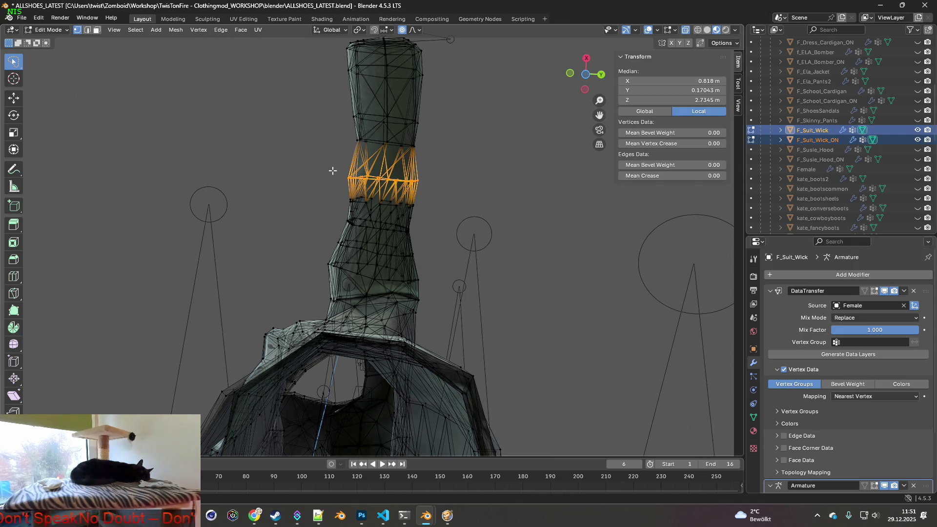
{"action": "left_click", "coordinate": [434, 158]}
{"action": "mouse_move", "coordinate": [451, 157]}
{"action": "left_mouse_down"}
{"action": "mouse_move", "coordinate": [334, 147]}
{"action": "mouse_move", "coordinate": [337, 120]}
{"action": "left_mouse_up"}
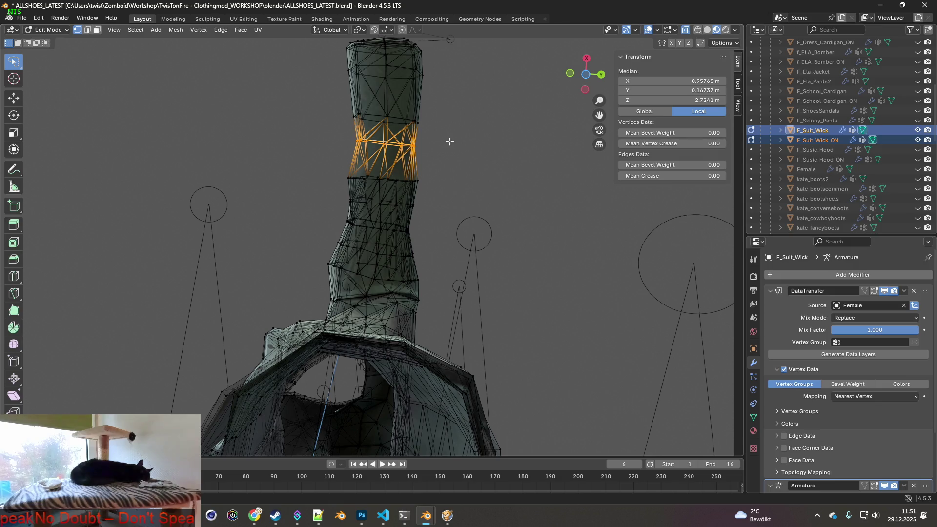
Enlarge the upper sleeve band, then reselect the lower band and scale it by 1.076.
{"action": "key", "text": "s"}
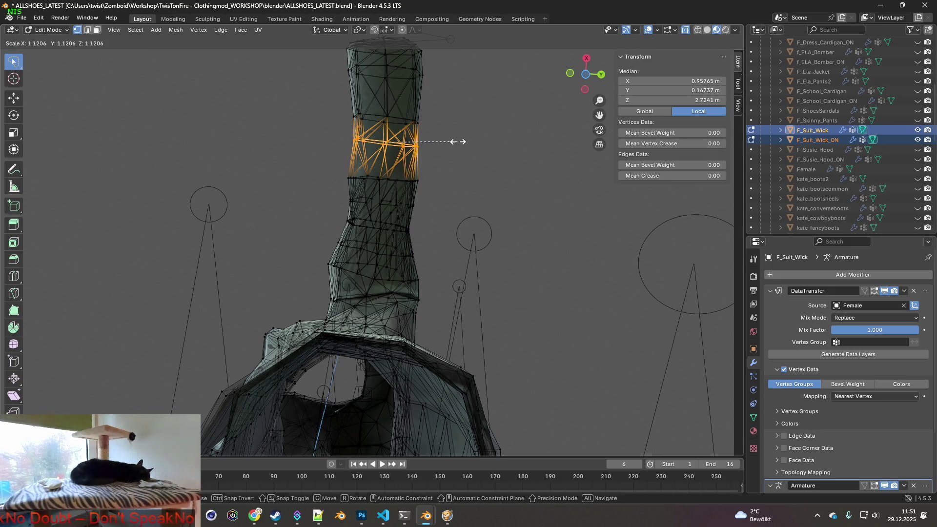
{"action": "left_click", "coordinate": [459, 142]}
{"action": "middle_click_drag", "start_coordinate": [446, 155], "coordinate": [420, 216]}
{"action": "mouse_move", "coordinate": [407, 230]}
{"action": "right_mouse_down", "text": "ctrl"}
{"action": "mouse_move", "coordinate": [356, 184]}
{"action": "mouse_move", "coordinate": [441, 189]}
{"action": "mouse_move", "coordinate": [433, 216]}
{"action": "mouse_move", "coordinate": [323, 201]}
{"action": "mouse_move", "coordinate": [432, 205]}
{"action": "mouse_move", "coordinate": [423, 214]}
{"action": "mouse_move", "coordinate": [431, 224]}
{"action": "mouse_move", "coordinate": [328, 210]}
{"action": "mouse_move", "coordinate": [410, 200]}
{"action": "mouse_move", "coordinate": [442, 207]}
{"action": "mouse_move", "coordinate": [420, 224]}
{"action": "mouse_move", "coordinate": [443, 192]}
{"action": "right_mouse_up", "text": "ctrl"}
{"action": "left_click", "coordinate": [433, 216]}
{"action": "left_click", "coordinate": [426, 225]}
{"action": "key", "text": "s"}
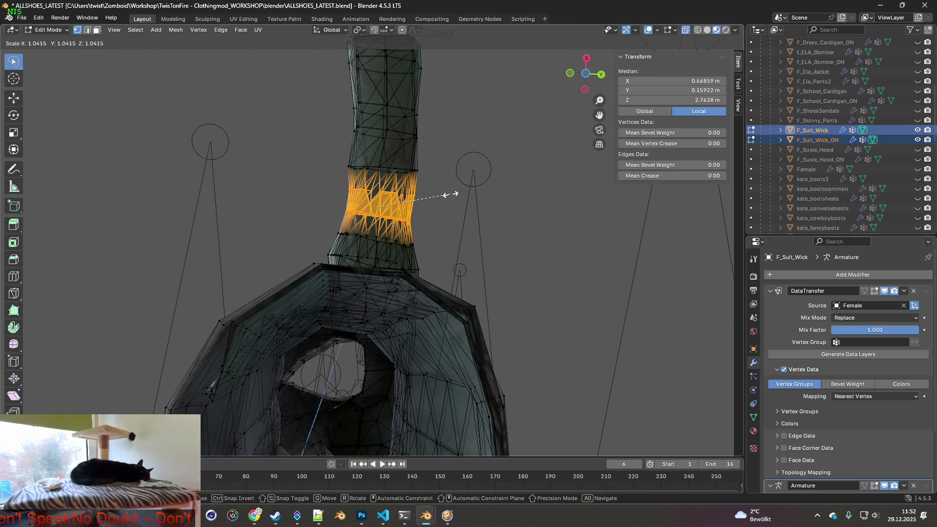
{"action": "left_click", "coordinate": [458, 194]}
Stand the sleeve upright and slightly enlarge another band of its vertices.
{"action": "middle_click_drag", "start_coordinate": [443, 195], "coordinate": [318, 154]}
{"action": "scroll", "coordinate": [334, 233], "scroll_direction": "down", "scroll_amount": 6}
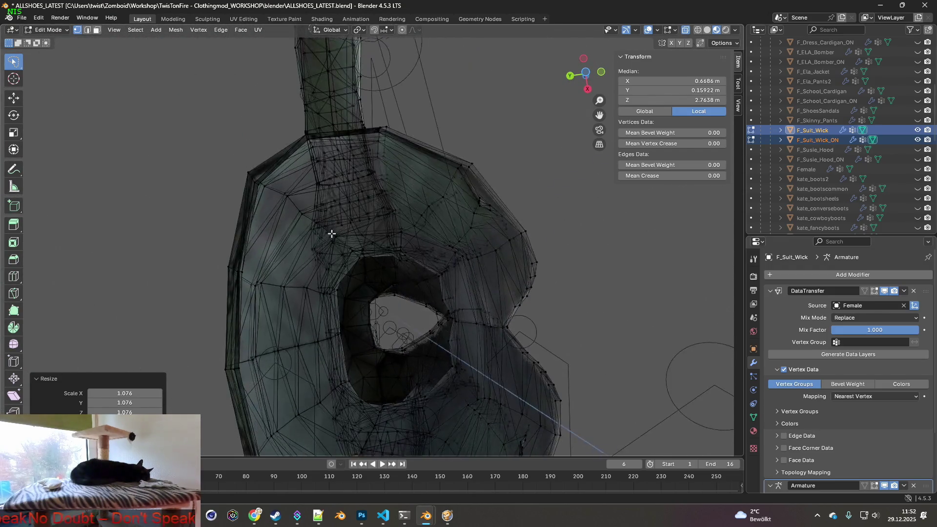
{"action": "mouse_move", "coordinate": [344, 209]}
{"action": "middle_mouse_down"}
{"action": "mouse_move", "coordinate": [328, 215]}
{"action": "mouse_move", "coordinate": [376, 234]}
{"action": "middle_mouse_up"}
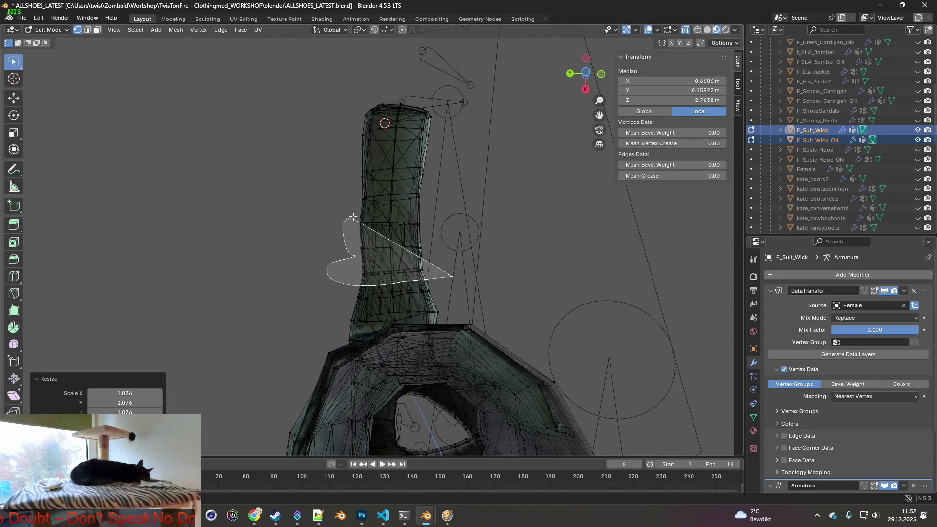
{"action": "left_click_drag", "start_coordinate": [456, 213], "coordinate": [456, 213]}
{"action": "key", "text": "s"}
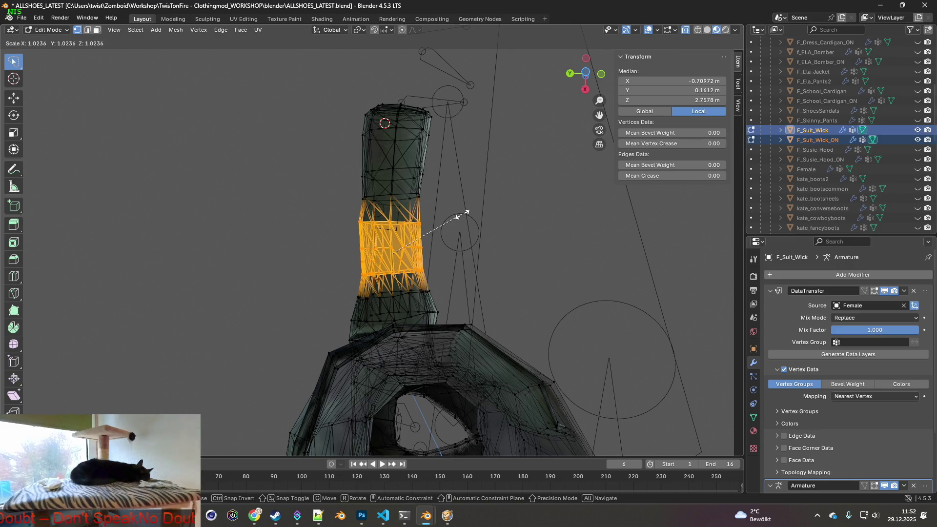
{"action": "left_click", "coordinate": [461, 214]}
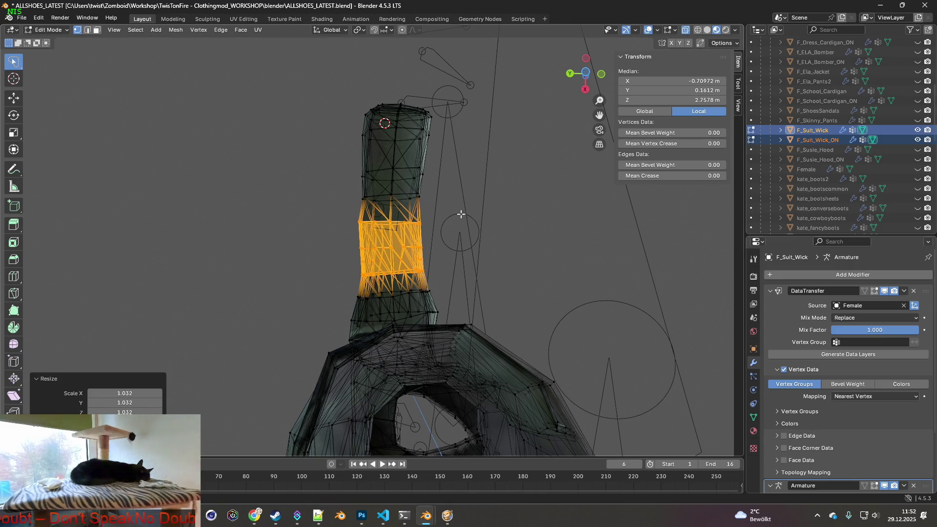
Scale a narrower sleeve band by 1.047 and a higher band by 1.031.
{"action": "left_click_drag", "start_coordinate": [442, 187], "coordinate": [439, 188]}
{"action": "key", "text": "s"}
{"action": "left_click", "coordinate": [441, 189]}
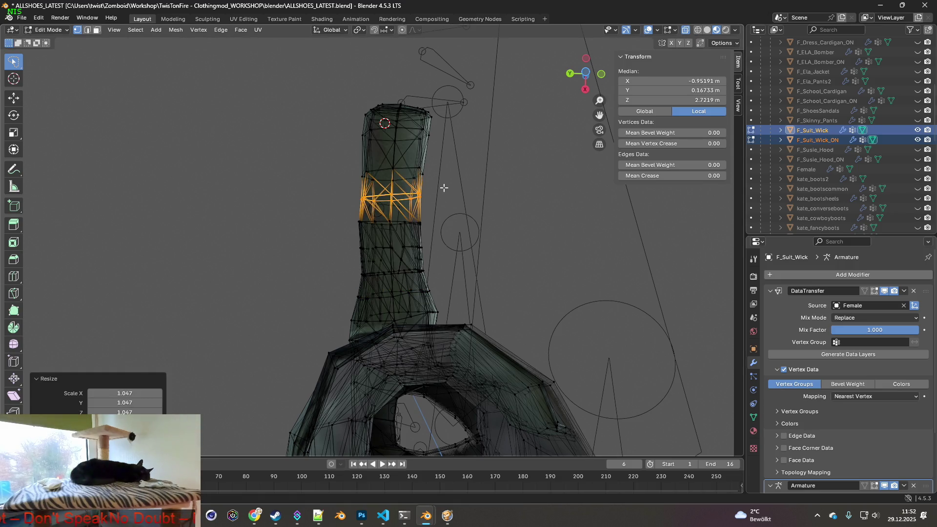
{"action": "middle_click_drag", "start_coordinate": [441, 189], "coordinate": [437, 194]}
{"action": "left_click_drag", "start_coordinate": [450, 168], "coordinate": [452, 169]}
{"action": "key", "text": "s"}
{"action": "left_click", "coordinate": [461, 168]}
Look over the reshaped sleeve opening, then return the jacket to Object Mode.
{"action": "mouse_move", "coordinate": [445, 174]}
{"action": "middle_mouse_down"}
{"action": "mouse_move", "coordinate": [437, 238]}
{"action": "mouse_move", "coordinate": [410, 195]}
{"action": "mouse_move", "coordinate": [401, 301]}
{"action": "middle_mouse_up"}
{"action": "scroll", "coordinate": [414, 259], "scroll_direction": "up", "scroll_amount": 5}
{"action": "scroll", "coordinate": [414, 258], "scroll_direction": "down", "scroll_amount": 5}
{"action": "scroll", "coordinate": [443, 171], "scroll_direction": "up", "scroll_amount": 5}
{"action": "scroll", "coordinate": [418, 178], "scroll_direction": "down", "scroll_amount": 5}
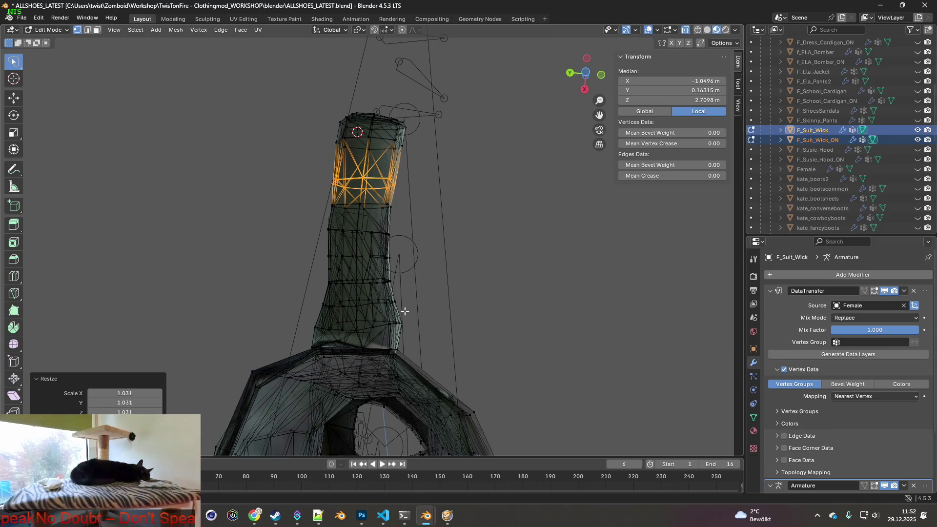
{"action": "scroll", "coordinate": [401, 347], "scroll_direction": "up", "scroll_amount": 5}
{"action": "scroll", "coordinate": [401, 348], "scroll_direction": "down", "scroll_amount": 5}
{"action": "middle_click_drag", "start_coordinate": [400, 348], "coordinate": [402, 198], "text": "shift"}
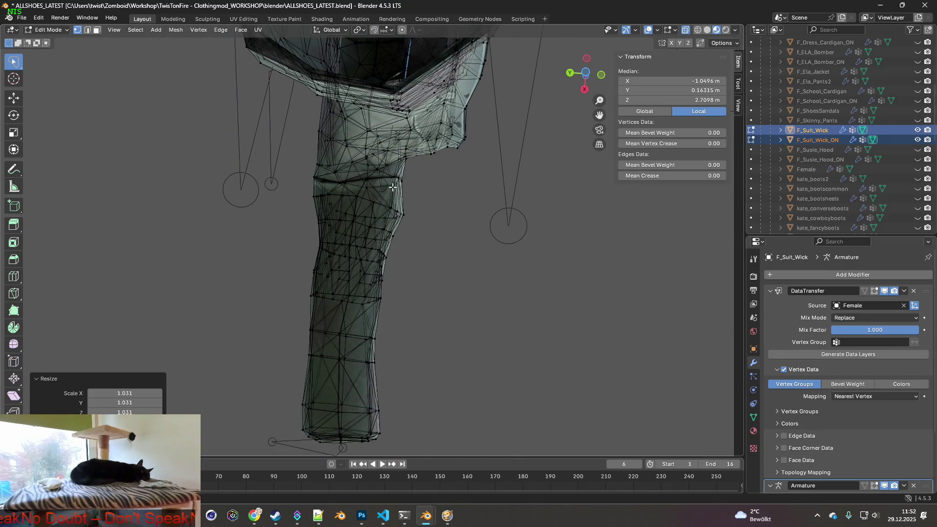
{"action": "middle_click_drag", "start_coordinate": [378, 245], "coordinate": [402, 251]}
{"action": "mouse_move", "coordinate": [391, 295]}
{"action": "middle_mouse_down"}
{"action": "mouse_move", "coordinate": [403, 242]}
{"action": "mouse_move", "coordinate": [390, 114]}
{"action": "middle_mouse_up"}
{"action": "left_click", "coordinate": [47, 30]}
{"action": "left_click", "coordinate": [49, 43]}
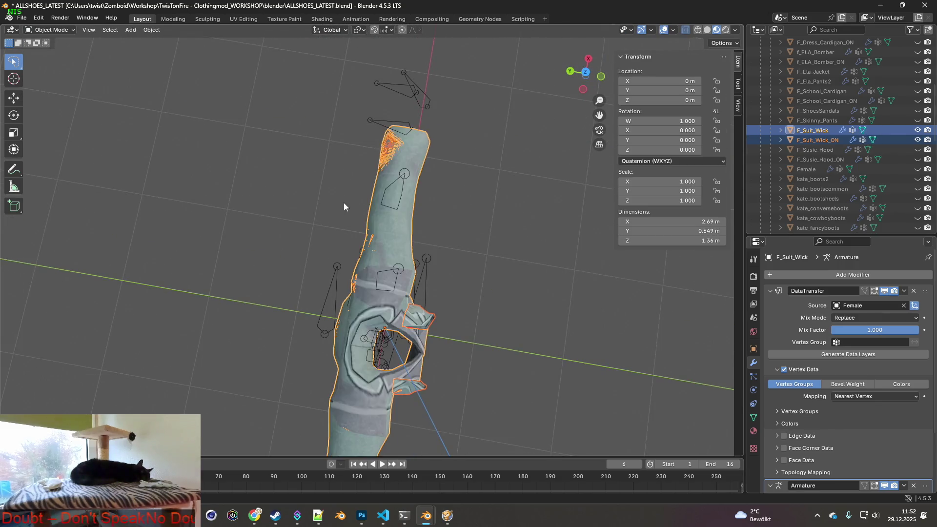
Hide F_Suit_Wick_ON and leave only the F_Suit_Wick jacket selected.
{"action": "key", "text": "KP_1"}
{"action": "mouse_move", "coordinate": [296, 143]}
{"action": "middle_mouse_down"}
{"action": "mouse_move", "coordinate": [294, 215]}
{"action": "mouse_move", "coordinate": [241, 237]}
{"action": "mouse_move", "coordinate": [276, 207]}
{"action": "mouse_move", "coordinate": [472, 224]}
{"action": "mouse_move", "coordinate": [515, 200]}
{"action": "mouse_move", "coordinate": [319, 230]}
{"action": "middle_mouse_up"}
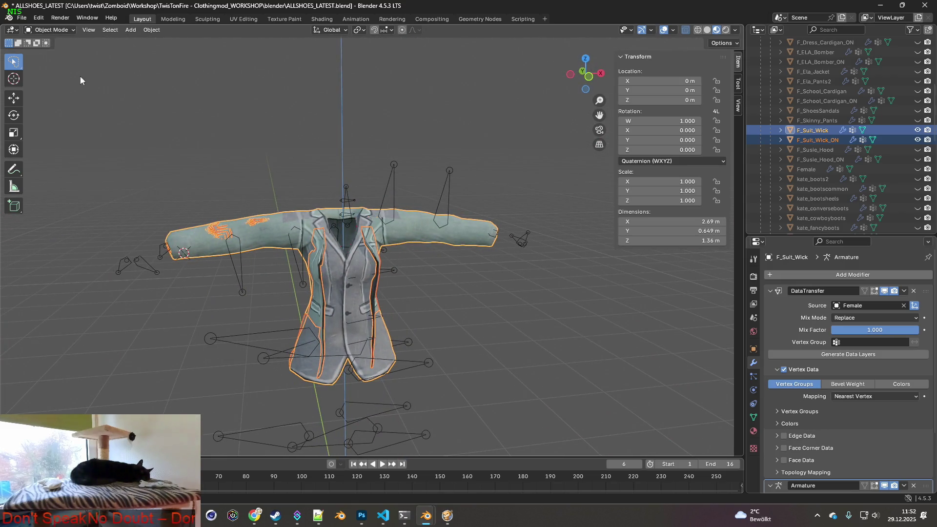
{"action": "left_click", "coordinate": [917, 140]}
{"action": "left_click", "coordinate": [388, 143]}
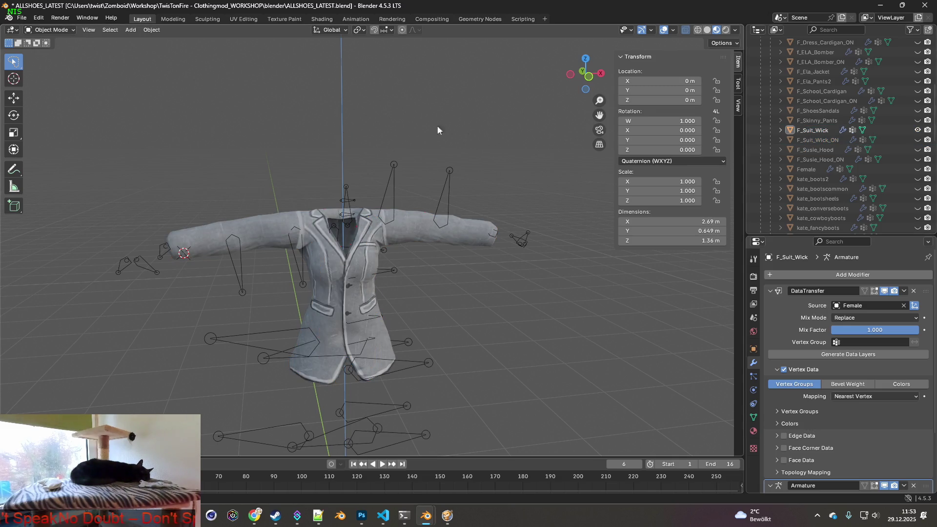
{"action": "left_click", "coordinate": [821, 131]}
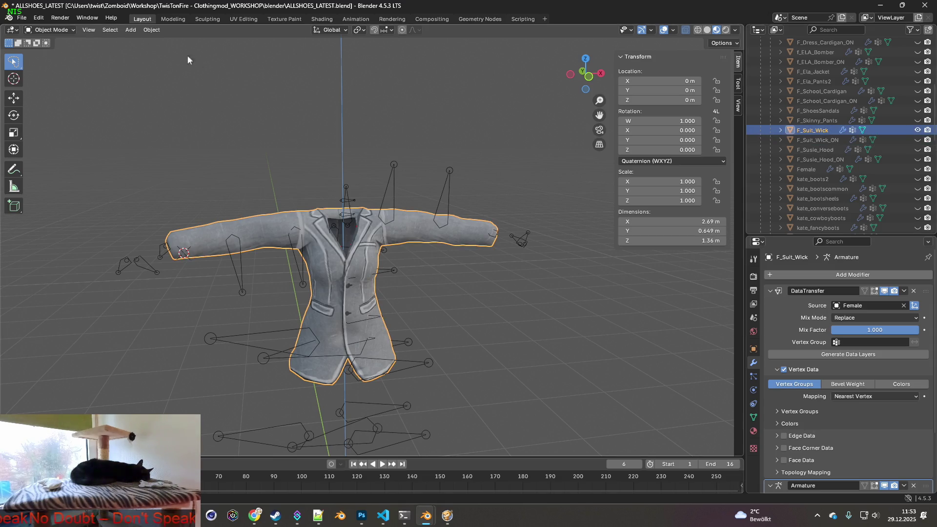
{"action": "left_click", "coordinate": [22, 18]}
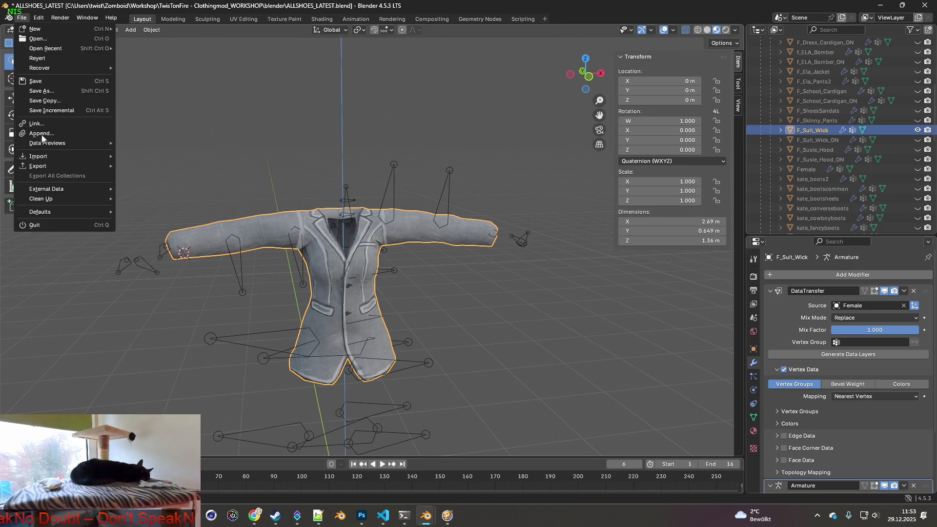
Export the jacket as FBX, overwriting F_Suit_Wick.fbx in the clothes folder.
{"action": "mouse_move", "coordinate": [39, 169]}
{"action": "left_click", "coordinate": [164, 254]}
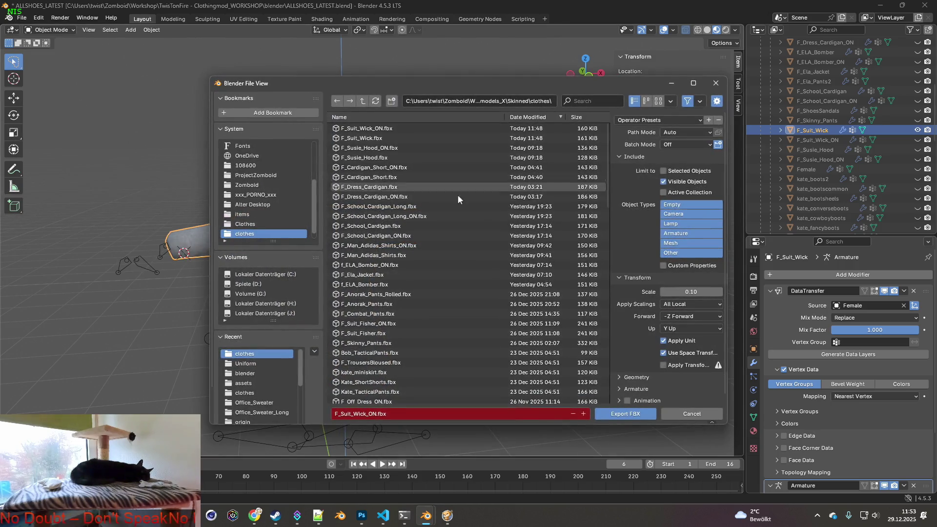
{"action": "left_click", "coordinate": [625, 413]}
{"action": "left_click", "coordinate": [917, 140]}
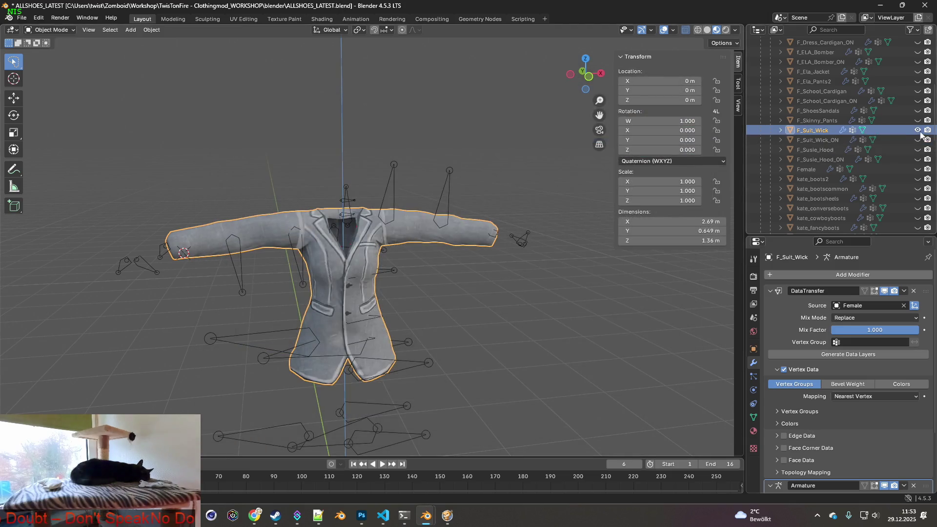
Export the variant over F_Suit_Wick_ON.fbx, then return to Project Zomboid and walk forward.
{"action": "left_click", "coordinate": [22, 18]}
{"action": "mouse_move", "coordinate": [42, 167]}
{"action": "left_click", "coordinate": [147, 253]}
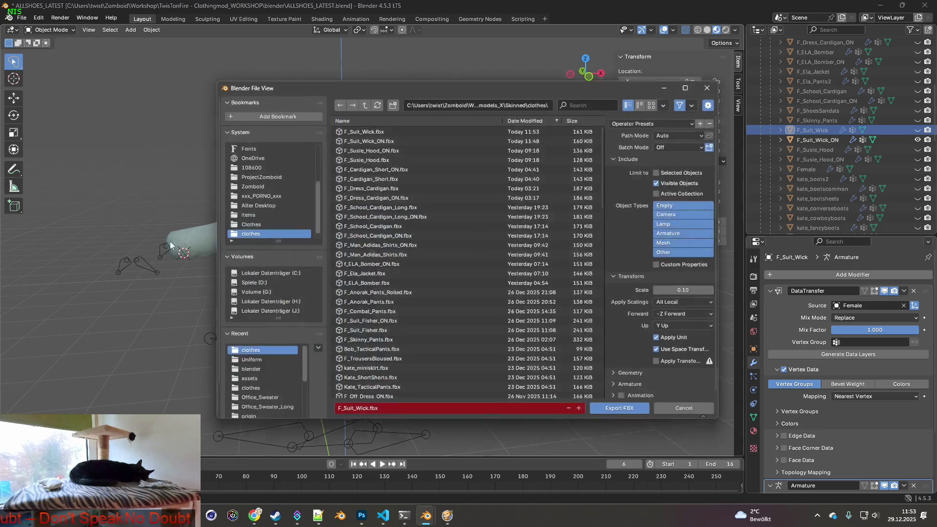
{"action": "left_click", "coordinate": [622, 413]}
{"action": "left_click", "coordinate": [448, 515]}
{"action": "key", "text": "w"}
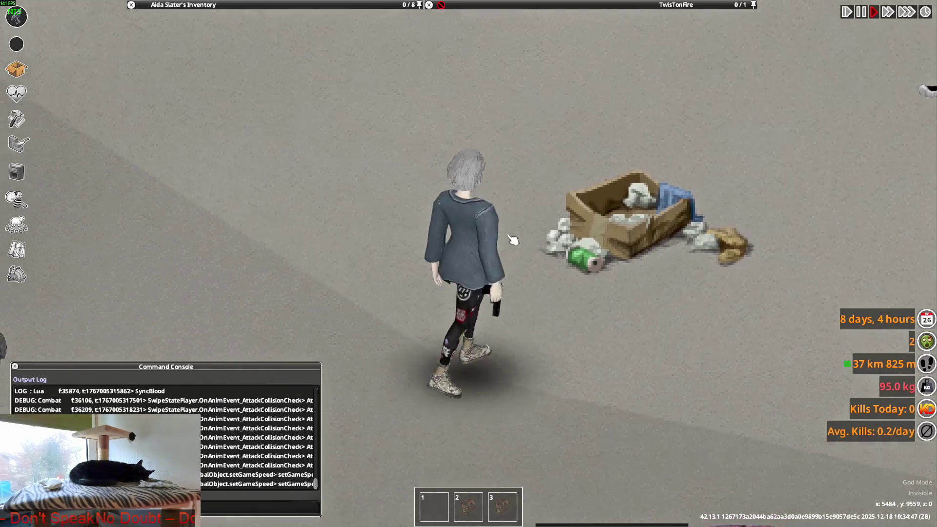
Walk and aim the character in the suit jacket, then equip the Spear from the inventory.
{"action": "mouse_move", "coordinate": [494, 136]}
{"action": "right_mouse_down"}
{"action": "mouse_move", "coordinate": [479, 117]}
{"action": "mouse_move", "coordinate": [384, 146]}
{"action": "mouse_move", "coordinate": [420, 148]}
{"action": "right_mouse_up"}
{"action": "key", "text": "w+d"}
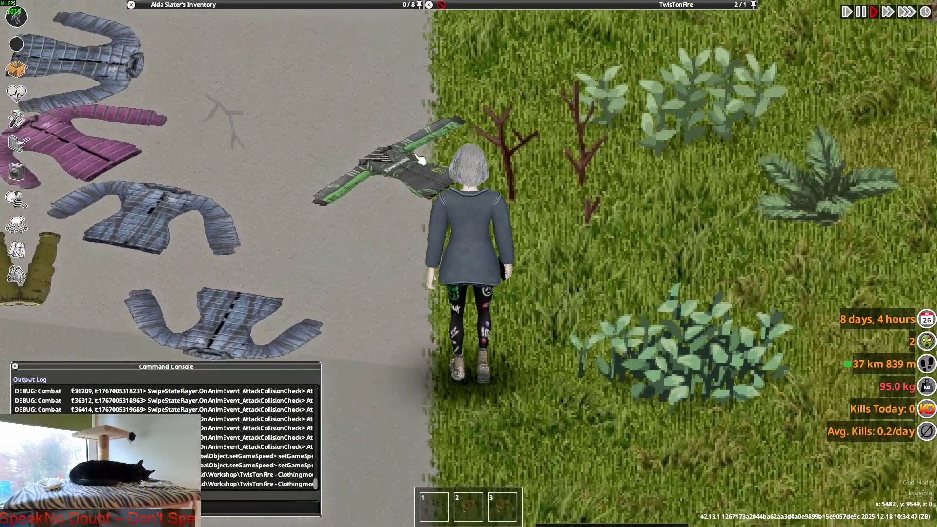
{"action": "mouse_move", "coordinate": [233, 31]}
{"action": "scroll", "coordinate": [230, 35], "scroll_direction": "up", "scroll_amount": 10}
{"action": "key", "text": "w+a"}
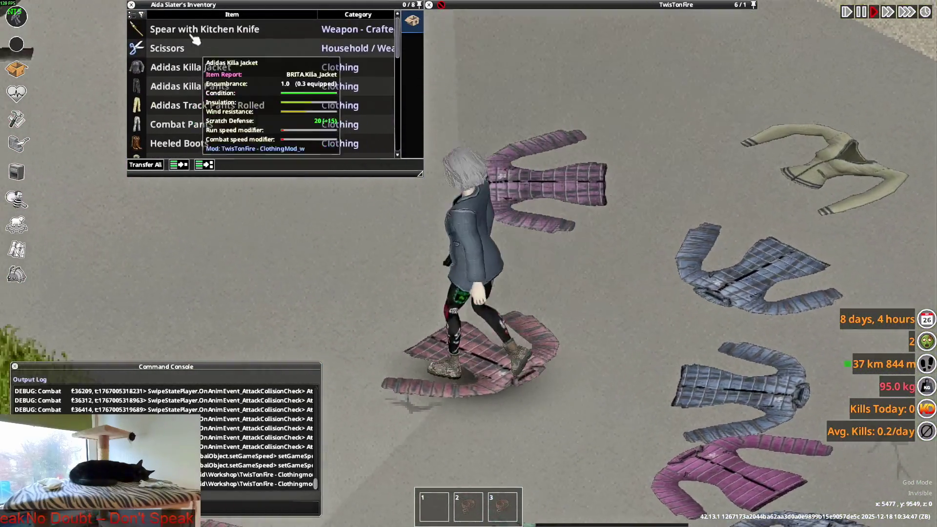
{"action": "right_click", "coordinate": [194, 39]}
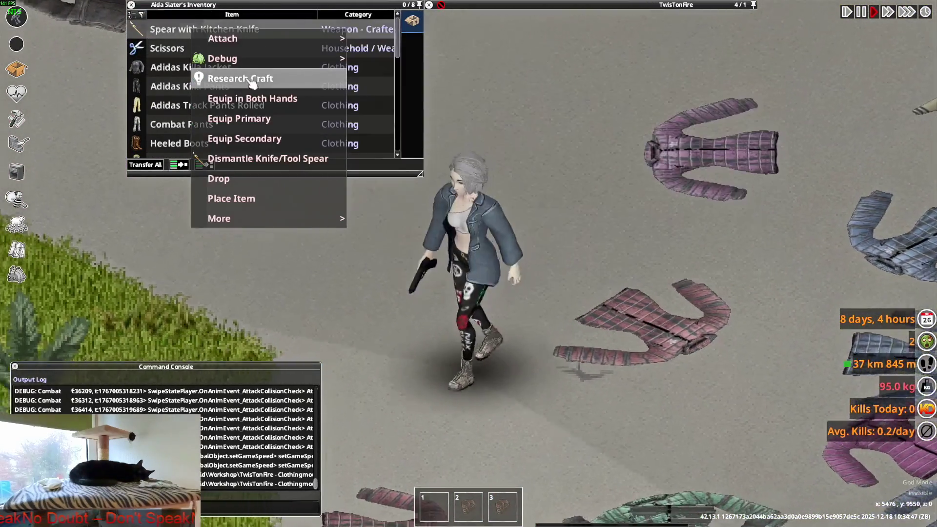
{"action": "left_click", "coordinate": [293, 98]}
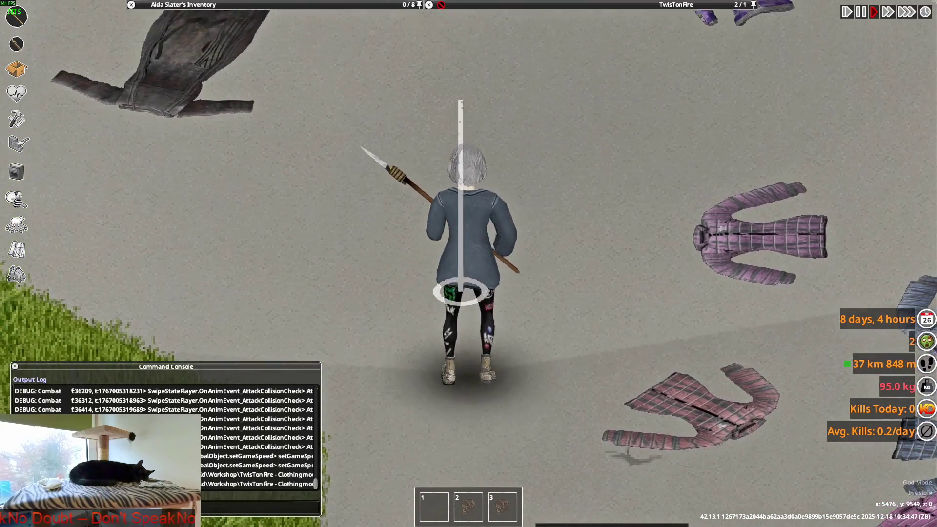
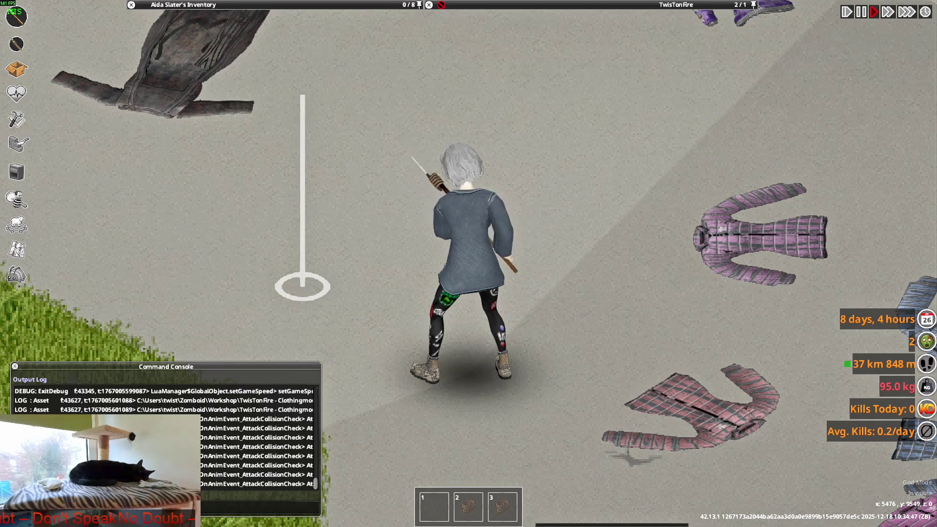
Walk among the dropped jackets swinging the spear twice, then expand the carried clothing list.
{"action": "key", "text": "d"}
{"action": "left_click", "coordinate": [562, 268]}
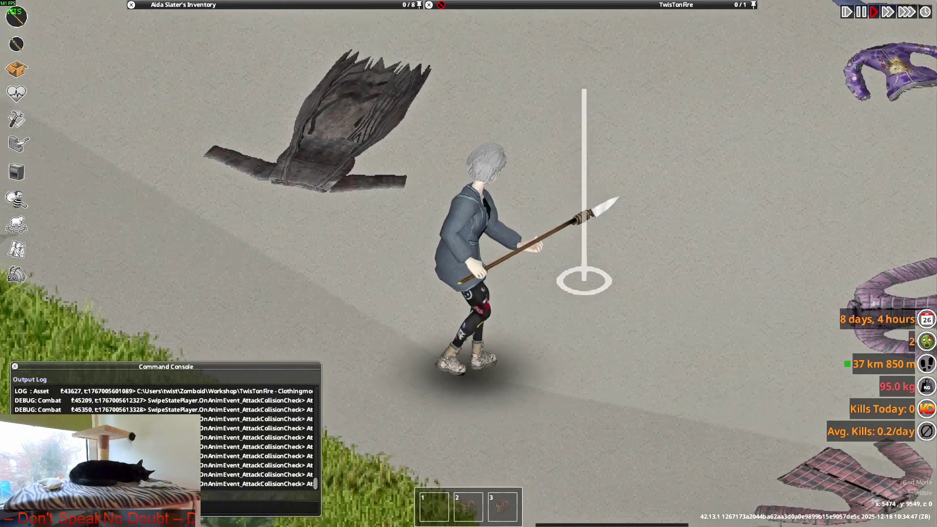
{"action": "left_click", "coordinate": [614, 332]}
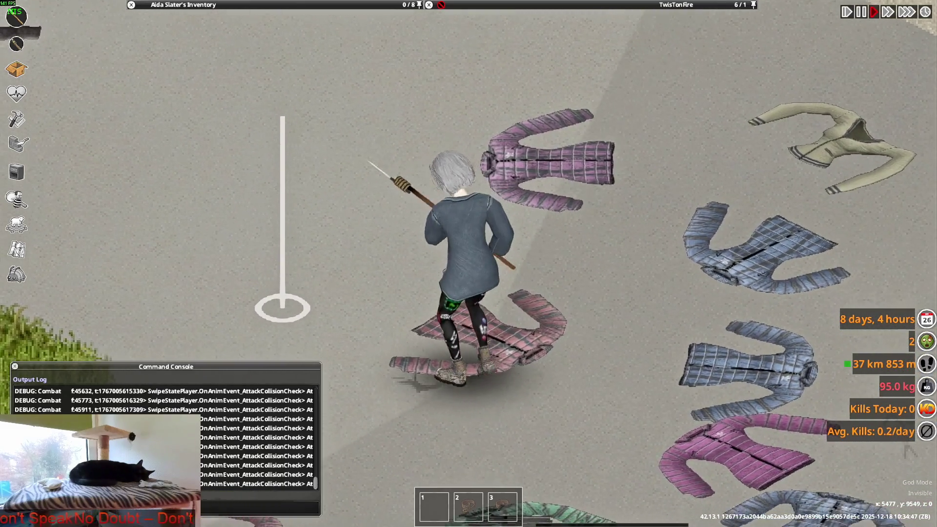
{"action": "key", "text": "s"}
{"action": "key", "text": "space"}
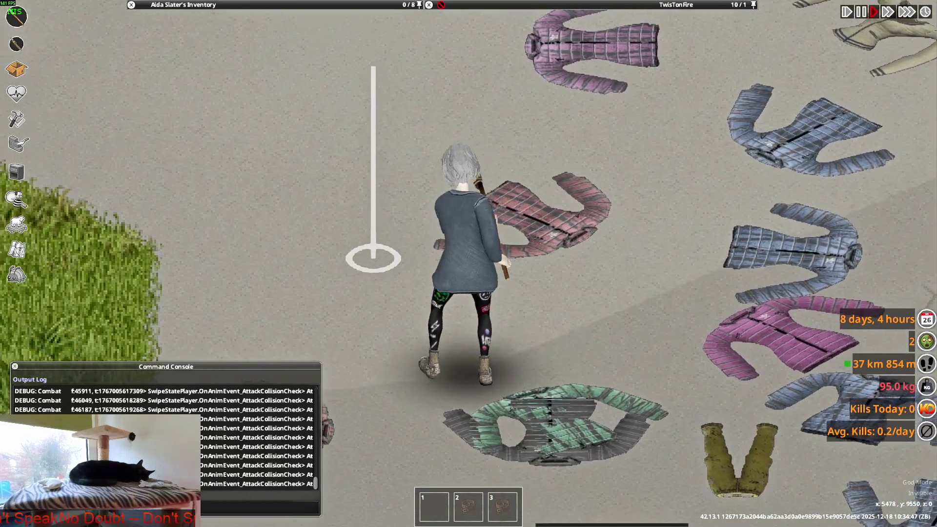
{"action": "key", "text": "s"}
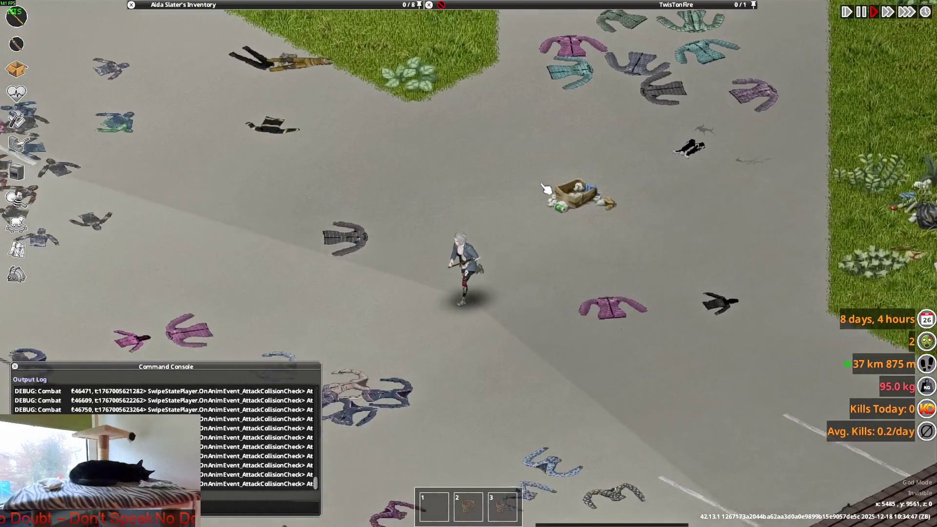
{"action": "scroll", "coordinate": [547, 190], "scroll_direction": "up", "scroll_amount": 3}
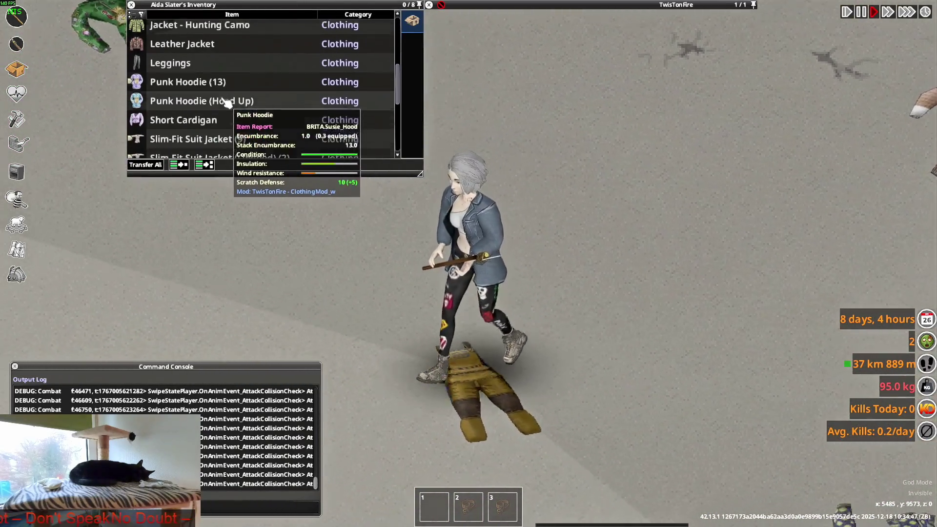
Walk the character in every direction to inspect the suit jacket from all sides.
{"action": "scroll", "coordinate": [220, 105], "scroll_direction": "down", "scroll_amount": 3}
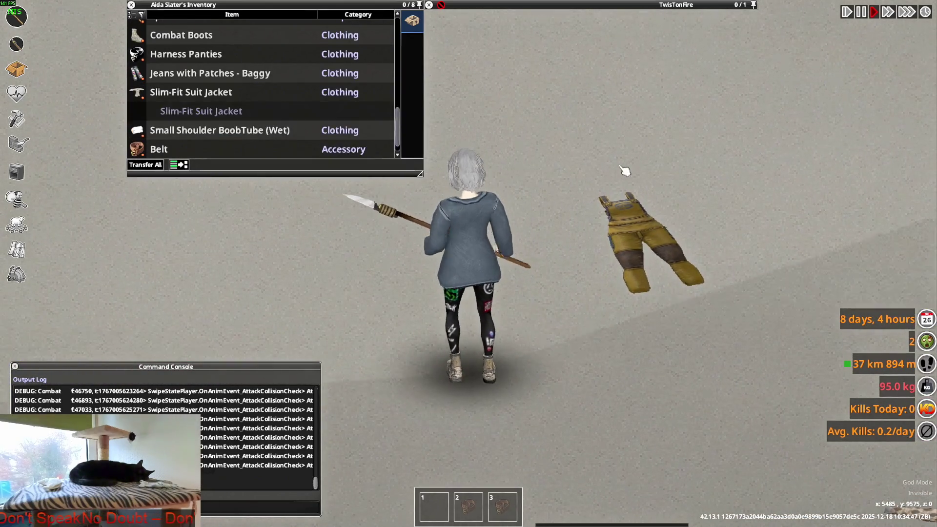
{"action": "key", "text": "w"}
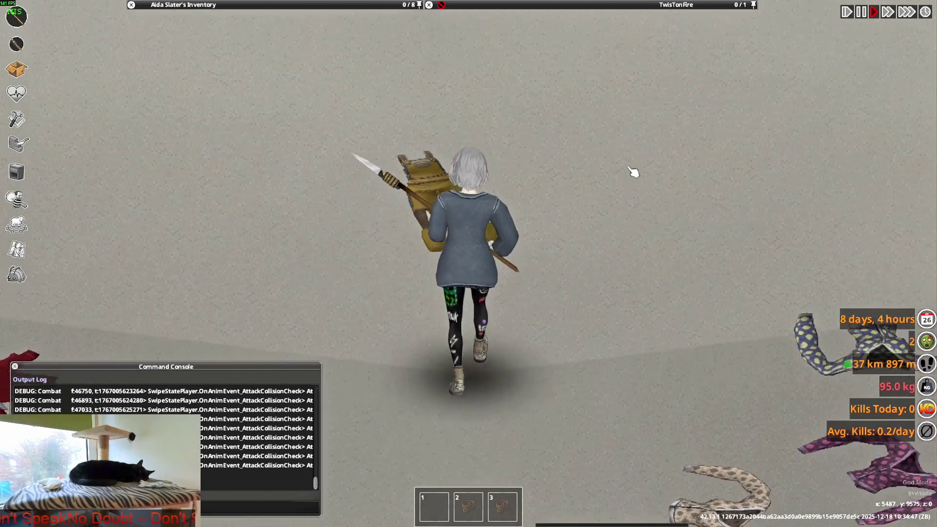
{"action": "key", "text": "d"}
{"action": "key", "text": "w"}
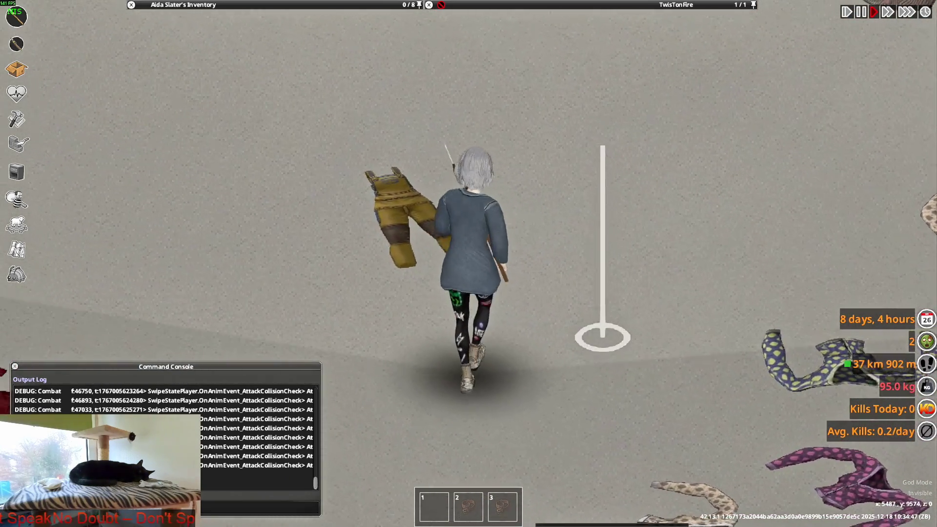
{"action": "key", "text": "s"}
{"action": "key", "text": "d"}
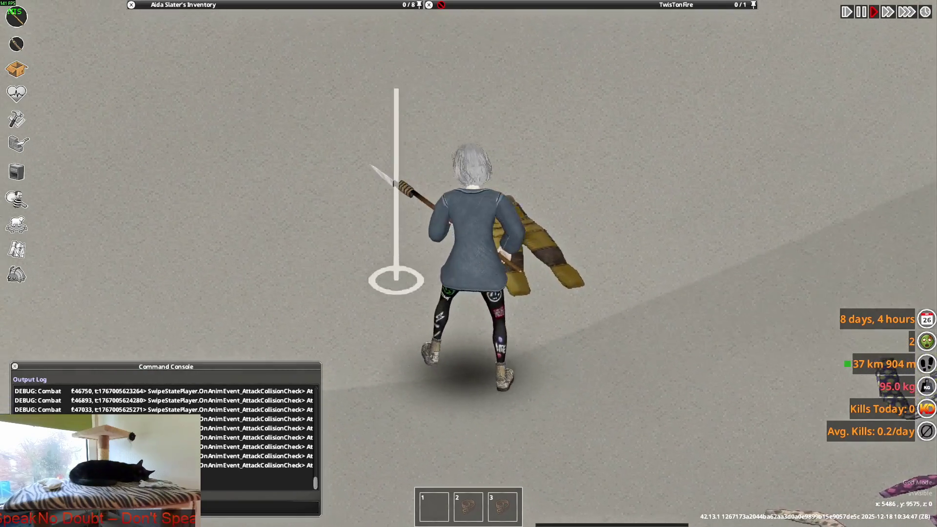
{"action": "key", "text": "a"}
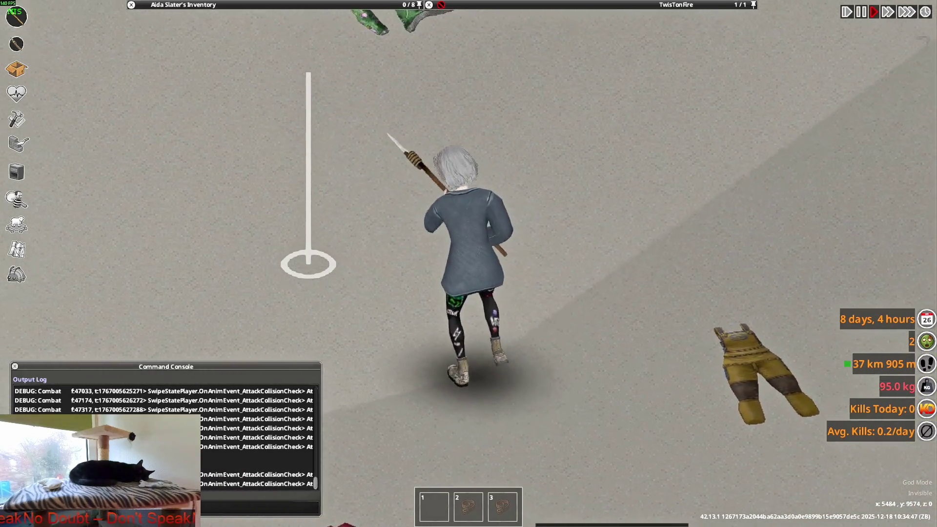
{"action": "key", "text": "s"}
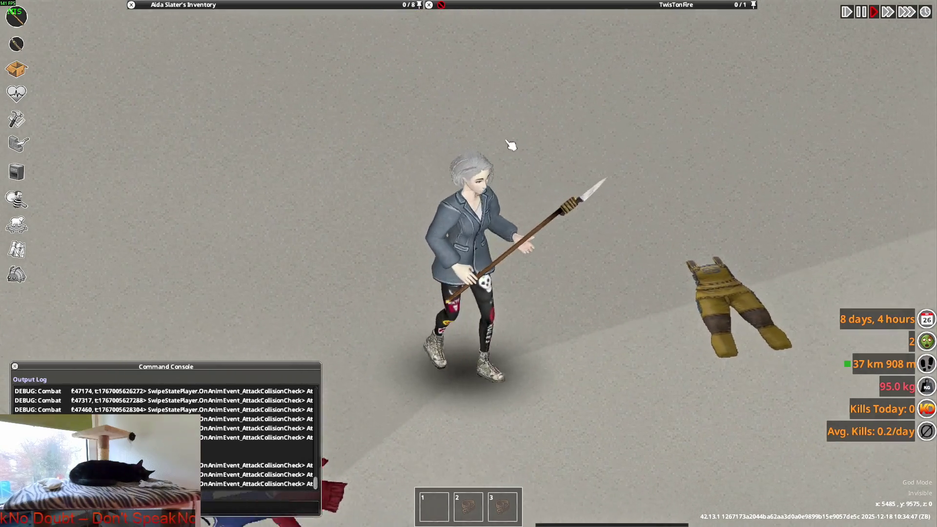
{"action": "key", "text": "w"}
{"action": "key", "text": "d"}
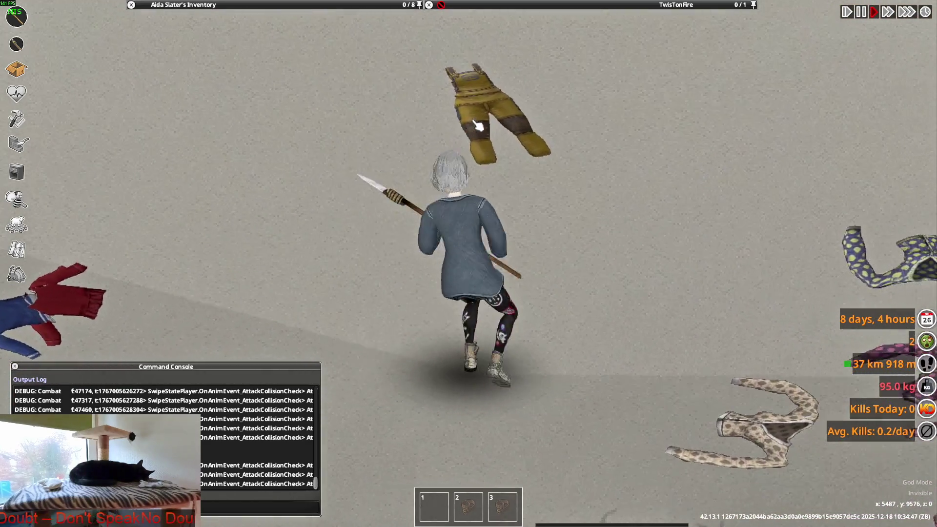
Wear the Slim-Fit Suit Jacket opened and walk to show it off.
{"action": "mouse_move", "coordinate": [246, 9]}
{"action": "key", "text": "a"}
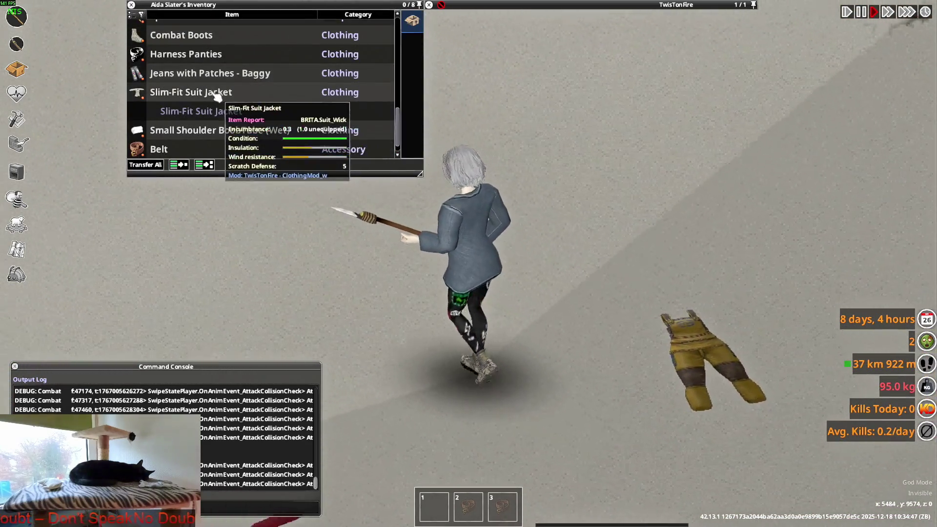
{"action": "right_click", "coordinate": [215, 96]}
{"action": "left_click", "coordinate": [247, 119]}
{"action": "key", "text": "w"}
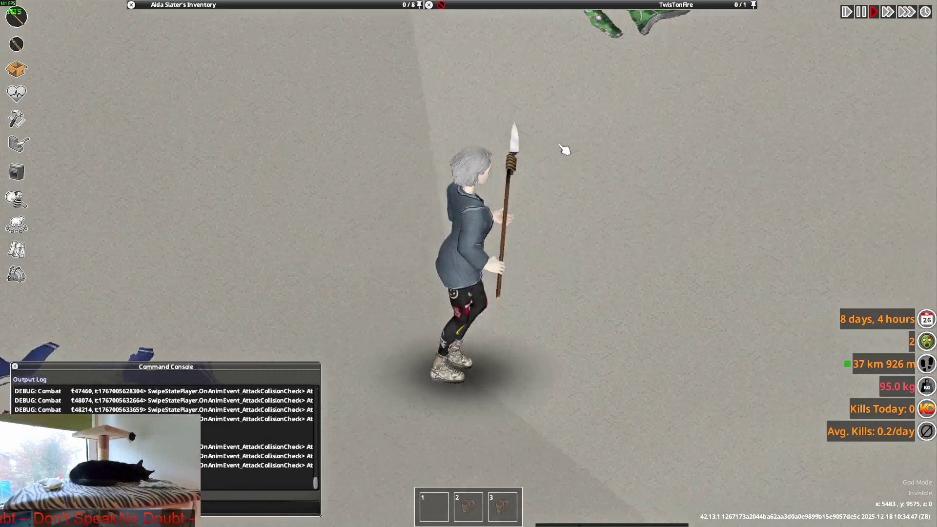
{"action": "key", "text": "d"}
{"action": "key", "text": "s"}
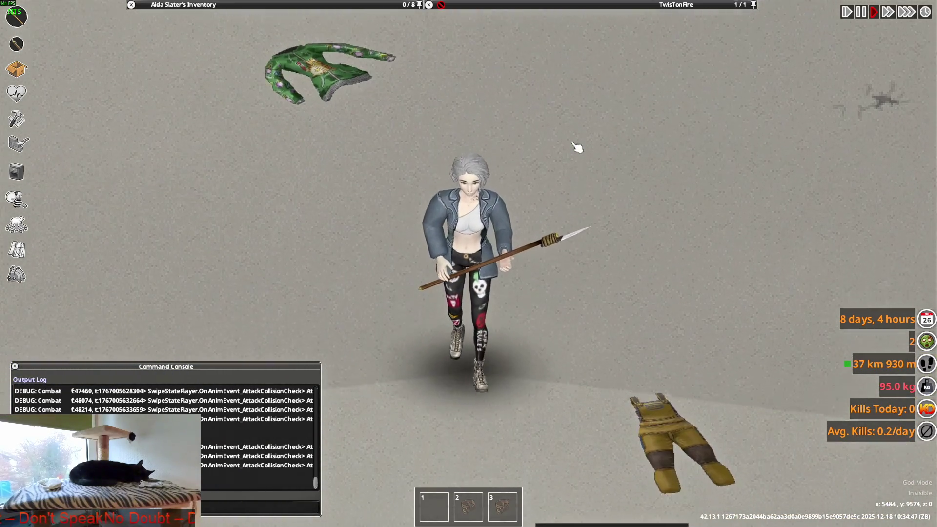
Keep walking around to check the open jacket's sleeves on the female body.
{"action": "key", "text": "d"}
{"action": "key", "text": "w"}
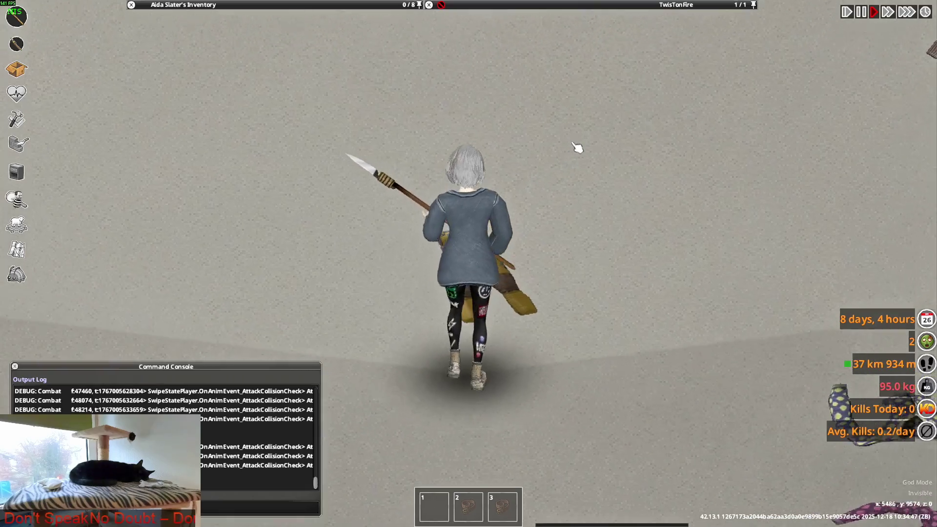
{"action": "key", "text": "s"}
{"action": "scroll", "coordinate": [577, 148], "scroll_direction": "down", "scroll_amount": 5}
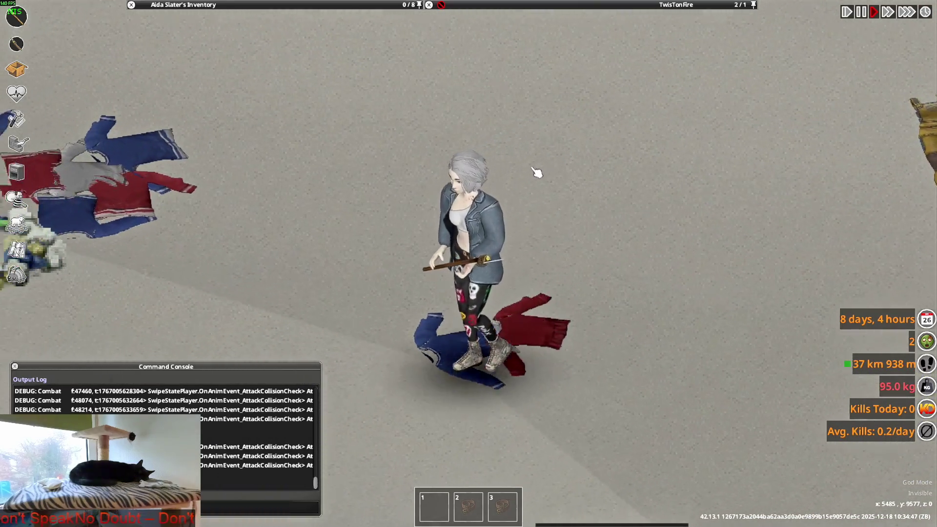
{"action": "key", "text": "a"}
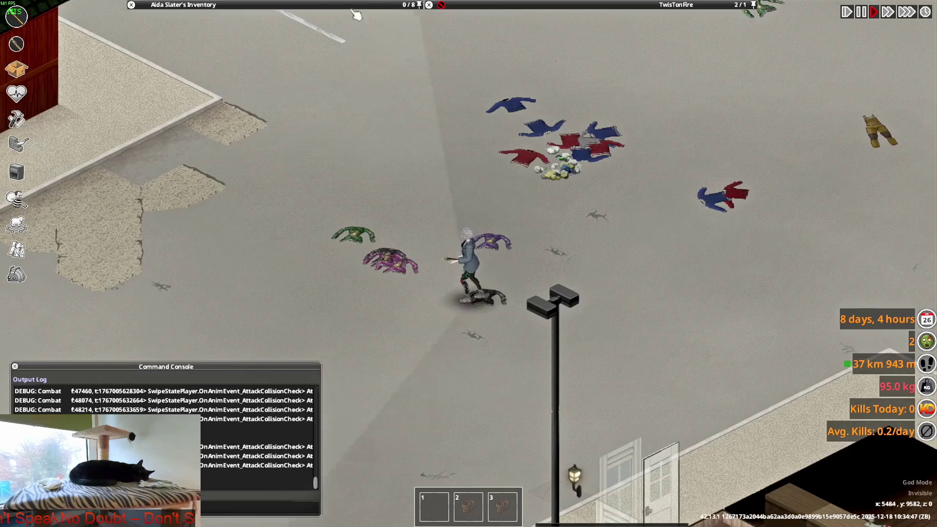
{"action": "mouse_move", "coordinate": [257, 99]}
{"action": "scroll", "coordinate": [257, 99], "scroll_direction": "up", "scroll_amount": 3}
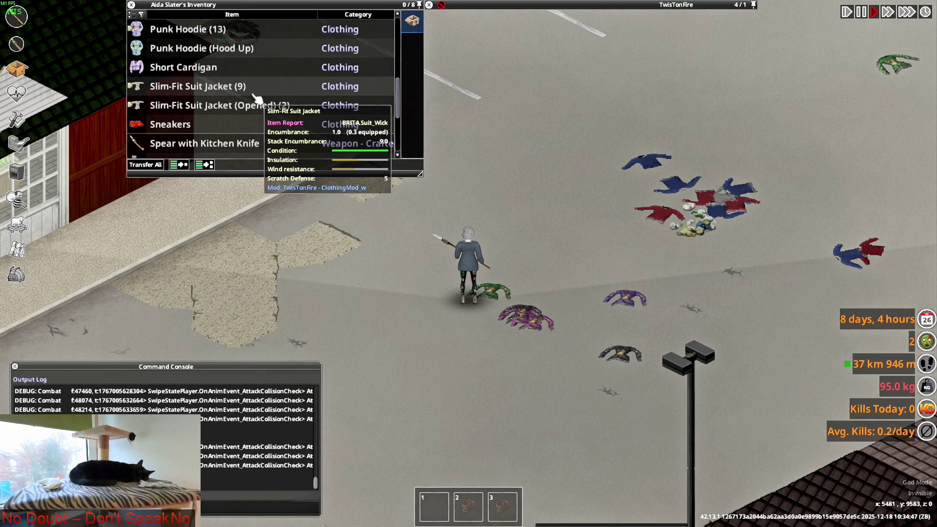
Drop the Leather Jacket and Jacket - Hunting Camo onto the ground.
{"action": "scroll", "coordinate": [205, 97], "scroll_direction": "up", "scroll_amount": 3}
{"action": "left_click", "coordinate": [208, 89]}
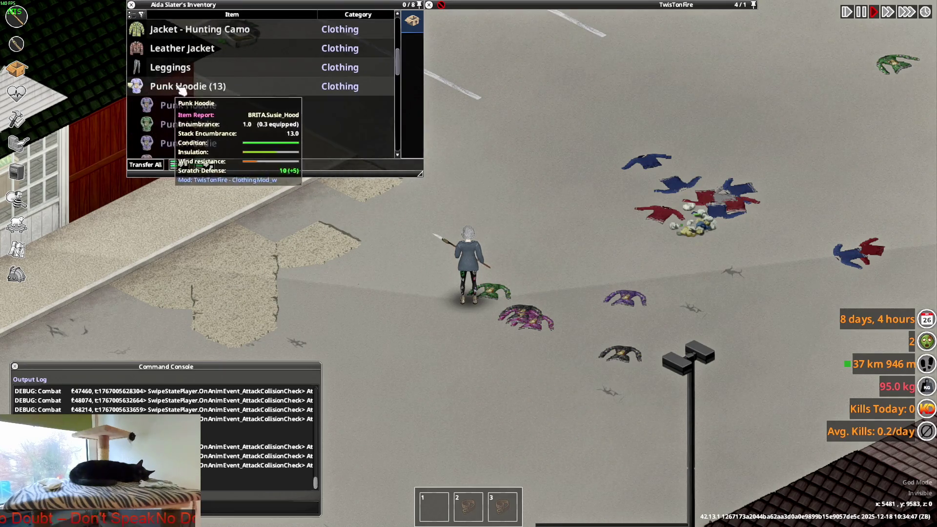
{"action": "scroll", "coordinate": [217, 103], "scroll_direction": "down", "scroll_amount": 2}
{"action": "scroll", "coordinate": [217, 102], "scroll_direction": "up", "scroll_amount": 3}
{"action": "left_click", "coordinate": [216, 104]}
{"action": "key", "text": "s"}
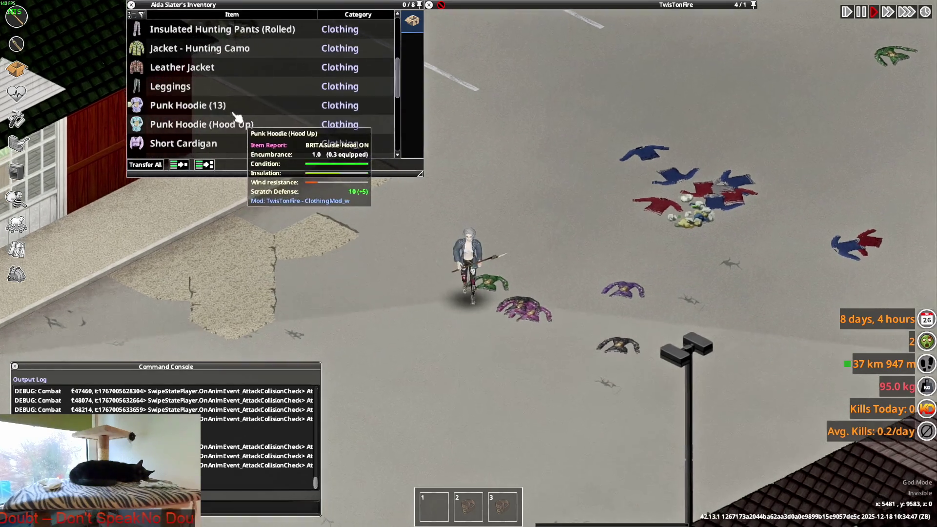
{"action": "mouse_move", "coordinate": [193, 74]}
{"action": "left_mouse_down"}
{"action": "mouse_move", "coordinate": [383, 303]}
{"action": "mouse_move", "coordinate": [432, 273]}
{"action": "left_mouse_up"}
{"action": "scroll", "coordinate": [433, 274], "scroll_direction": "up", "scroll_amount": 2}
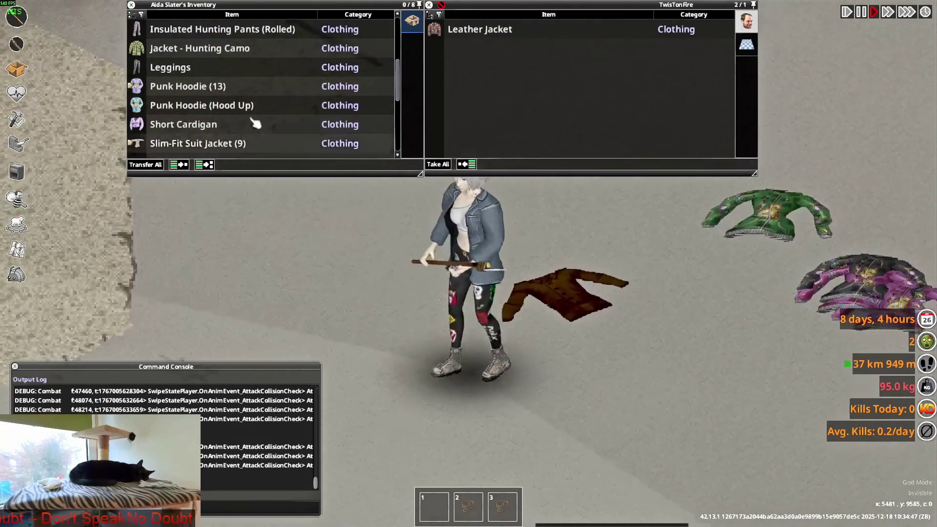
{"action": "double_click", "coordinate": [215, 48]}
{"action": "scroll", "coordinate": [258, 116], "scroll_direction": "up", "scroll_amount": 3}
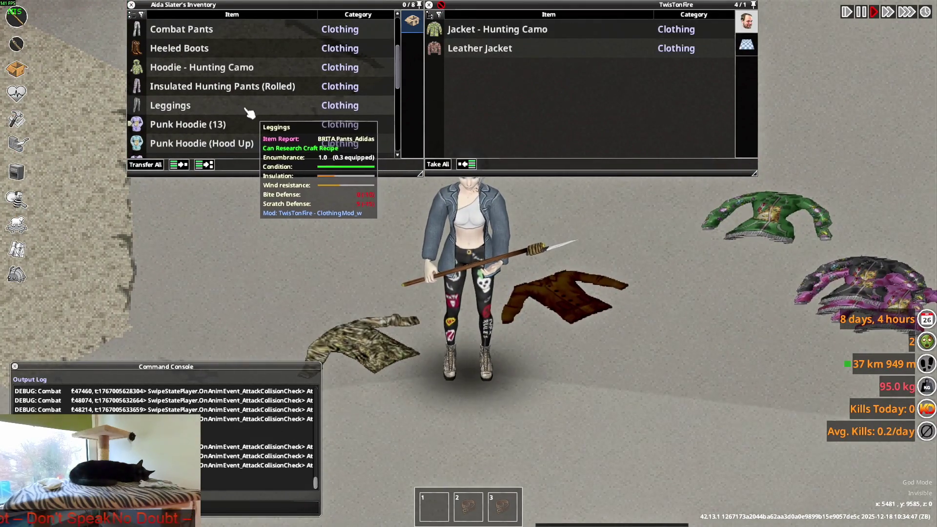
Put on the Insulated Hunting Pants and walk up and back to view them.
{"action": "right_click", "coordinate": [196, 86]}
{"action": "left_click", "coordinate": [220, 116]}
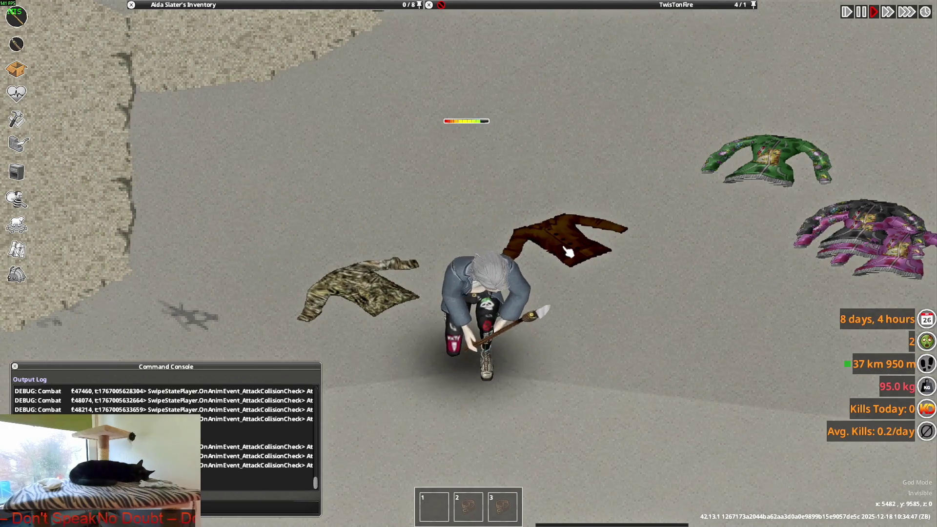
{"action": "key", "text": "w"}
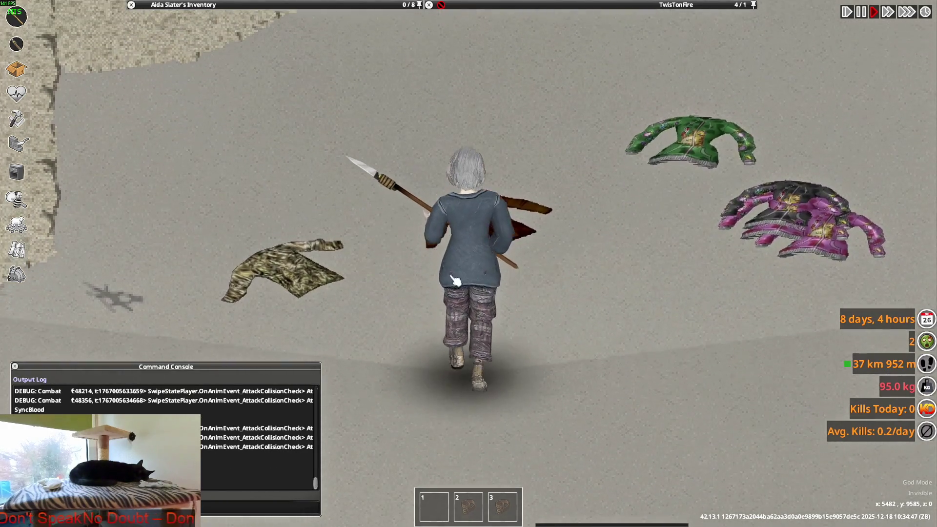
{"action": "key", "text": "s"}
Put on the Adidas Track Pants Rolled and walk to view them.
{"action": "mouse_move", "coordinate": [235, 111]}
{"action": "scroll", "coordinate": [234, 111], "scroll_direction": "up", "scroll_amount": 2}
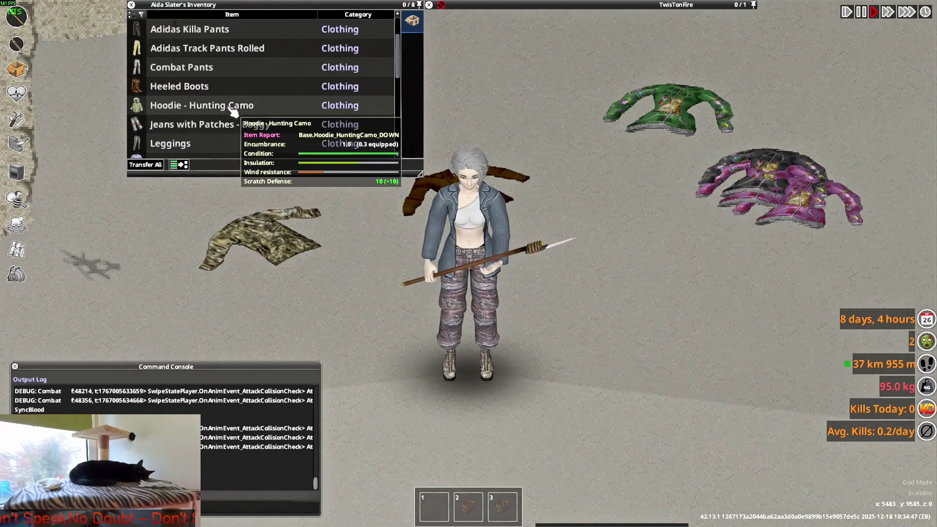
{"action": "right_click", "coordinate": [193, 73]}
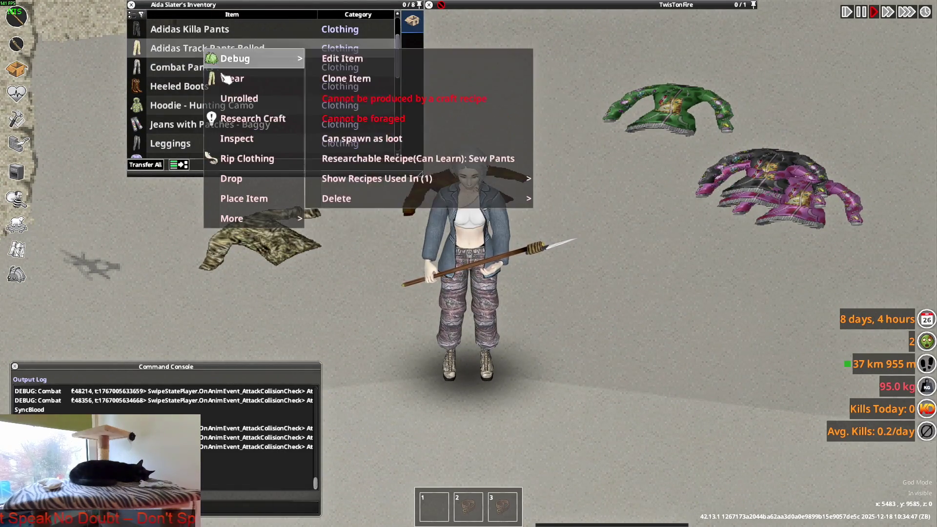
{"action": "left_click", "coordinate": [219, 100]}
{"action": "key", "text": "w"}
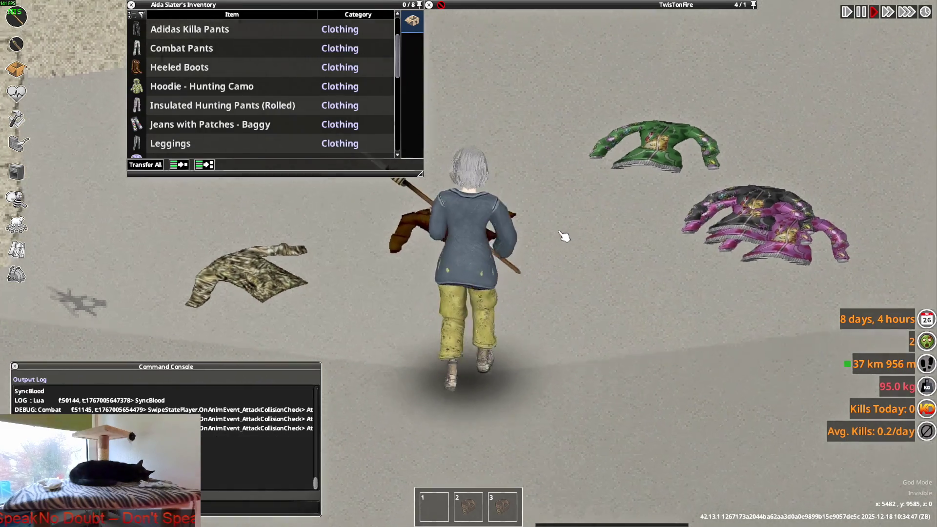
{"action": "key", "text": "s"}
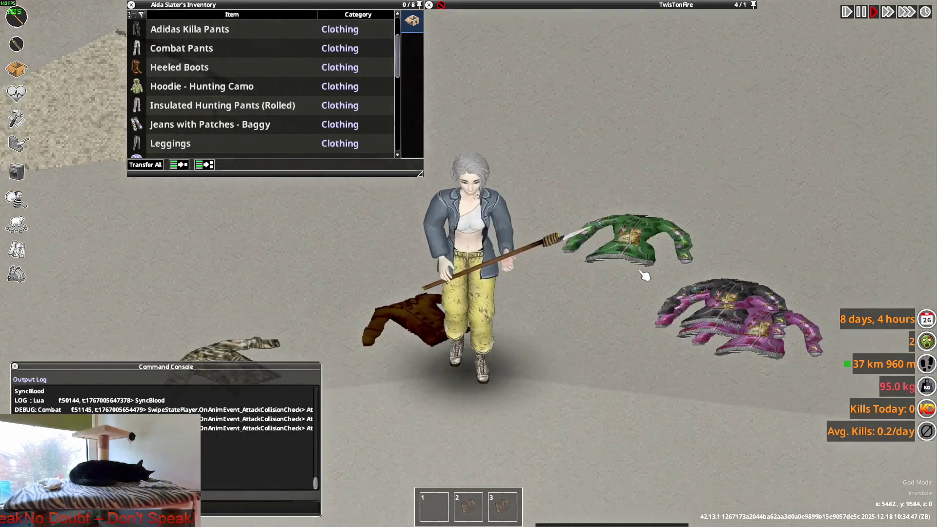
{"action": "scroll", "coordinate": [190, 112], "scroll_direction": "down", "scroll_amount": 6}
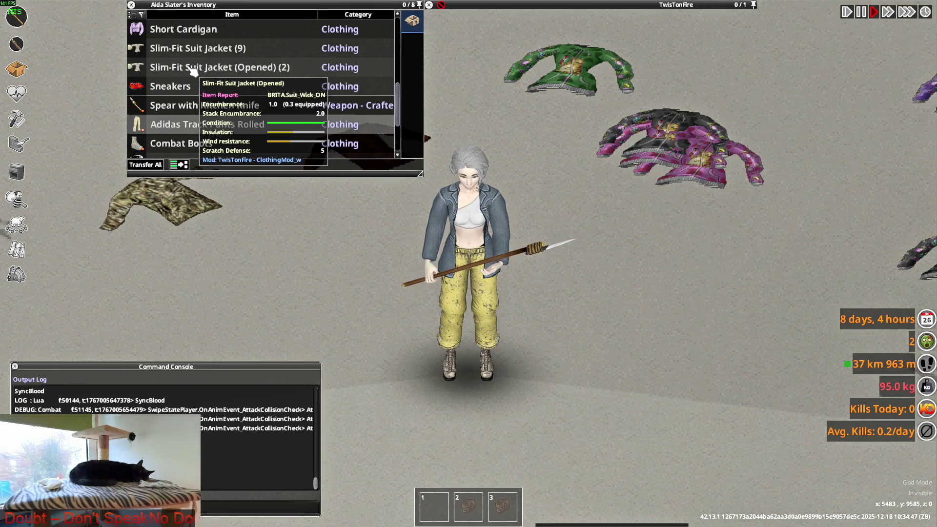
Wear a Slim-Fit Suit Jacket and walk around checking its fit front and back.
{"action": "right_click", "coordinate": [180, 49]}
{"action": "left_click", "coordinate": [205, 201]}
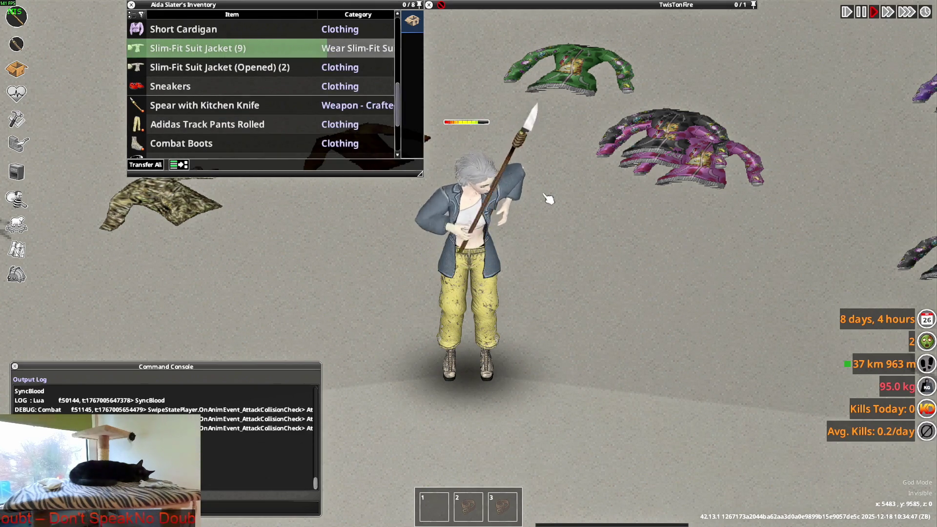
{"action": "key", "text": "s"}
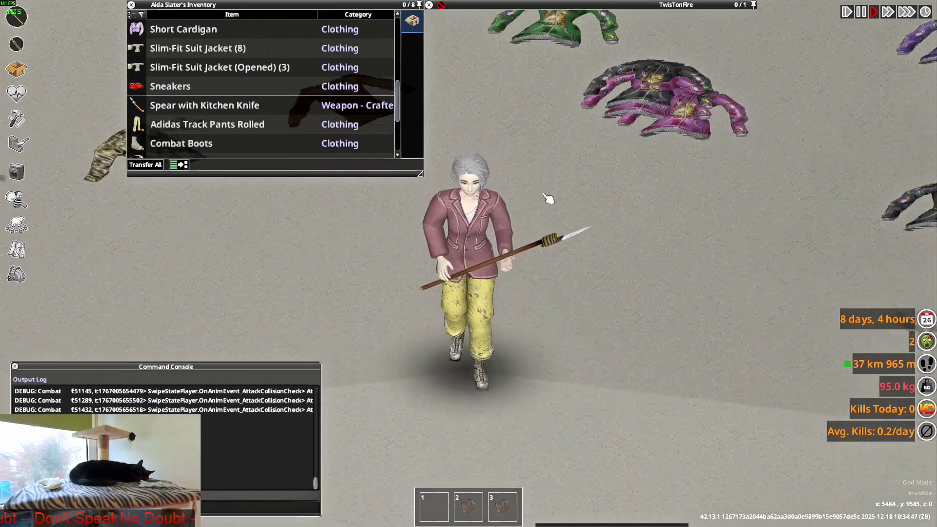
{"action": "key", "text": "w"}
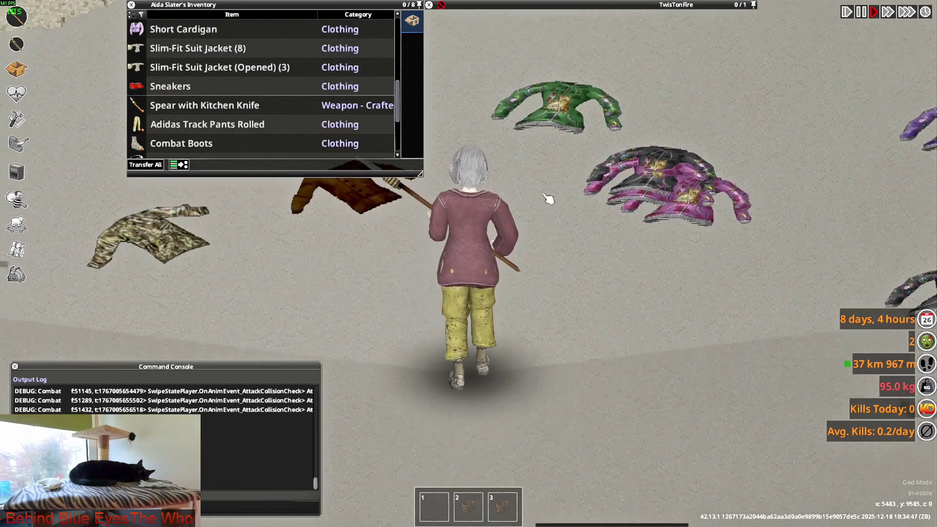
{"action": "key", "text": "s"}
{"action": "key", "text": "w"}
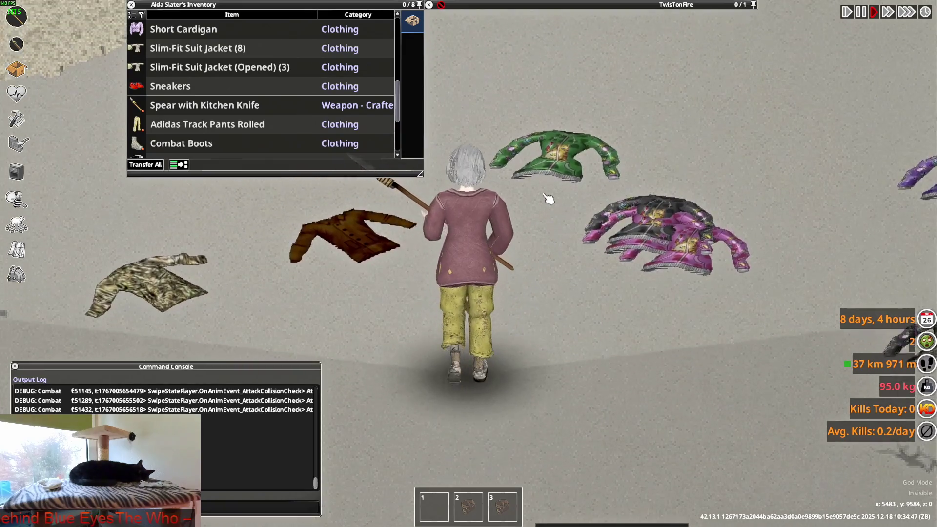
{"action": "key", "text": "w"}
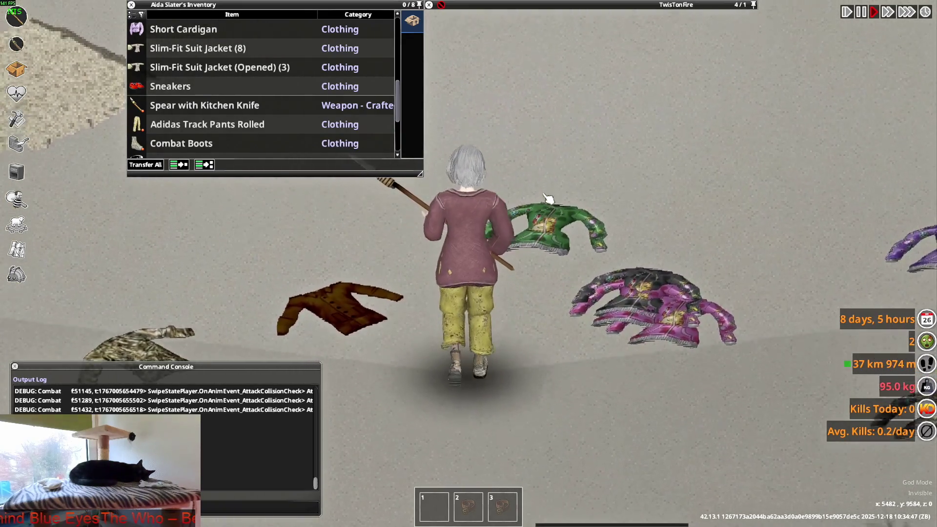
{"action": "key", "text": "s"}
{"action": "key", "text": "s"}
{"action": "key", "text": "w"}
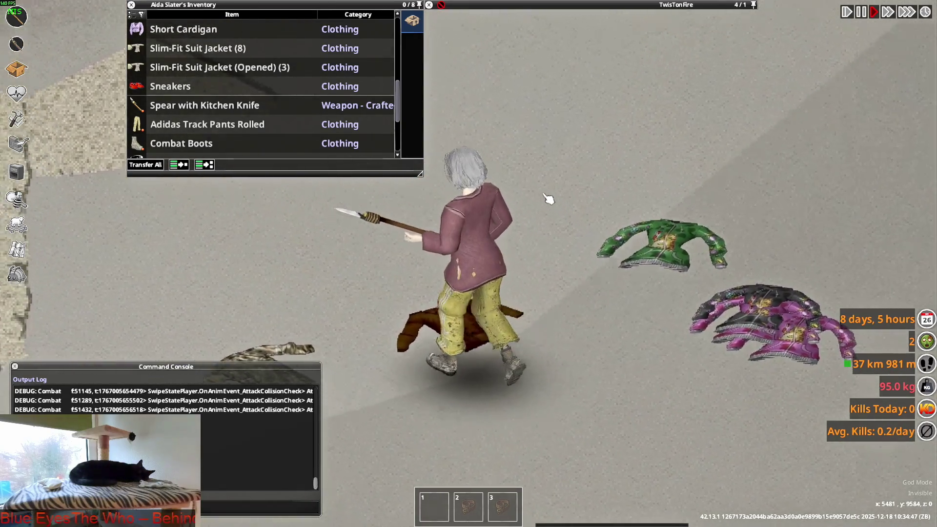
{"action": "key", "text": "w"}
Unroll the Adidas Track Pants and walk around to check the outfit.
{"action": "right_click", "coordinate": [209, 128]}
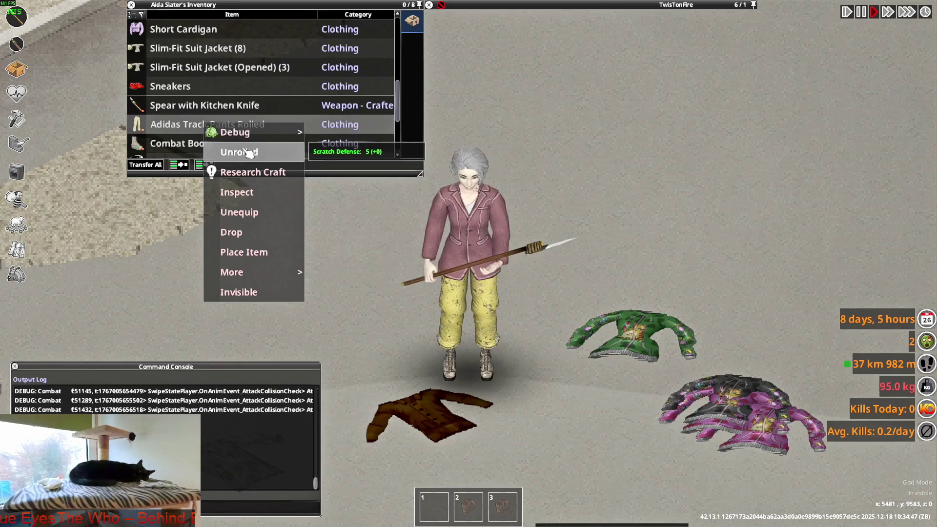
{"action": "left_click", "coordinate": [247, 153]}
{"action": "key", "text": "s"}
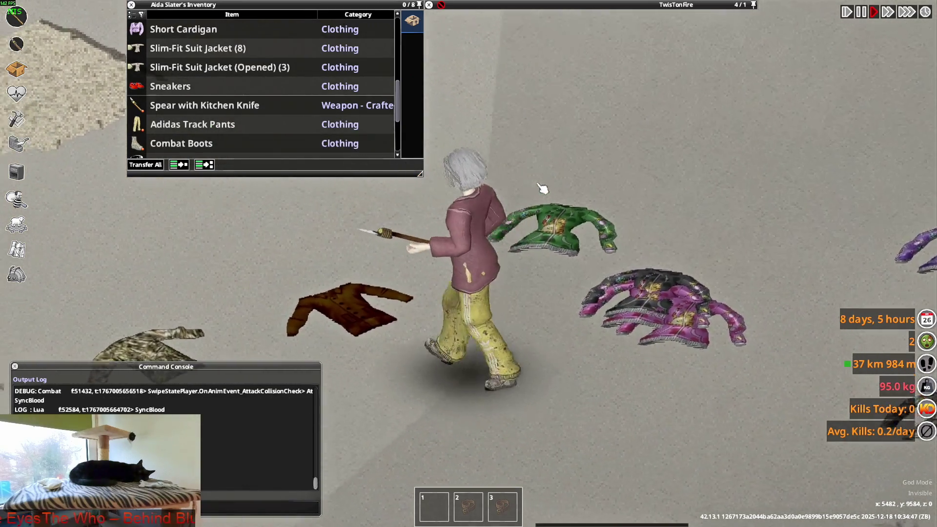
{"action": "key", "text": "s"}
{"action": "key", "text": "d"}
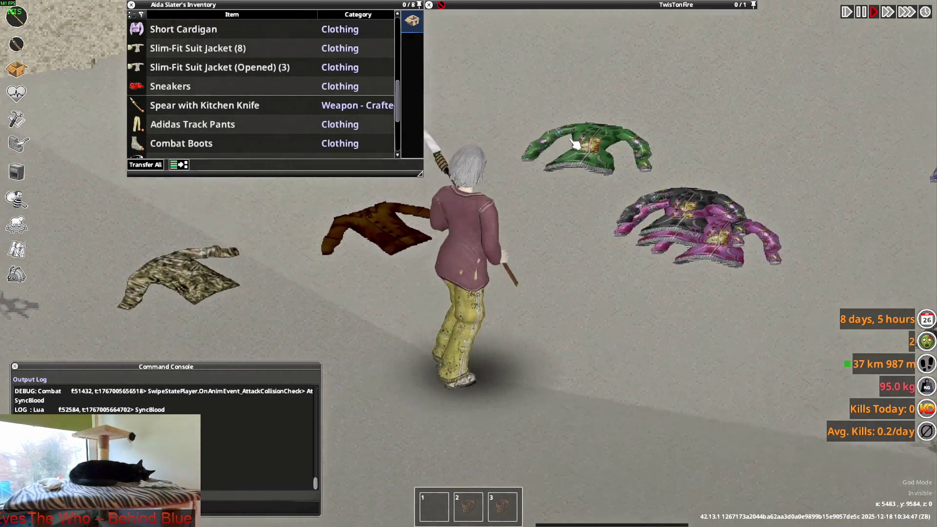
{"action": "key", "text": "w"}
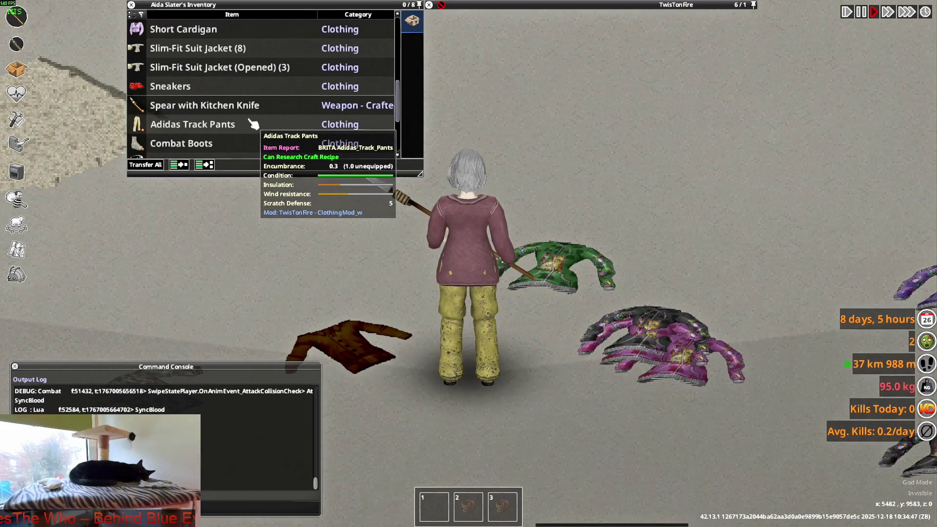
{"action": "key", "text": "s"}
Wear the suit jacket open at the front and walk to inspect it.
{"action": "scroll", "coordinate": [226, 126], "scroll_direction": "down", "scroll_amount": 5}
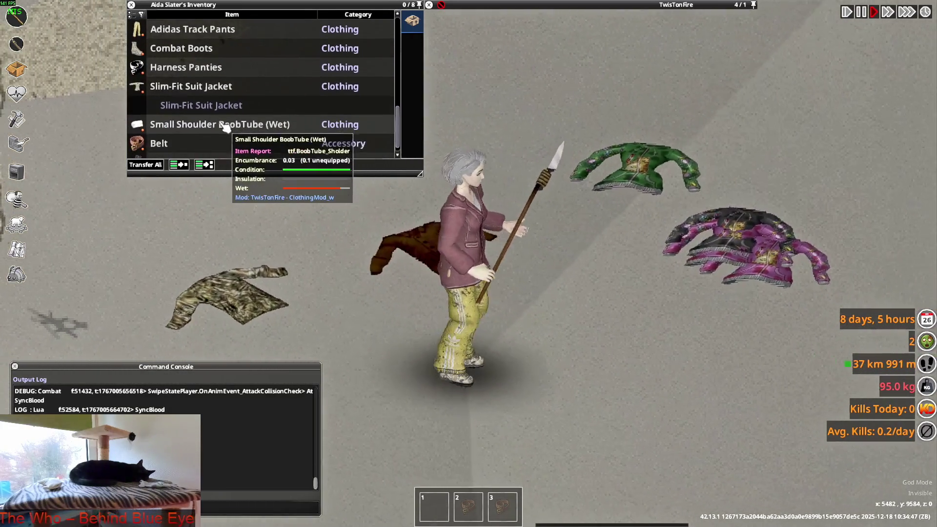
{"action": "right_click", "coordinate": [195, 88]}
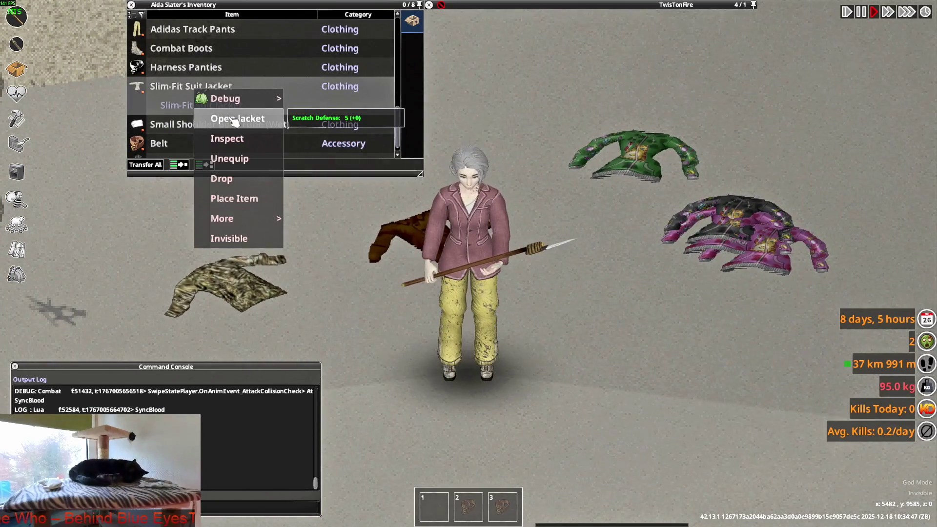
{"action": "left_click", "coordinate": [236, 119]}
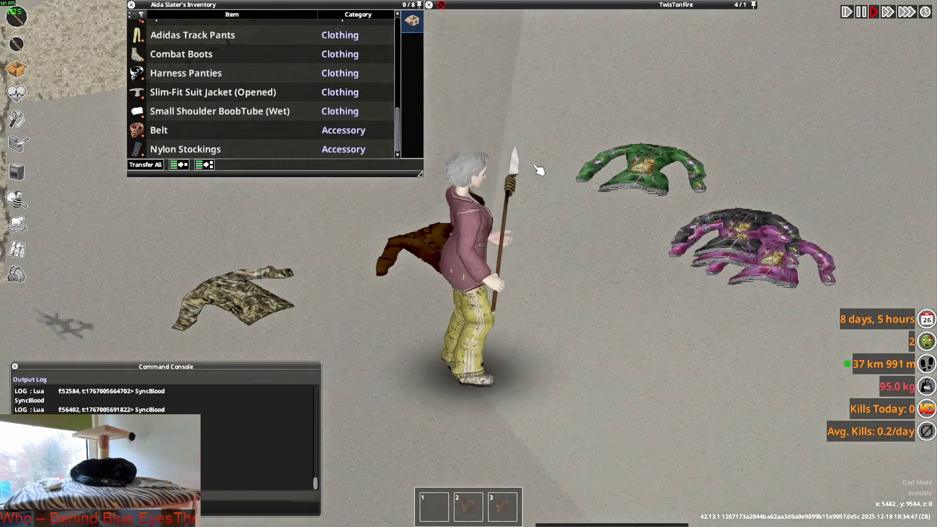
{"action": "key", "text": "w"}
{"action": "key", "text": "s"}
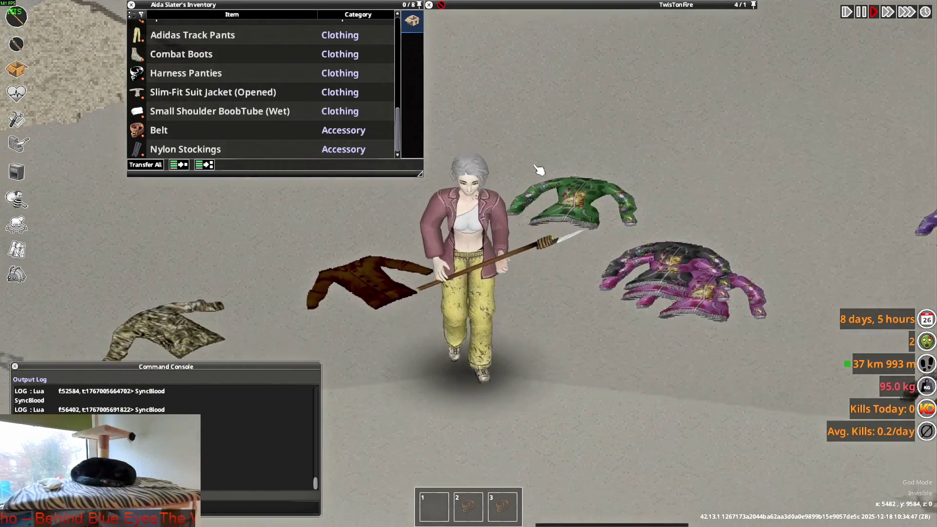
{"action": "key", "text": "w"}
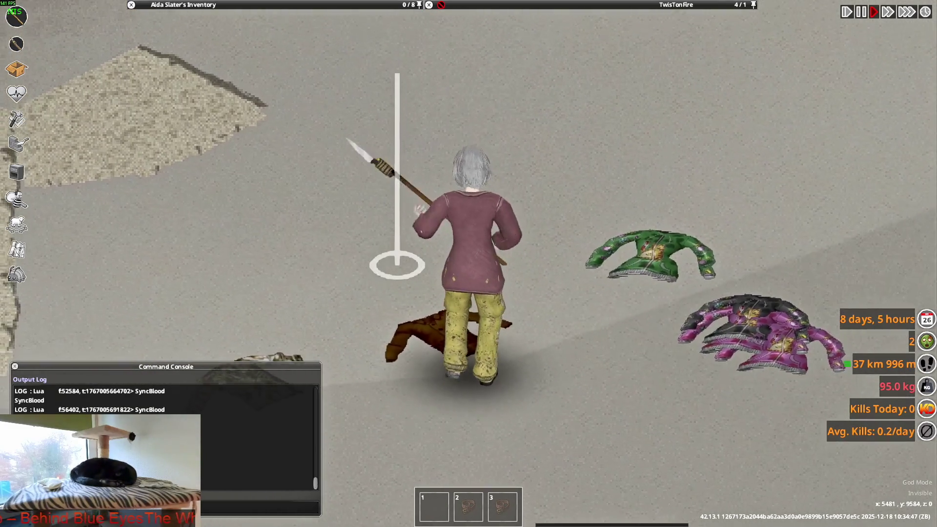
{"action": "key", "text": "w"}
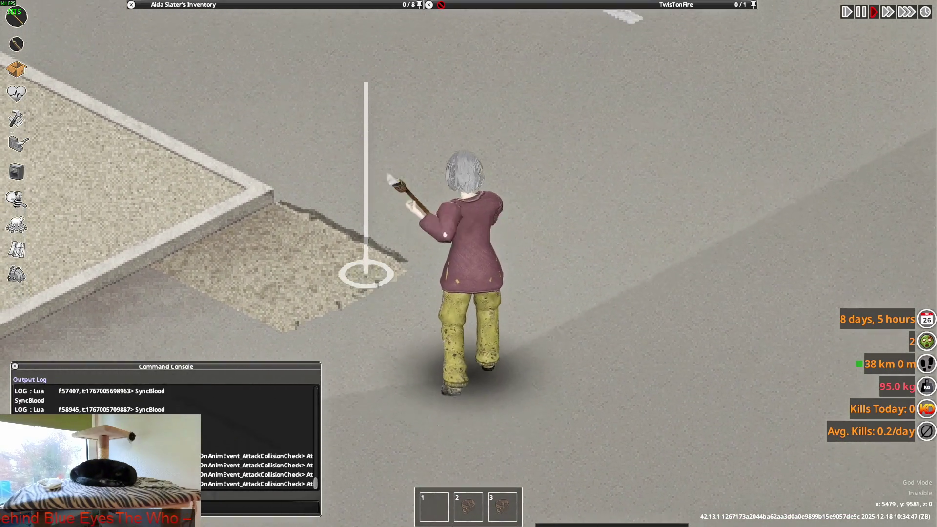
Swing and thrust the spear while moving, then switch to the ALLSHOES_LATEST Blender file.
{"action": "left_click", "coordinate": [367, 274]}
{"action": "left_click", "coordinate": [367, 274]}
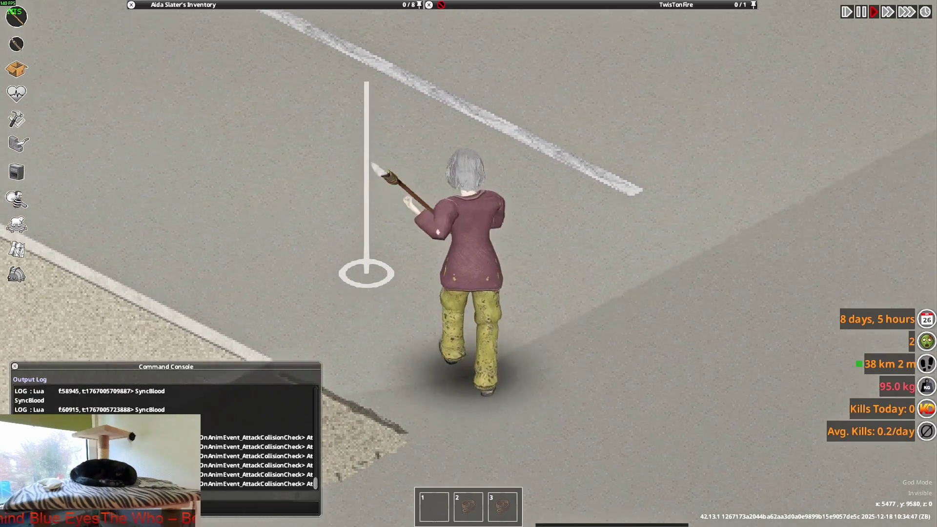
{"action": "left_click", "coordinate": [545, 268]}
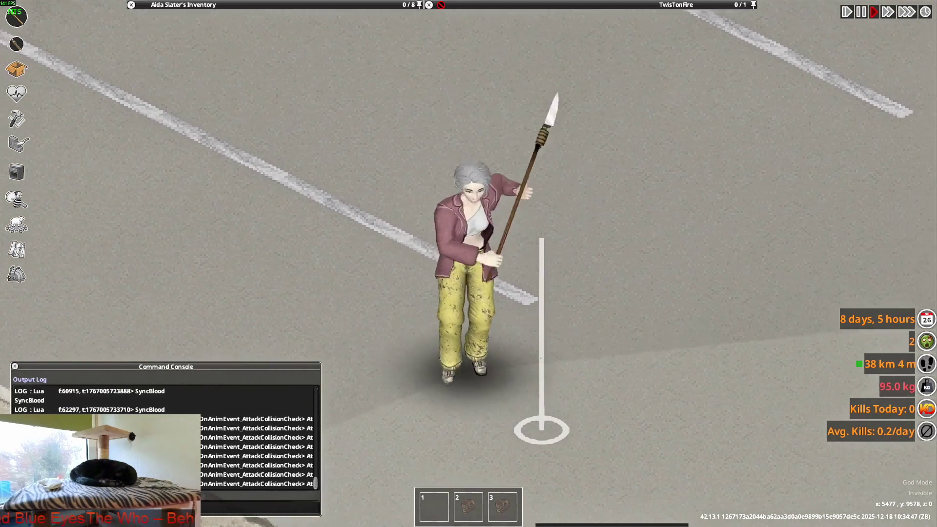
{"action": "key", "text": "d"}
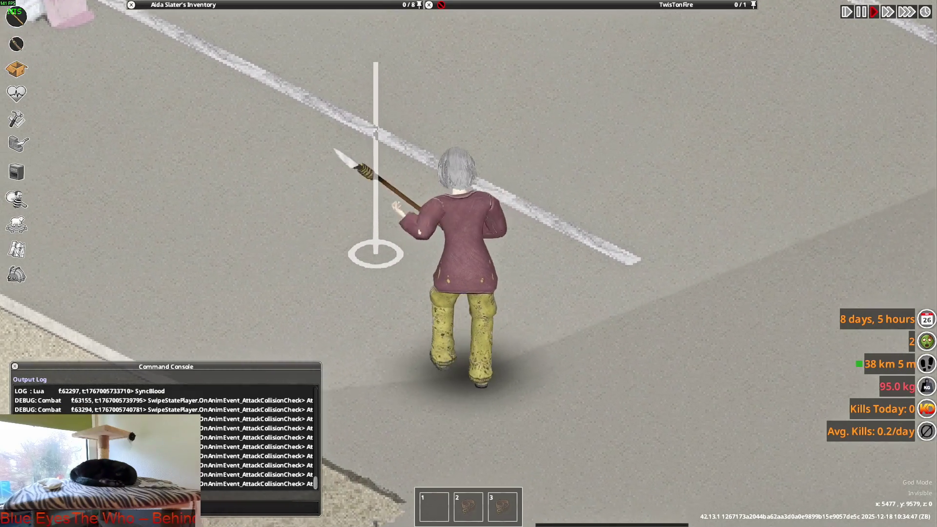
{"action": "key", "text": "s"}
{"action": "left_click", "coordinate": [531, 151]}
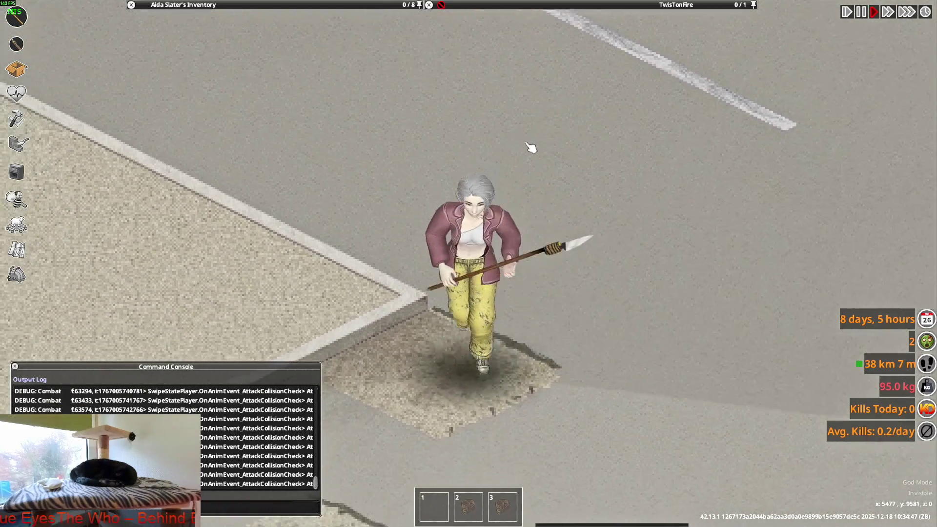
{"action": "key", "text": "s"}
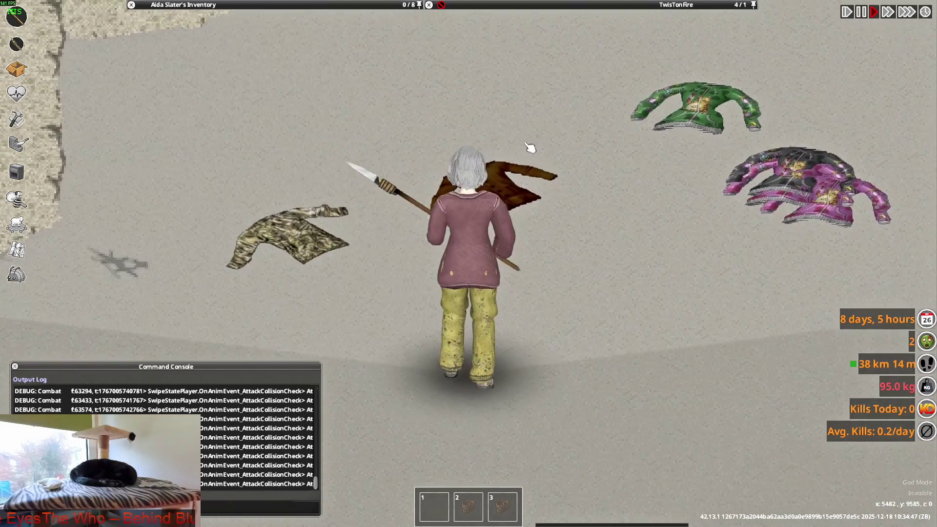
{"action": "key", "text": "w"}
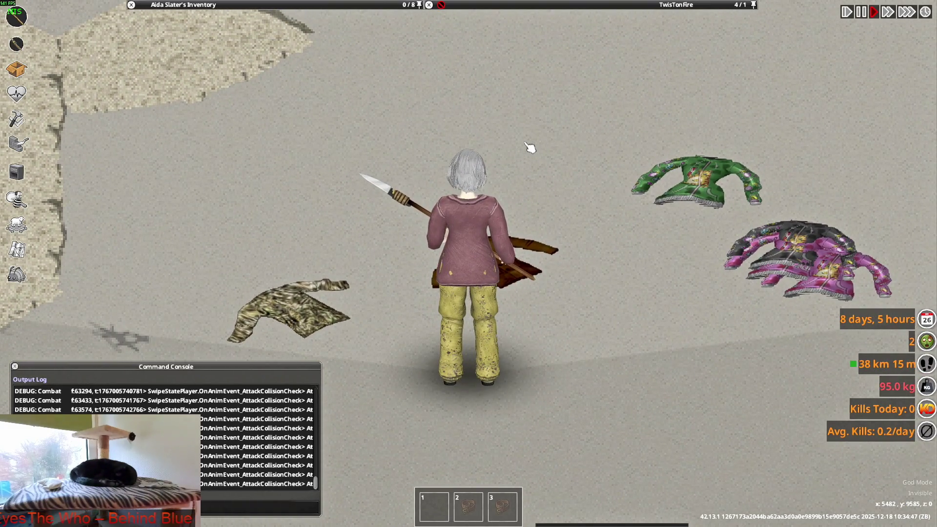
{"action": "key", "text": "s"}
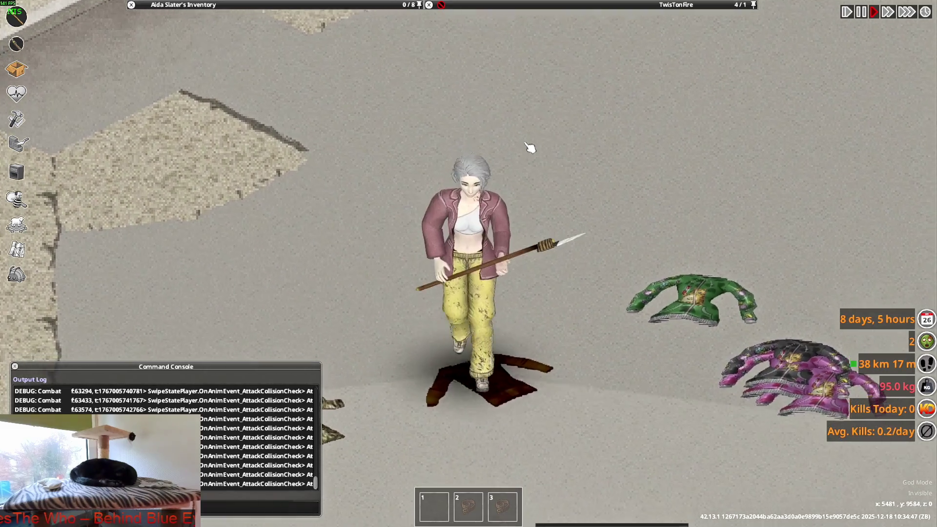
{"action": "key", "text": "w"}
{"action": "key", "text": "alt+Tab"}
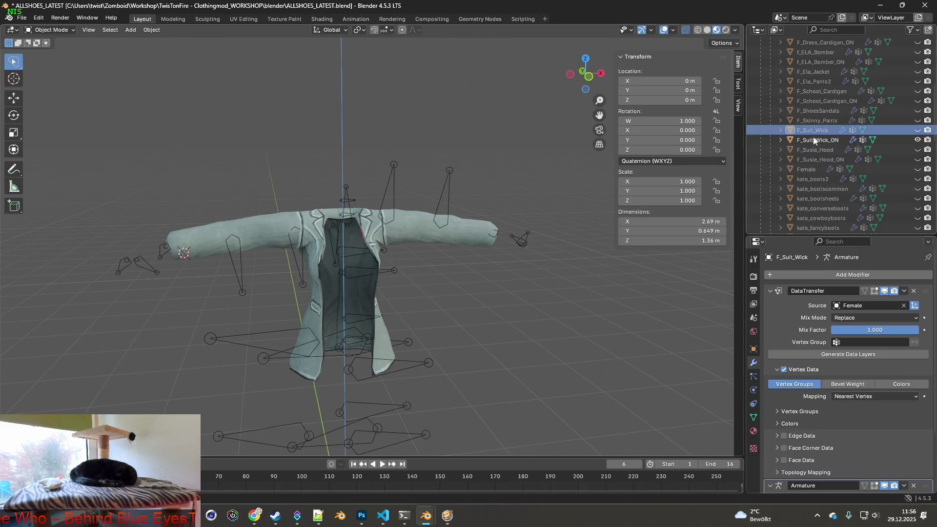
Toggle F_Suit_Wick and F_Suit_Wick_ON visibility, select both meshes, and enter Edit Mode.
{"action": "left_click", "coordinate": [918, 130]}
{"action": "left_click", "coordinate": [917, 140]}
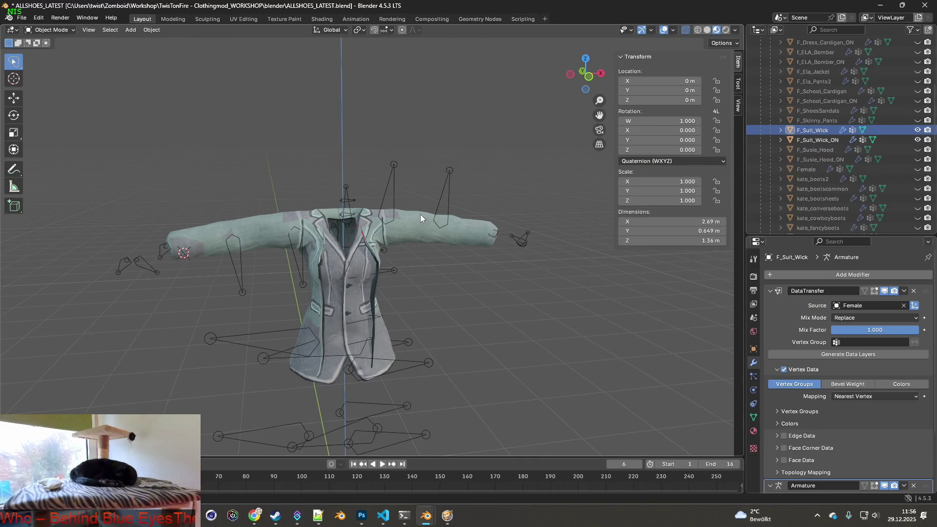
{"action": "left_click", "coordinate": [270, 110]}
{"action": "left_click", "coordinate": [50, 30]}
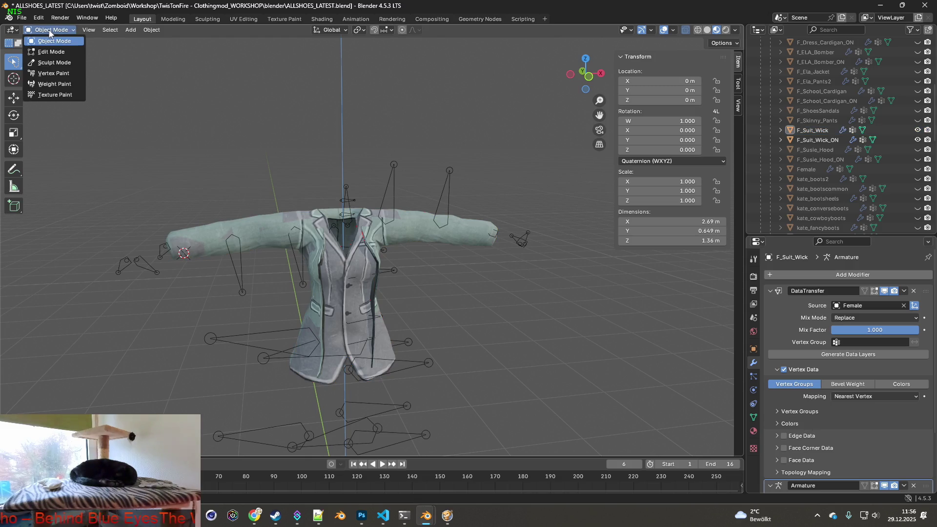
{"action": "left_click", "coordinate": [818, 139]}
{"action": "left_click", "coordinate": [819, 131], "text": "shift"}
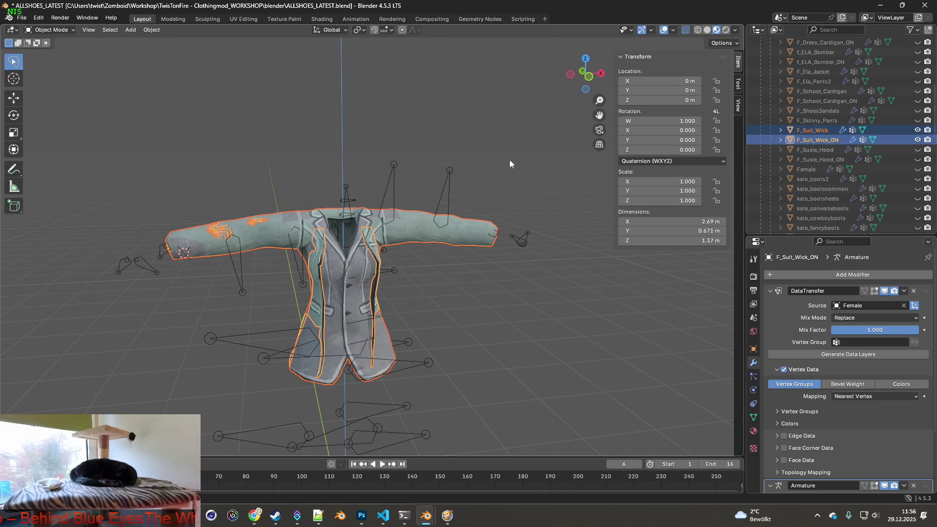
{"action": "left_click", "coordinate": [64, 52]}
Orbit around to the left sleeve and lasso-select a ring of upper-sleeve vertices.
{"action": "middle_click_drag", "start_coordinate": [195, 108], "coordinate": [493, 157]}
{"action": "left_click", "coordinate": [506, 246]}
{"action": "mouse_move", "coordinate": [505, 247]}
{"action": "middle_mouse_down"}
{"action": "mouse_move", "coordinate": [532, 245]}
{"action": "mouse_move", "coordinate": [507, 237]}
{"action": "mouse_move", "coordinate": [488, 267]}
{"action": "mouse_move", "coordinate": [502, 322]}
{"action": "middle_mouse_up"}
{"action": "scroll", "coordinate": [502, 312], "scroll_direction": "up", "scroll_amount": 3}
{"action": "mouse_move", "coordinate": [486, 234]}
{"action": "middle_mouse_down"}
{"action": "mouse_move", "coordinate": [479, 163]}
{"action": "mouse_move", "coordinate": [483, 239]}
{"action": "middle_mouse_up"}
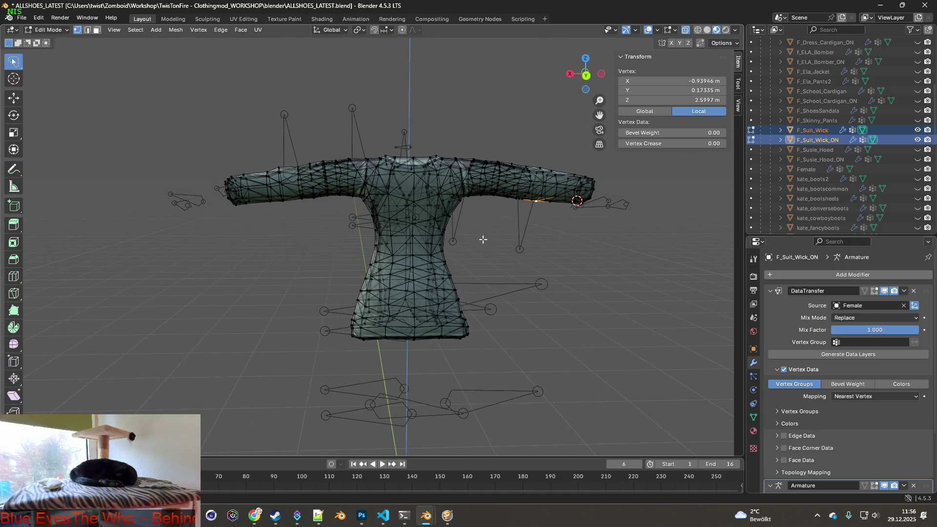
{"action": "mouse_move", "coordinate": [483, 276]}
{"action": "middle_mouse_down"}
{"action": "mouse_move", "coordinate": [478, 234]}
{"action": "mouse_move", "coordinate": [391, 257]}
{"action": "middle_mouse_up"}
{"action": "scroll", "coordinate": [488, 237], "scroll_direction": "up", "scroll_amount": 3}
{"action": "scroll", "coordinate": [365, 225], "scroll_direction": "up", "scroll_amount": 3}
{"action": "mouse_move", "coordinate": [365, 225]}
{"action": "middle_mouse_down"}
{"action": "mouse_move", "coordinate": [383, 259]}
{"action": "mouse_move", "coordinate": [375, 270]}
{"action": "middle_mouse_up"}
{"action": "left_click_drag", "start_coordinate": [347, 155], "coordinate": [348, 156]}
{"action": "middle_click_drag", "start_coordinate": [347, 156], "coordinate": [380, 205]}
{"action": "key", "text": "s"}
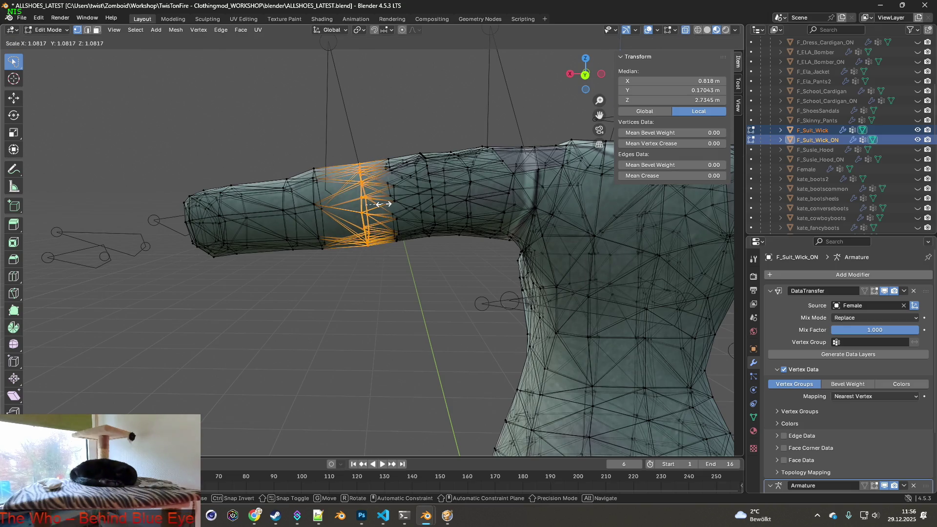
{"action": "left_click", "coordinate": [384, 204]}
{"action": "middle_click_drag", "start_coordinate": [446, 214], "coordinate": [311, 208]}
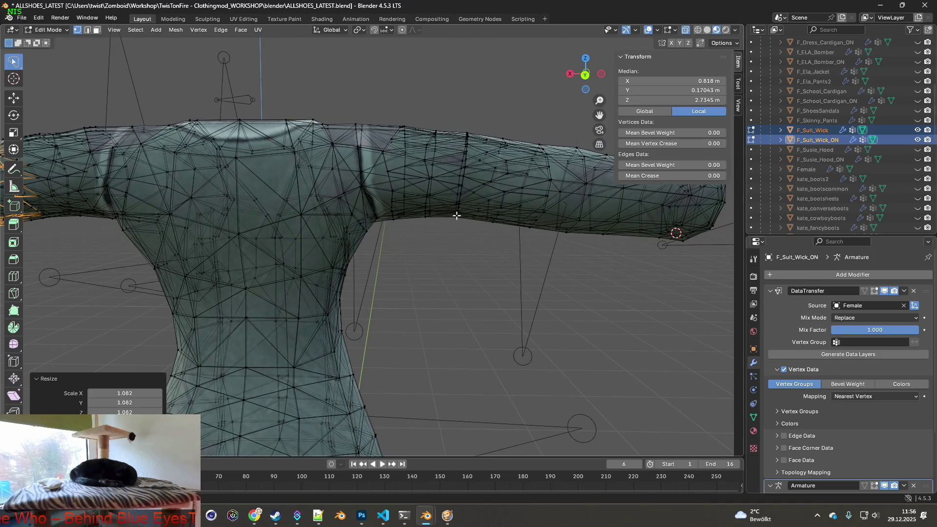
{"action": "mouse_move", "coordinate": [499, 217]}
{"action": "middle_mouse_down", "text": "shift"}
{"action": "mouse_move", "coordinate": [345, 215]}
{"action": "mouse_move", "coordinate": [435, 193]}
{"action": "middle_mouse_up", "text": "shift"}
{"action": "scroll", "coordinate": [387, 268], "scroll_direction": "down", "scroll_amount": 3}
{"action": "scroll", "coordinate": [415, 220], "scroll_direction": "up", "scroll_amount": 3}
{"action": "mouse_move", "coordinate": [389, 229]}
{"action": "middle_mouse_down"}
{"action": "mouse_move", "coordinate": [439, 224]}
{"action": "mouse_move", "coordinate": [420, 211]}
{"action": "mouse_move", "coordinate": [446, 211]}
{"action": "mouse_move", "coordinate": [434, 204]}
{"action": "mouse_move", "coordinate": [416, 213]}
{"action": "middle_mouse_up"}
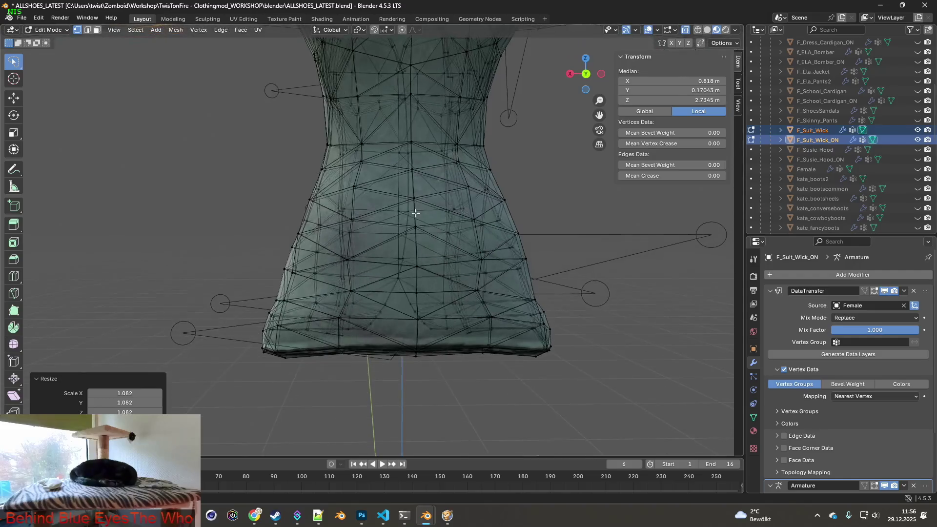
{"action": "key", "text": "alt+Tab"}
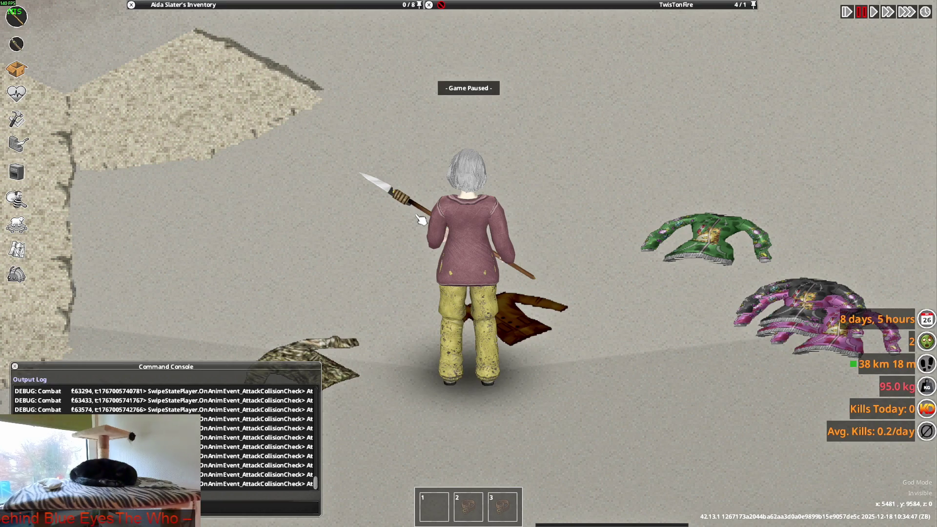
{"action": "key", "text": "alt+Tab"}
{"action": "middle_click_drag", "start_coordinate": [398, 216], "coordinate": [453, 220]}
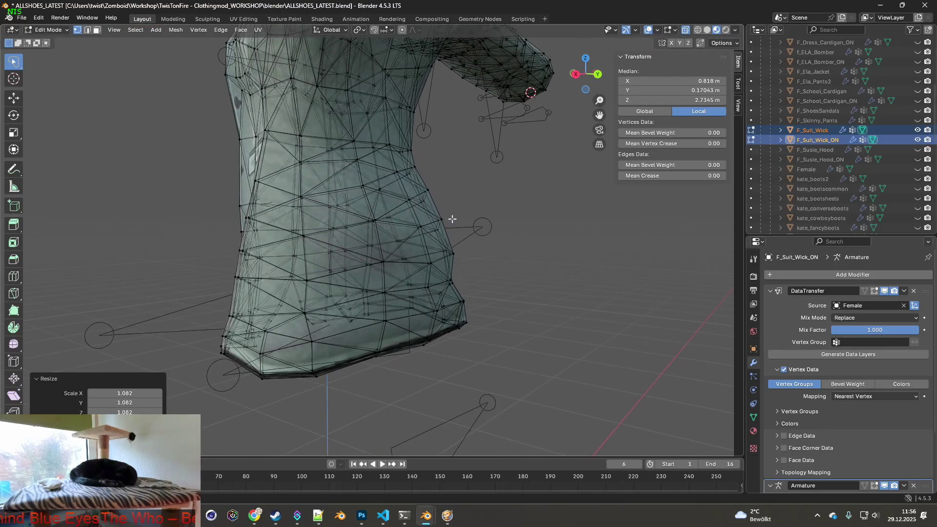
Show the Female body mesh, switch to wireframe shading, and zoom onto the jacket hem.
{"action": "left_click", "coordinate": [917, 169]}
{"action": "mouse_move", "coordinate": [635, 185]}
{"action": "middle_mouse_down"}
{"action": "mouse_move", "coordinate": [681, 181]}
{"action": "mouse_move", "coordinate": [394, 187]}
{"action": "middle_mouse_up"}
{"action": "left_click", "coordinate": [698, 30]}
{"action": "scroll", "coordinate": [393, 187], "scroll_direction": "up", "scroll_amount": 10}
{"action": "mouse_move", "coordinate": [460, 174]}
{"action": "middle_mouse_down"}
{"action": "mouse_move", "coordinate": [429, 167]}
{"action": "mouse_move", "coordinate": [440, 172]}
{"action": "middle_mouse_up"}
{"action": "scroll", "coordinate": [441, 171], "scroll_direction": "down", "scroll_amount": 5}
{"action": "scroll", "coordinate": [477, 167], "scroll_direction": "up", "scroll_amount": 5}
{"action": "mouse_move", "coordinate": [361, 189]}
{"action": "middle_mouse_down"}
{"action": "mouse_move", "coordinate": [331, 199]}
{"action": "mouse_move", "coordinate": [373, 205]}
{"action": "mouse_move", "coordinate": [376, 215]}
{"action": "mouse_move", "coordinate": [570, 224]}
{"action": "mouse_move", "coordinate": [481, 220]}
{"action": "mouse_move", "coordinate": [533, 224]}
{"action": "mouse_move", "coordinate": [494, 232]}
{"action": "mouse_move", "coordinate": [624, 228]}
{"action": "mouse_move", "coordinate": [350, 225]}
{"action": "mouse_move", "coordinate": [558, 226]}
{"action": "mouse_move", "coordinate": [558, 244]}
{"action": "middle_mouse_up"}
Select a hip vertex on the jacket, inspect it from another angle, then deselect it.
{"action": "left_click", "coordinate": [297, 247]}
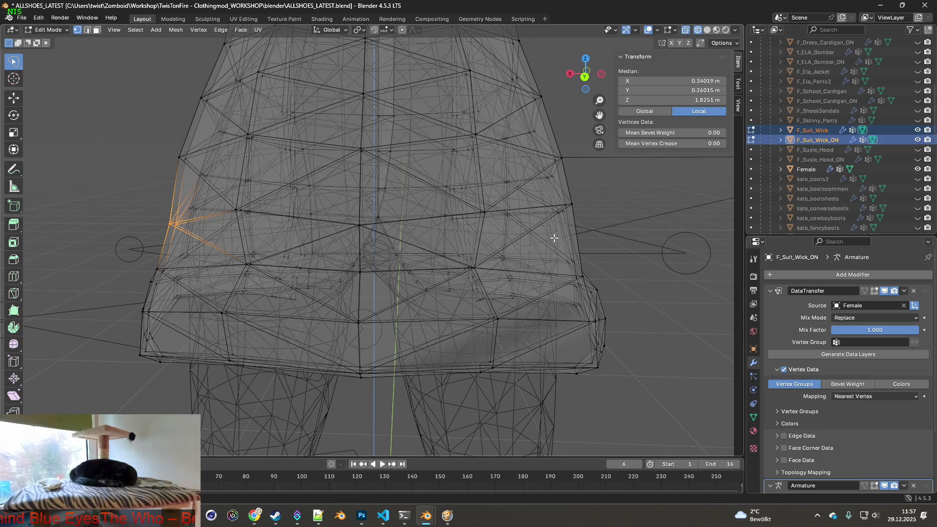
{"action": "scroll", "coordinate": [554, 237], "scroll_direction": "down", "scroll_amount": 8}
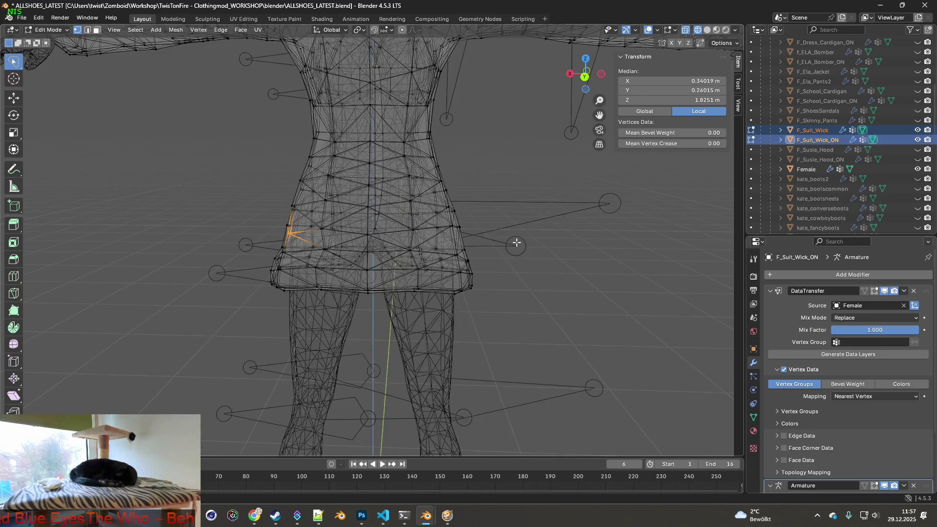
{"action": "scroll", "coordinate": [491, 225], "scroll_direction": "up", "scroll_amount": 3}
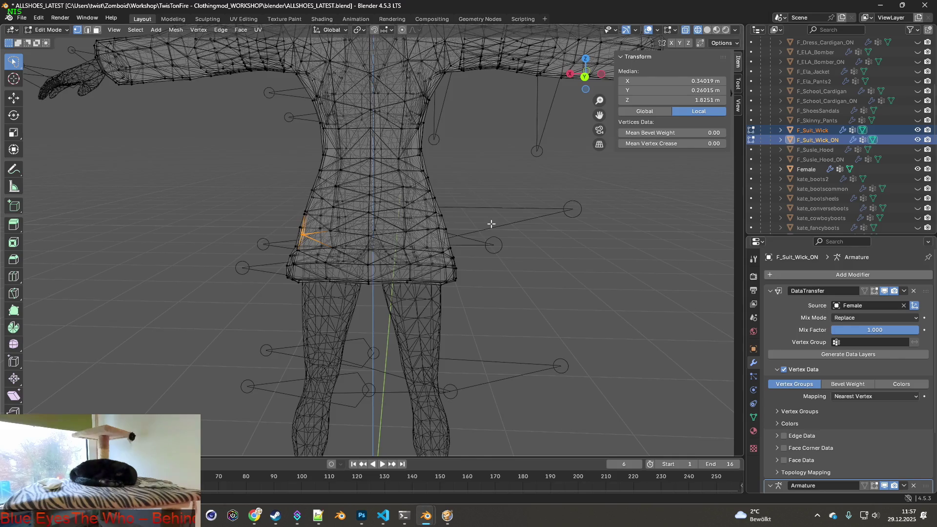
{"action": "scroll", "coordinate": [491, 224], "scroll_direction": "up", "scroll_amount": 3}
{"action": "mouse_move", "coordinate": [491, 224]}
{"action": "middle_mouse_down"}
{"action": "mouse_move", "coordinate": [552, 209]}
{"action": "mouse_move", "coordinate": [420, 212]}
{"action": "mouse_move", "coordinate": [519, 216]}
{"action": "mouse_move", "coordinate": [504, 215]}
{"action": "mouse_move", "coordinate": [490, 250]}
{"action": "mouse_move", "coordinate": [488, 234]}
{"action": "mouse_move", "coordinate": [573, 236]}
{"action": "middle_mouse_up"}
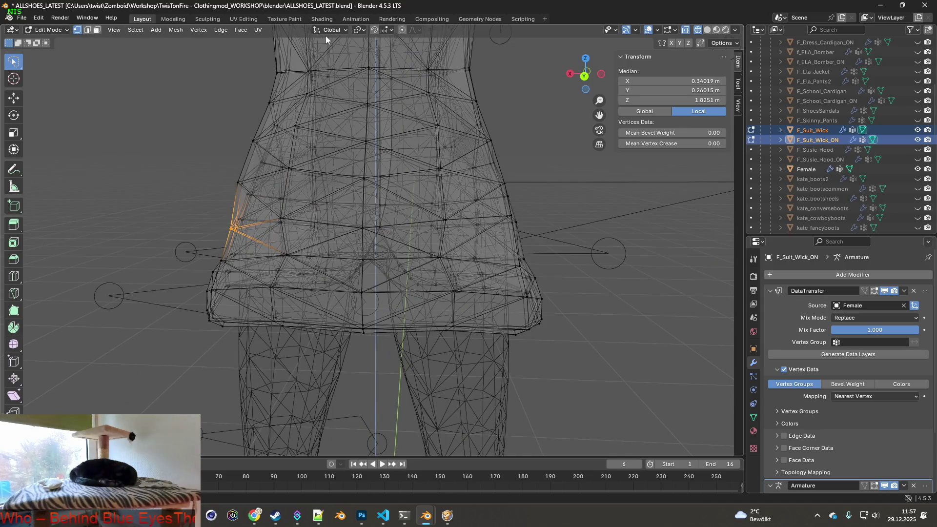
{"action": "left_click", "coordinate": [567, 201]}
Move the other hip vertex about 0.038 m down in Z and -0.0146 m in X.
{"action": "mouse_move", "coordinate": [569, 203]}
{"action": "middle_mouse_down"}
{"action": "mouse_move", "coordinate": [591, 203]}
{"action": "mouse_move", "coordinate": [492, 214]}
{"action": "mouse_move", "coordinate": [521, 201]}
{"action": "middle_mouse_up"}
{"action": "left_click", "coordinate": [492, 214]}
{"action": "scroll", "coordinate": [521, 201], "scroll_direction": "up", "scroll_amount": 3}
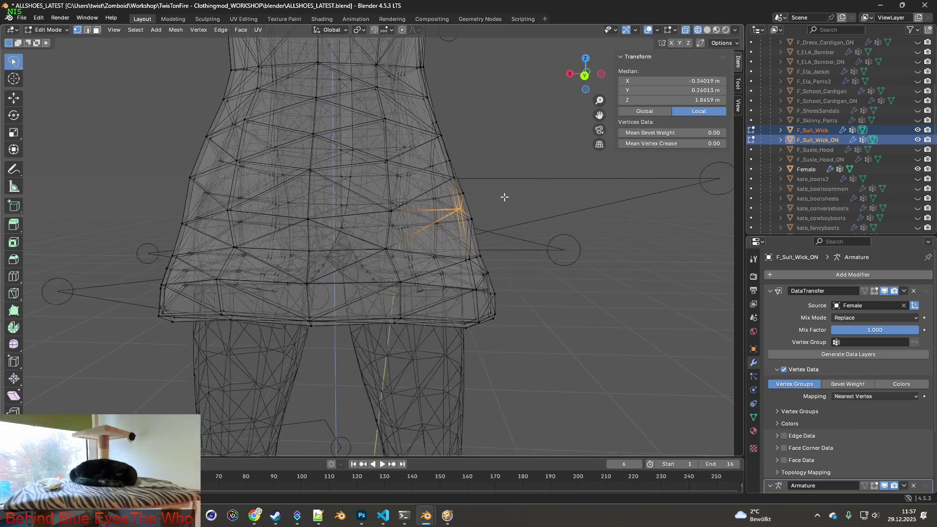
{"action": "key", "text": "g"}
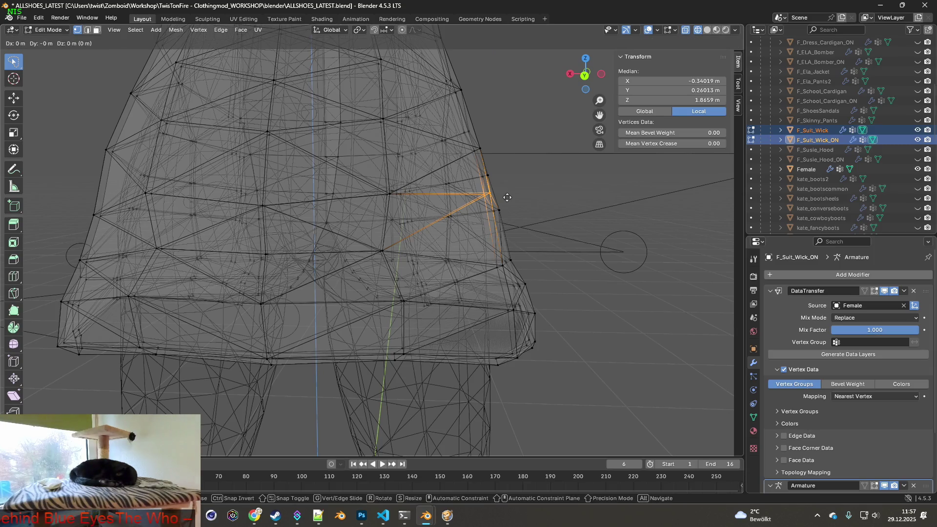
{"action": "left_click", "coordinate": [513, 220]}
{"action": "key", "text": "g"}
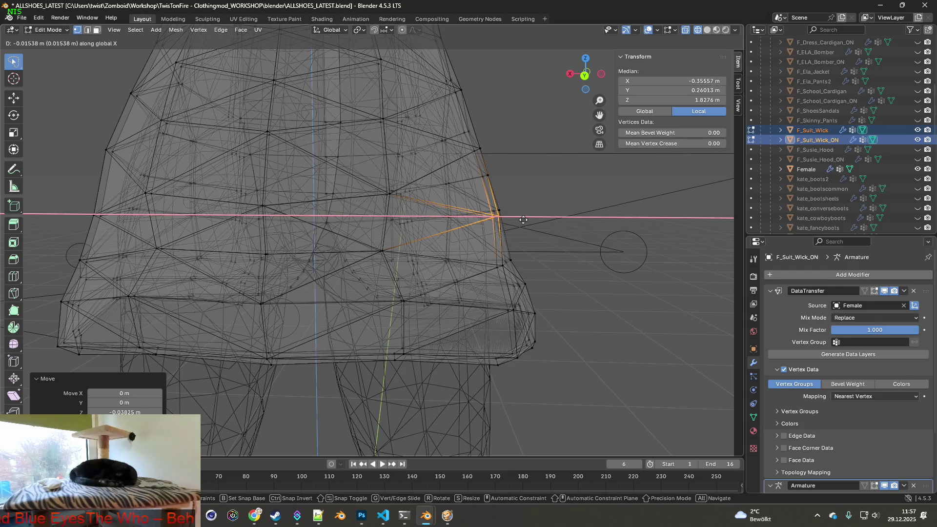
{"action": "left_click", "coordinate": [523, 220]}
Lasso-select the faces of the jacket's lower hem band.
{"action": "mouse_move", "coordinate": [523, 220]}
{"action": "middle_mouse_down"}
{"action": "mouse_move", "coordinate": [483, 219]}
{"action": "mouse_move", "coordinate": [542, 220]}
{"action": "mouse_move", "coordinate": [390, 216]}
{"action": "mouse_move", "coordinate": [580, 215]}
{"action": "mouse_move", "coordinate": [369, 198]}
{"action": "mouse_move", "coordinate": [592, 201]}
{"action": "mouse_move", "coordinate": [372, 209]}
{"action": "mouse_move", "coordinate": [381, 203]}
{"action": "mouse_move", "coordinate": [404, 206]}
{"action": "mouse_move", "coordinate": [327, 217]}
{"action": "mouse_move", "coordinate": [385, 222]}
{"action": "middle_mouse_up"}
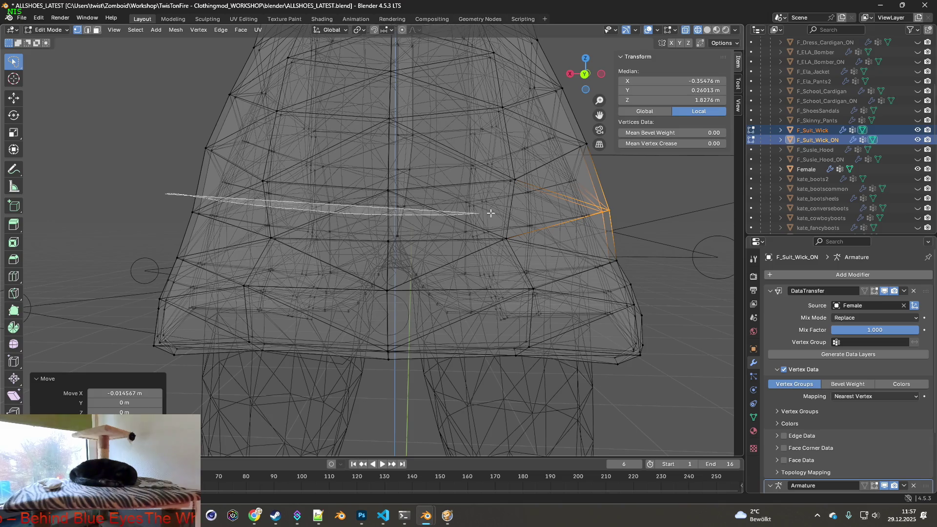
{"action": "mouse_move", "coordinate": [654, 222]}
{"action": "left_mouse_down"}
{"action": "mouse_move", "coordinate": [488, 400]}
{"action": "mouse_move", "coordinate": [122, 215]}
{"action": "mouse_move", "coordinate": [161, 200]}
{"action": "left_mouse_up"}
{"action": "mouse_move", "coordinate": [161, 200]}
{"action": "middle_mouse_down"}
{"action": "mouse_move", "coordinate": [361, 279]}
{"action": "mouse_move", "coordinate": [505, 281]}
{"action": "middle_mouse_up"}
{"action": "scroll", "coordinate": [361, 279], "scroll_direction": "down", "scroll_amount": 5}
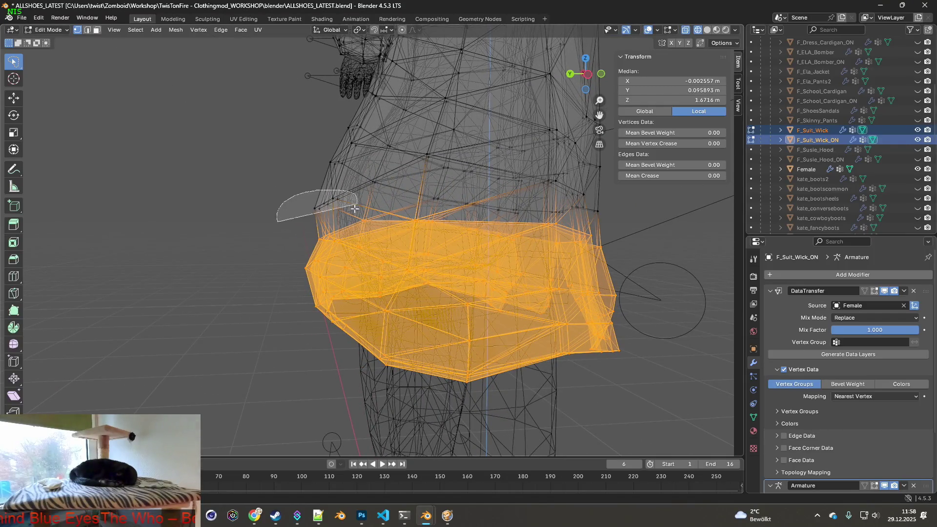
Extend the lasso selection over the hips and scale the lower jacket section to 1.026 with smooth falloff.
{"action": "mouse_move", "coordinate": [345, 230]}
{"action": "middle_mouse_down"}
{"action": "mouse_move", "coordinate": [467, 243]}
{"action": "mouse_move", "coordinate": [409, 235]}
{"action": "middle_mouse_up"}
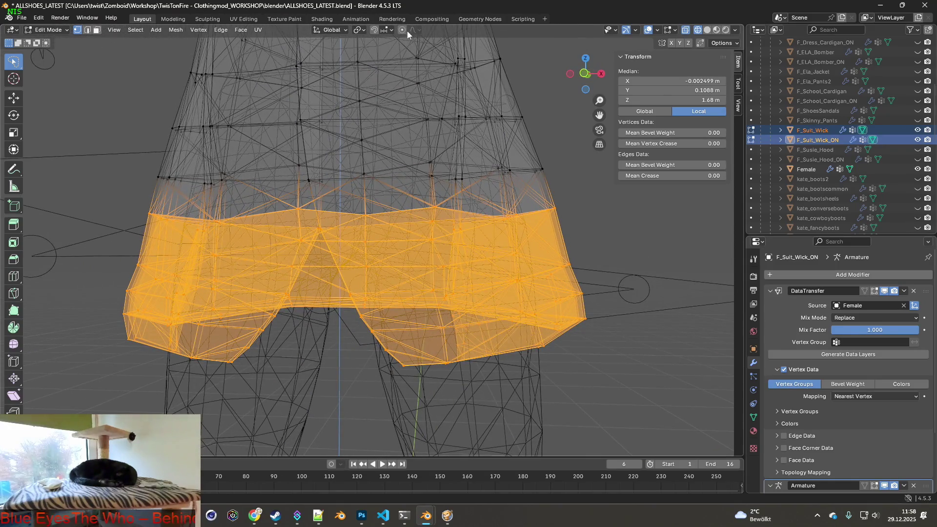
{"action": "scroll", "coordinate": [444, 196], "scroll_direction": "down", "scroll_amount": 3}
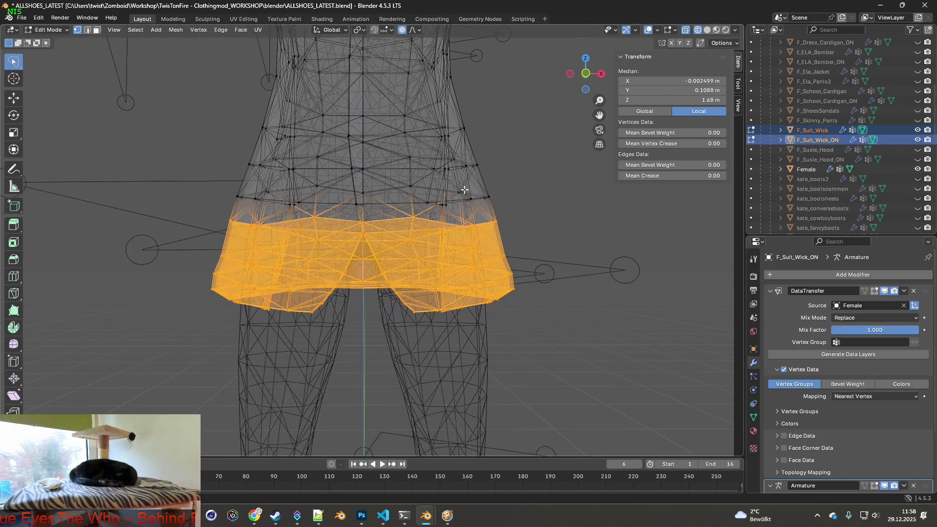
{"action": "key", "text": "s"}
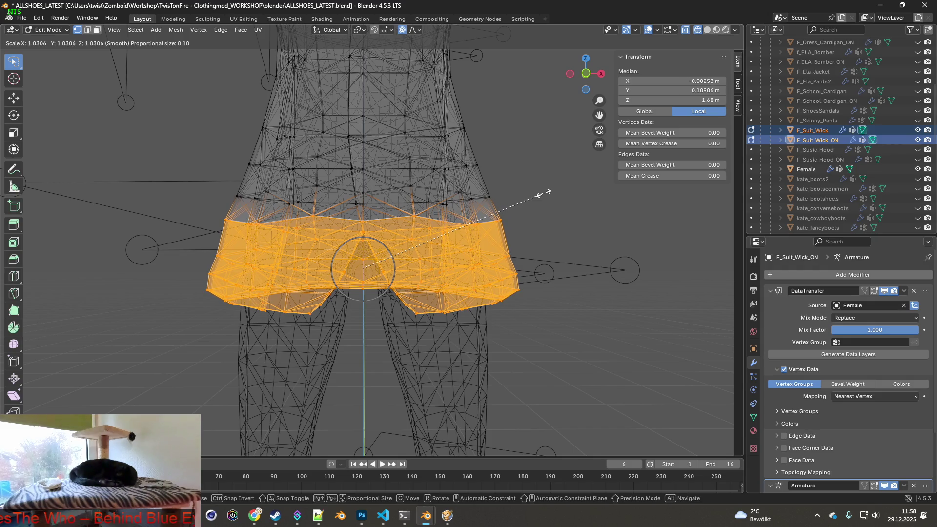
{"action": "key", "text": "Escape"}
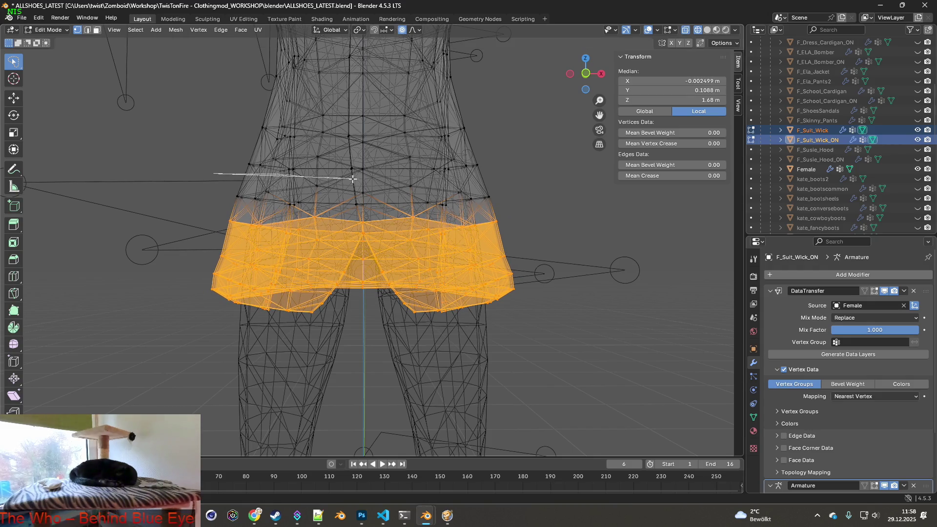
{"action": "mouse_move", "coordinate": [420, 179]}
{"action": "left_mouse_down"}
{"action": "mouse_move", "coordinate": [551, 209]}
{"action": "mouse_move", "coordinate": [142, 234]}
{"action": "mouse_move", "coordinate": [156, 195]}
{"action": "left_mouse_up"}
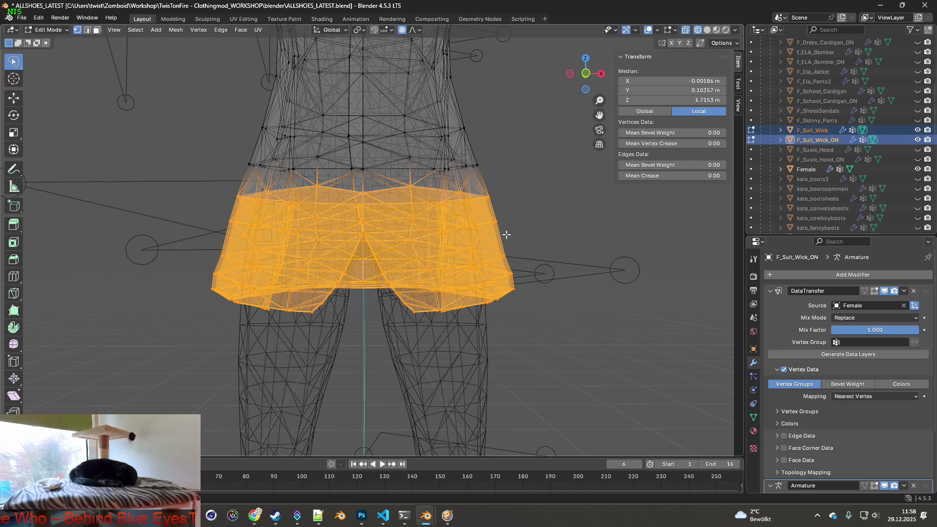
{"action": "left_click", "coordinate": [545, 226]}
{"action": "mouse_move", "coordinate": [540, 226]}
{"action": "middle_mouse_down"}
{"action": "mouse_move", "coordinate": [330, 248]}
{"action": "mouse_move", "coordinate": [337, 205]}
{"action": "mouse_move", "coordinate": [330, 241]}
{"action": "middle_mouse_up"}
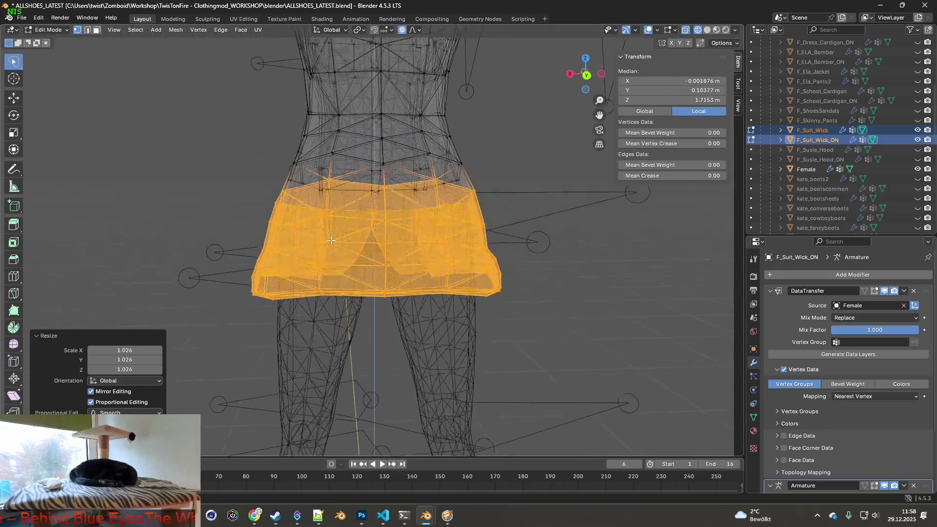
{"action": "scroll", "coordinate": [330, 240], "scroll_direction": "down", "scroll_amount": 2}
Return to Object Mode and orbit back to a near-front view of the jacket.
{"action": "left_click", "coordinate": [30, 30]}
{"action": "left_click", "coordinate": [42, 39]}
{"action": "scroll", "coordinate": [284, 169], "scroll_direction": "down", "scroll_amount": 3}
{"action": "mouse_move", "coordinate": [284, 169]}
{"action": "middle_mouse_down"}
{"action": "mouse_move", "coordinate": [400, 186]}
{"action": "mouse_move", "coordinate": [478, 146]}
{"action": "middle_mouse_up"}
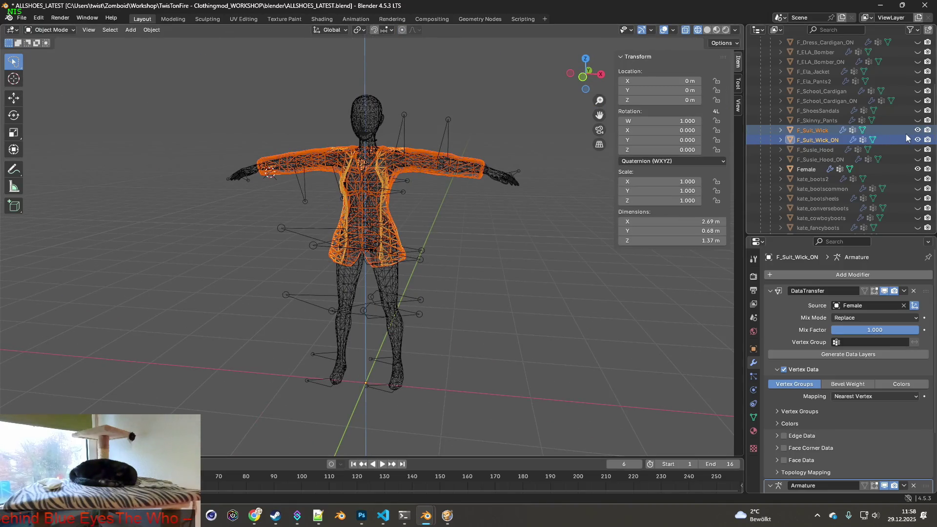
Hide the Female body, make F_Suit_Wick active and export it as FBX over F_Suit_Wick_ON.fbx.
{"action": "left_click", "coordinate": [918, 170]}
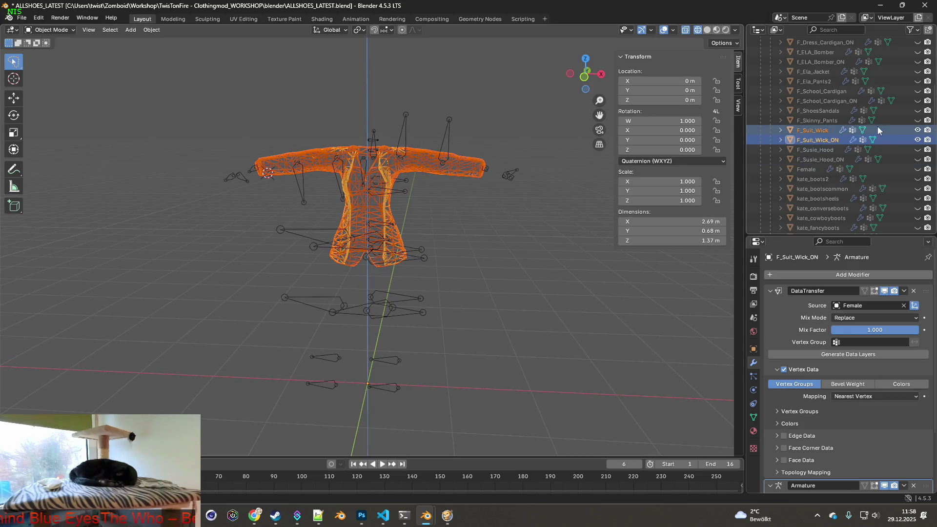
{"action": "left_click", "coordinate": [824, 130]}
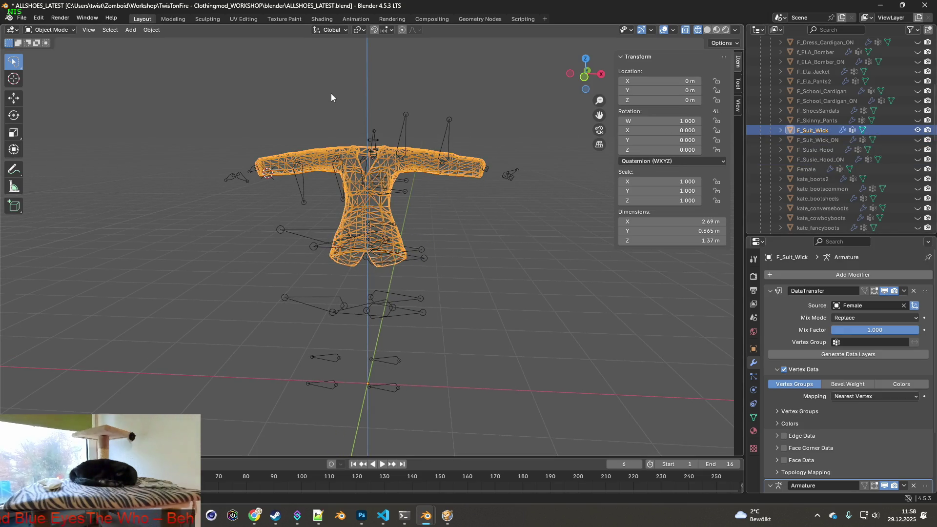
{"action": "mouse_move", "coordinate": [170, 71]}
{"action": "middle_mouse_down"}
{"action": "mouse_move", "coordinate": [314, 102]}
{"action": "mouse_move", "coordinate": [361, 98]}
{"action": "middle_mouse_up"}
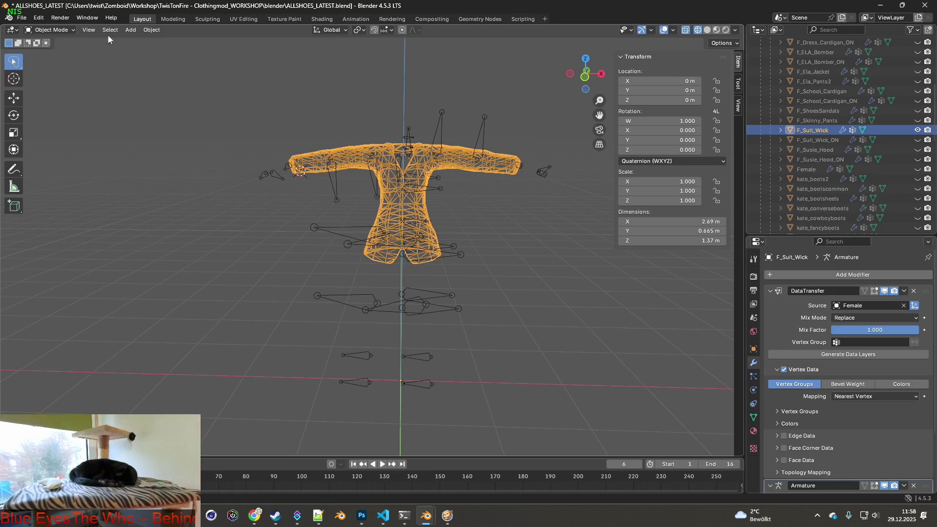
{"action": "left_click", "coordinate": [22, 17]}
{"action": "mouse_move", "coordinate": [98, 166]}
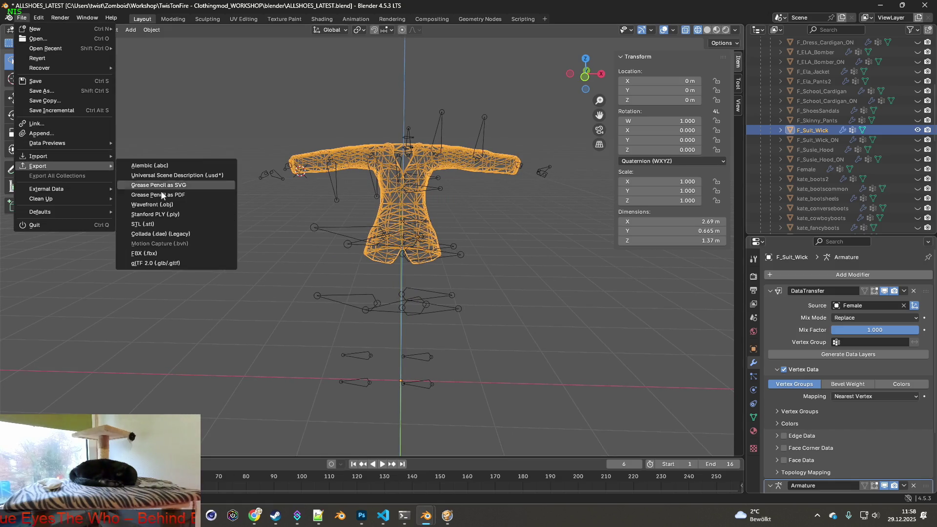
{"action": "left_click", "coordinate": [166, 254]}
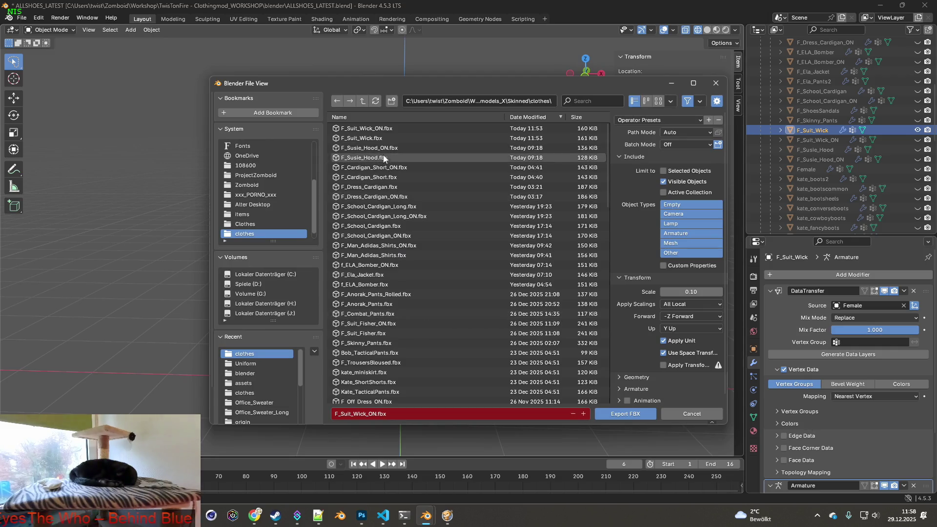
{"action": "left_click", "coordinate": [366, 128]}
{"action": "left_click", "coordinate": [628, 416]}
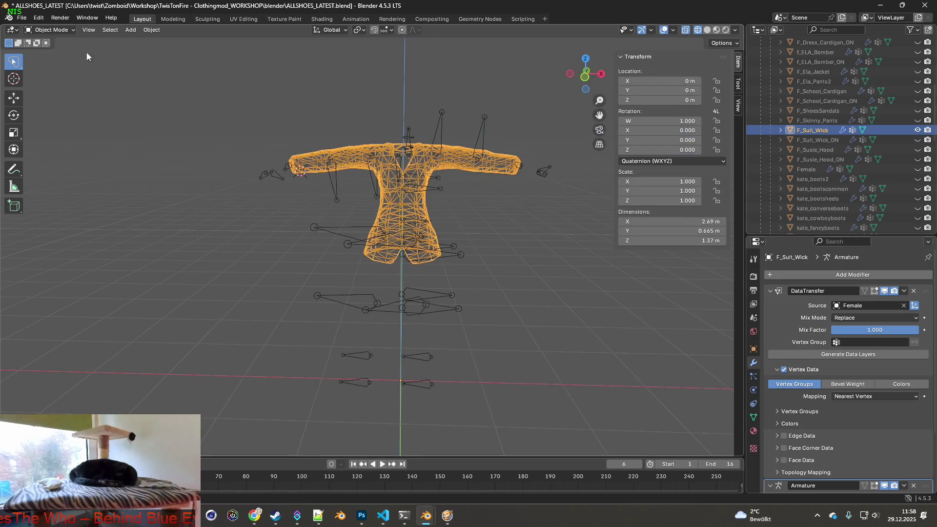
Show F_Suit_Wick_ON instead of F_Suit_Wick and export it, overwriting F_Suit_Wick_ON.fbx.
{"action": "left_click", "coordinate": [918, 131]}
{"action": "left_click", "coordinate": [917, 141]}
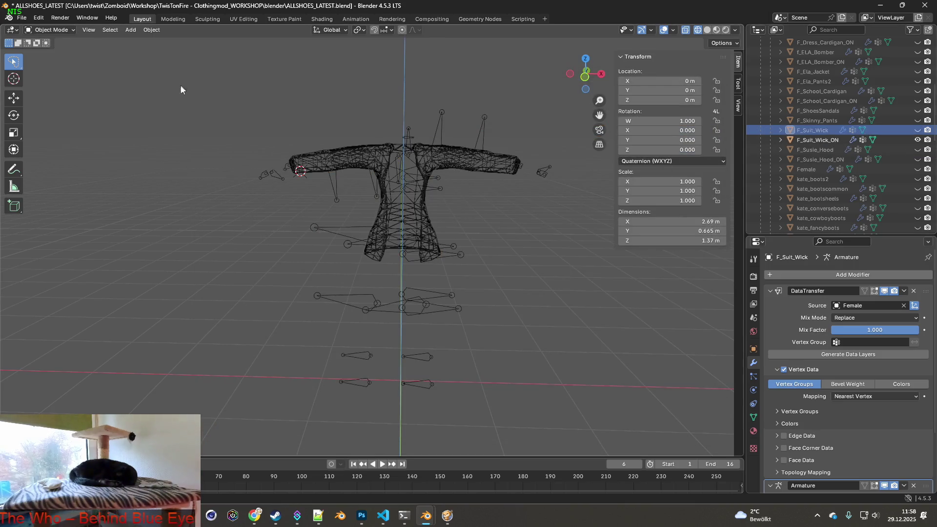
{"action": "left_click", "coordinate": [22, 18]}
{"action": "mouse_move", "coordinate": [68, 165]}
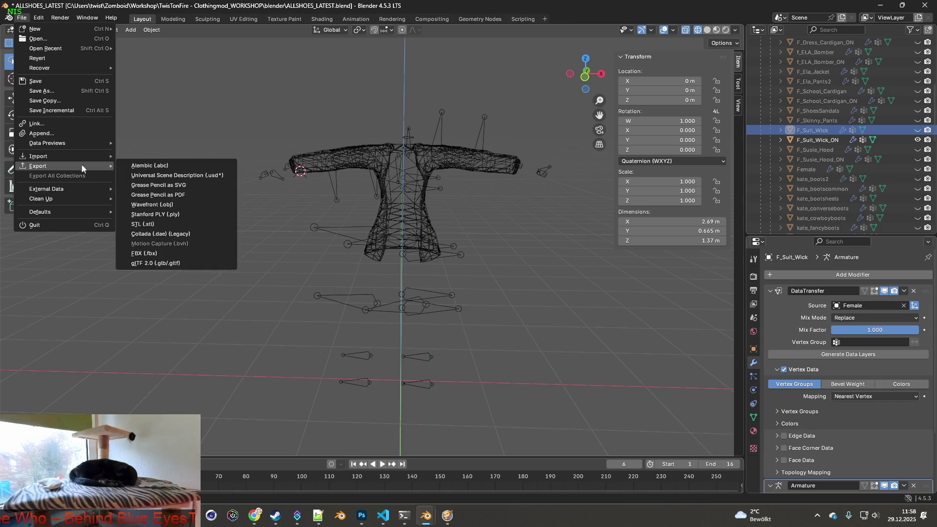
{"action": "left_click", "coordinate": [161, 253]}
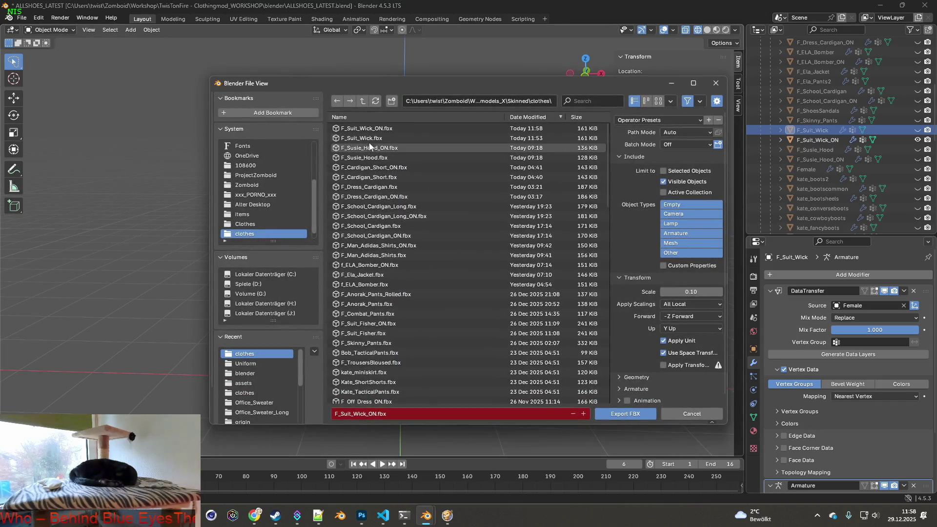
{"action": "left_click", "coordinate": [371, 128]}
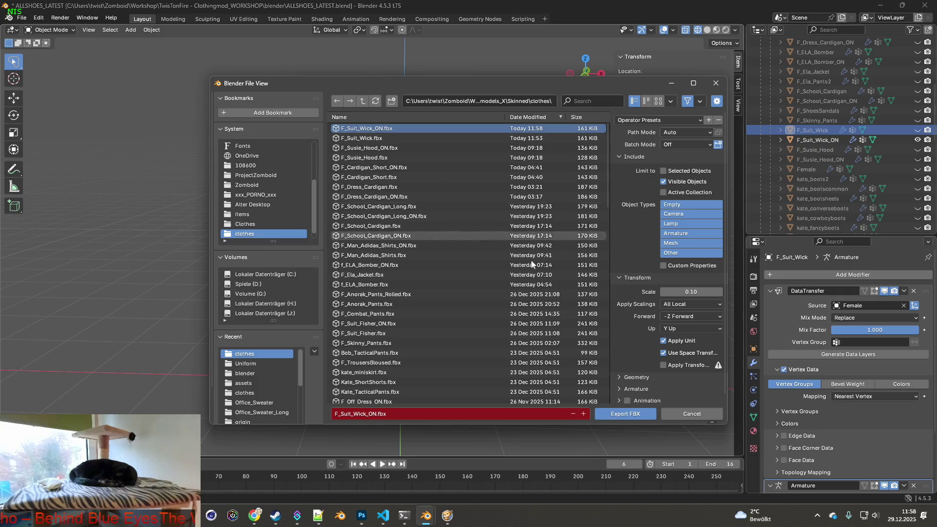
{"action": "left_click", "coordinate": [626, 415]}
Show only the plain F_Suit_Wick jacket and export it as F_Suit_Wick.fbx, then switch to the game.
{"action": "left_click", "coordinate": [918, 139]}
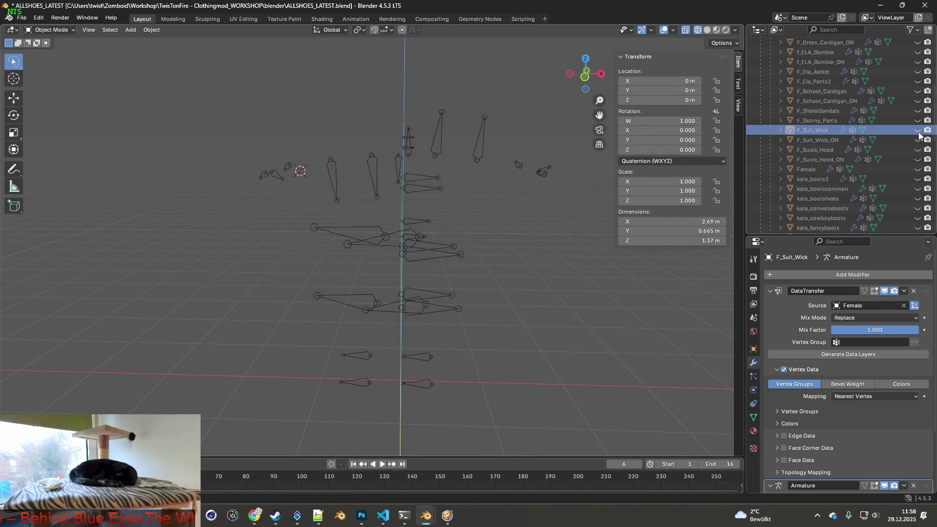
{"action": "left_click", "coordinate": [917, 130]}
{"action": "left_click", "coordinate": [21, 18]}
{"action": "mouse_move", "coordinate": [30, 166]}
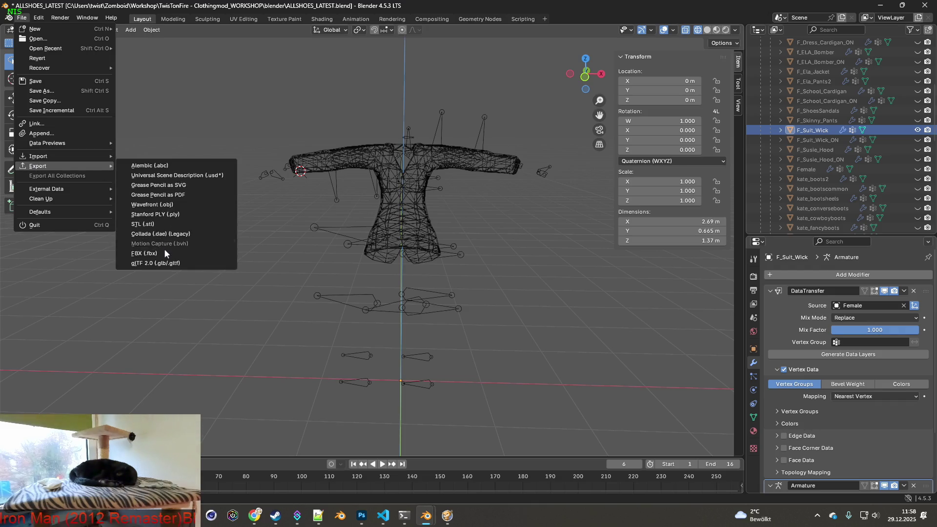
{"action": "left_click", "coordinate": [146, 253]}
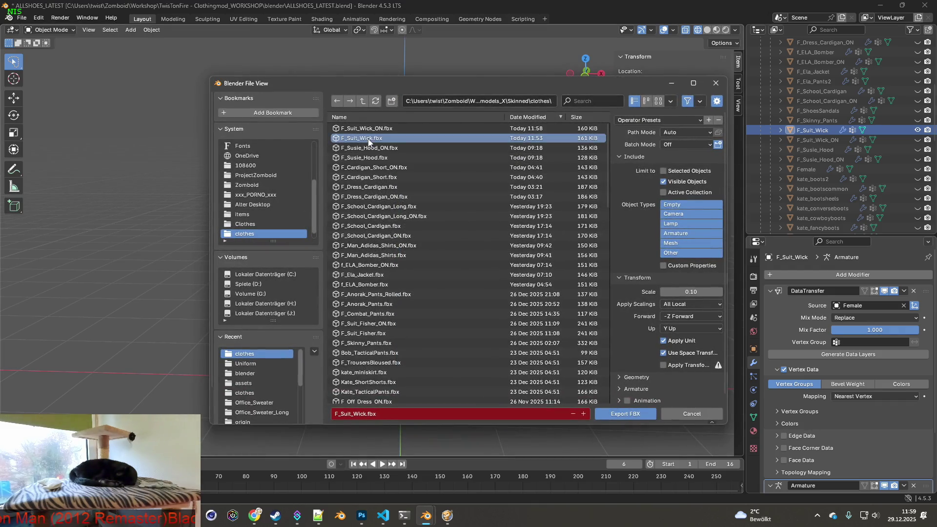
{"action": "left_click", "coordinate": [625, 413]}
{"action": "key", "text": "alt+Tab"}
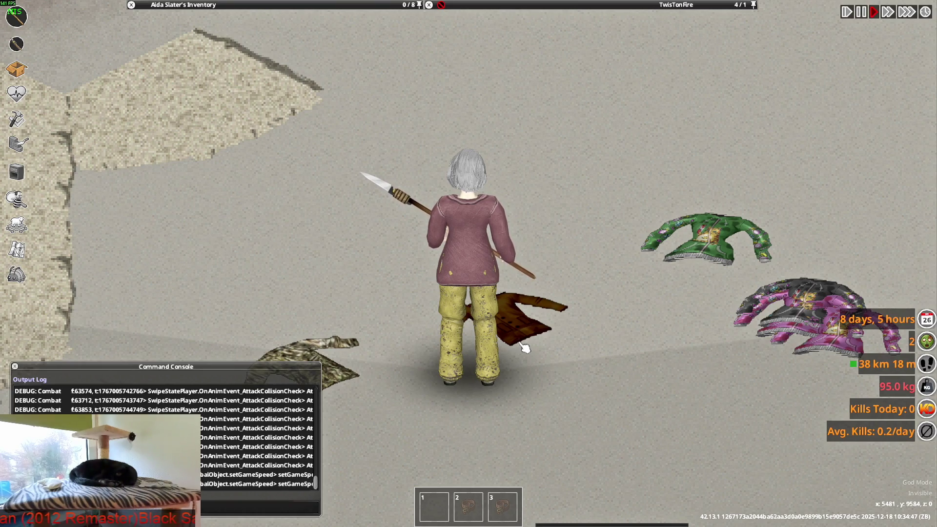
Walk the character around the dropped jackets with WASD and expand the inventory showing the Slim-Fit Suit Jacket.
{"action": "key", "text": "w+d"}
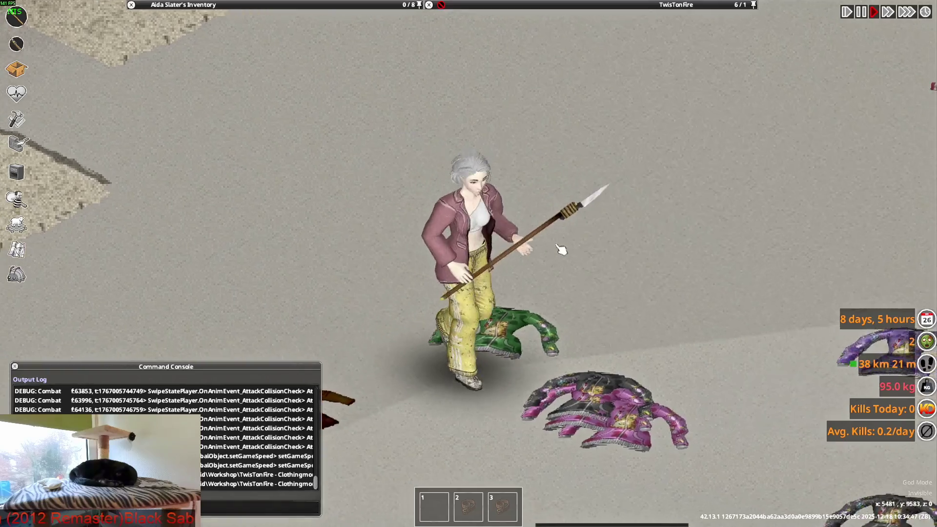
{"action": "key", "text": "s"}
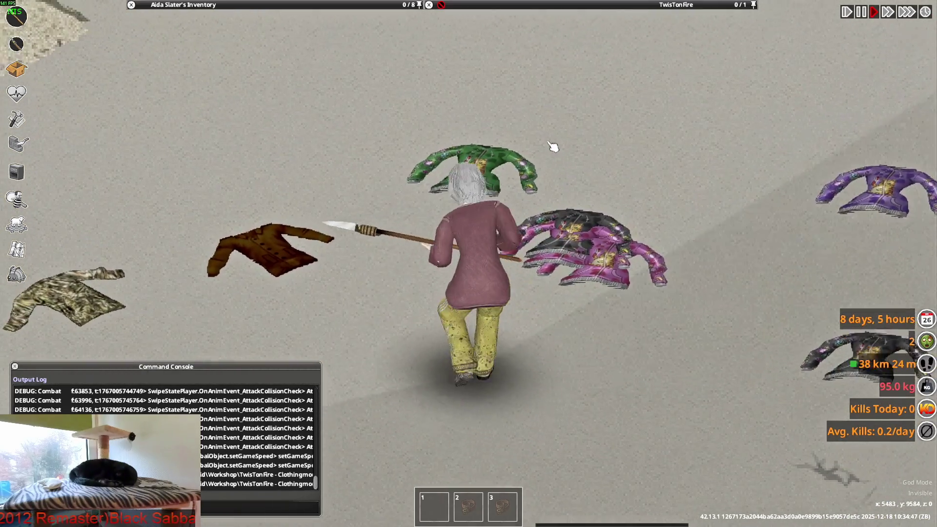
{"action": "key", "text": "a"}
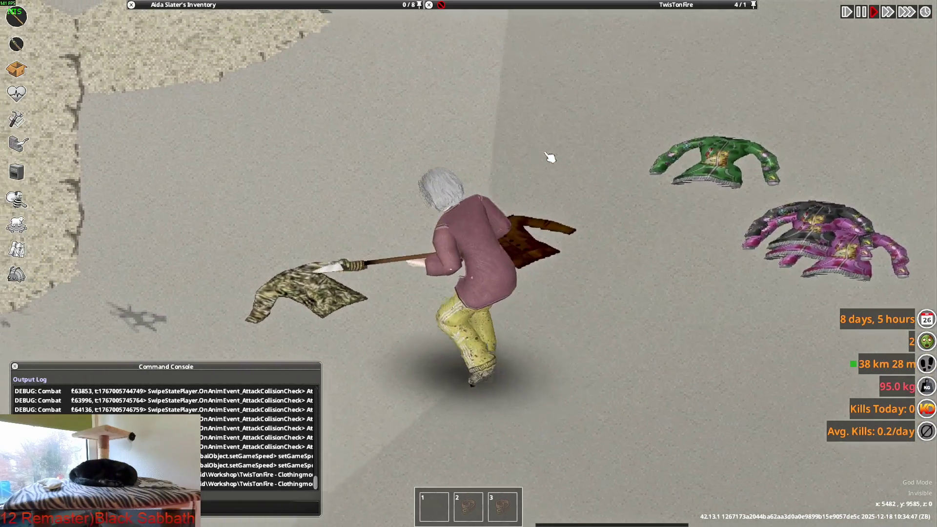
{"action": "key", "text": "w"}
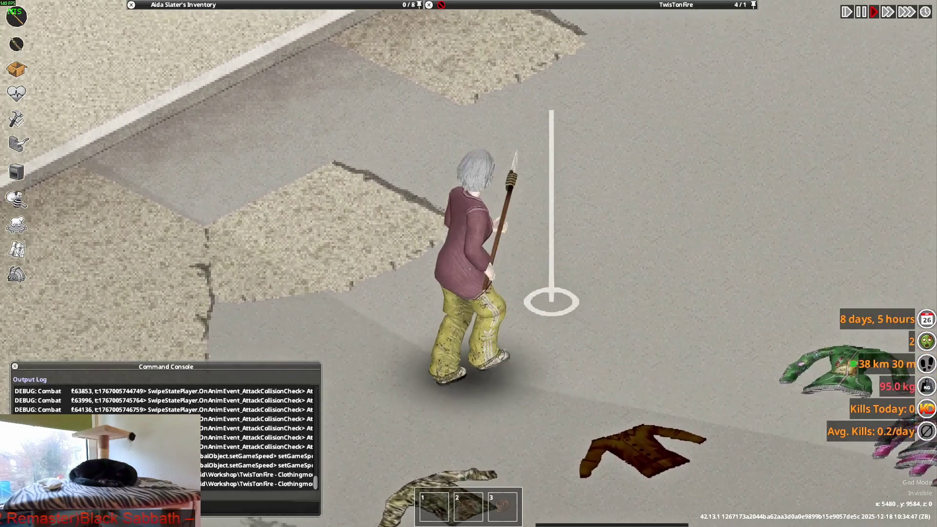
{"action": "key", "text": "w"}
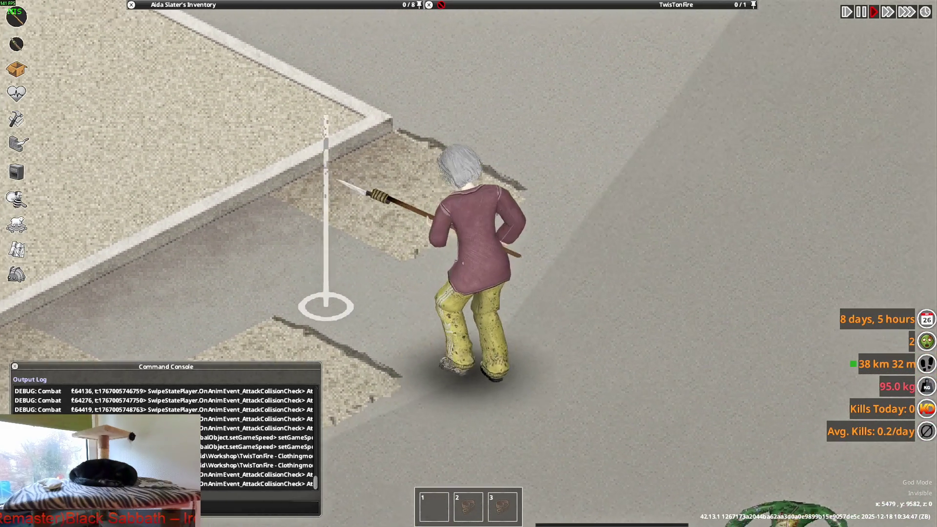
{"action": "key", "text": "w+d"}
{"action": "key", "text": "a"}
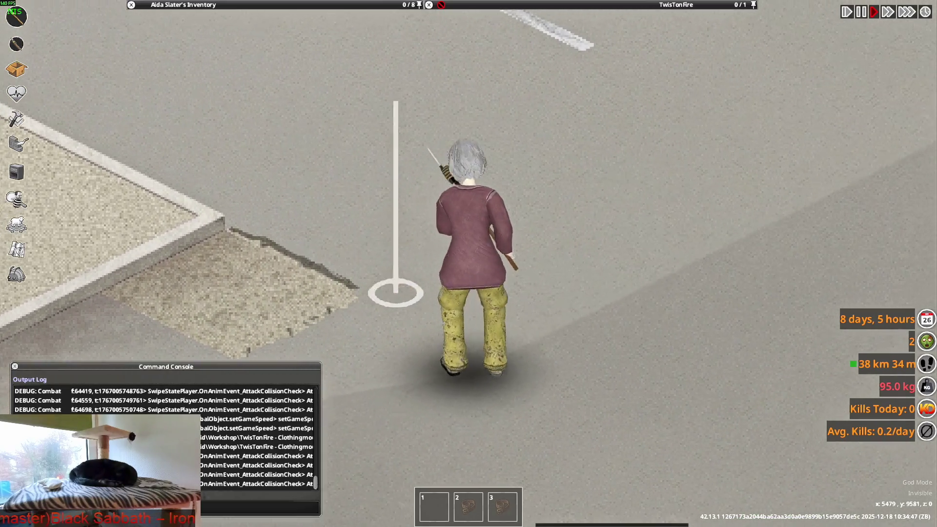
{"action": "key", "text": "s+d"}
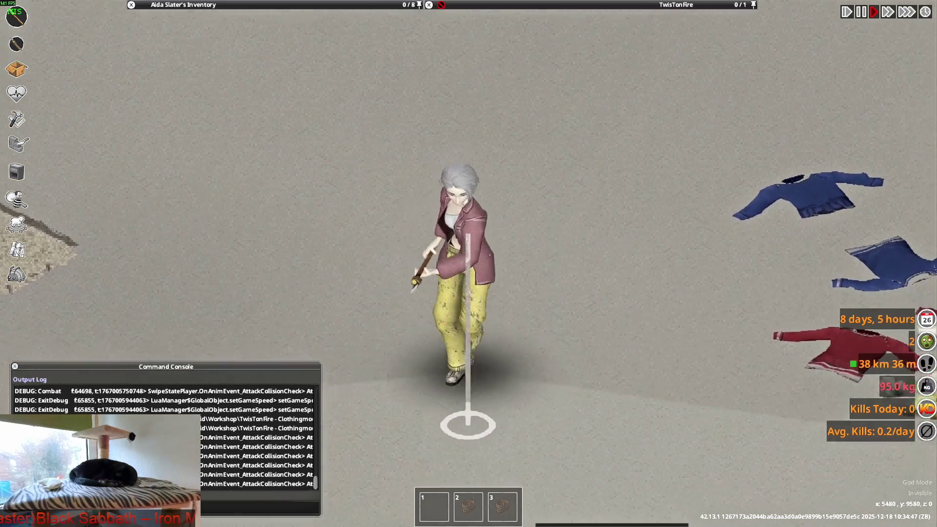
{"action": "key", "text": "s+d"}
{"action": "key", "text": "s"}
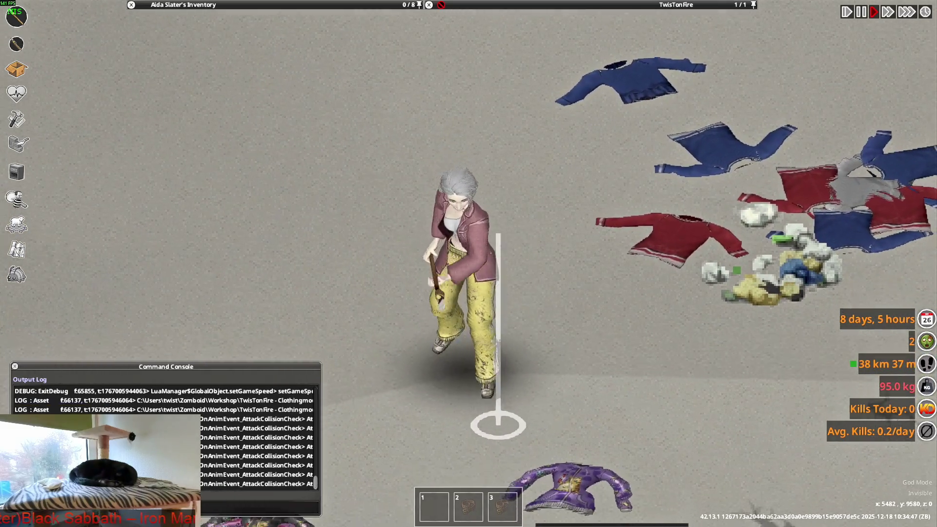
{"action": "mouse_move", "coordinate": [210, 29]}
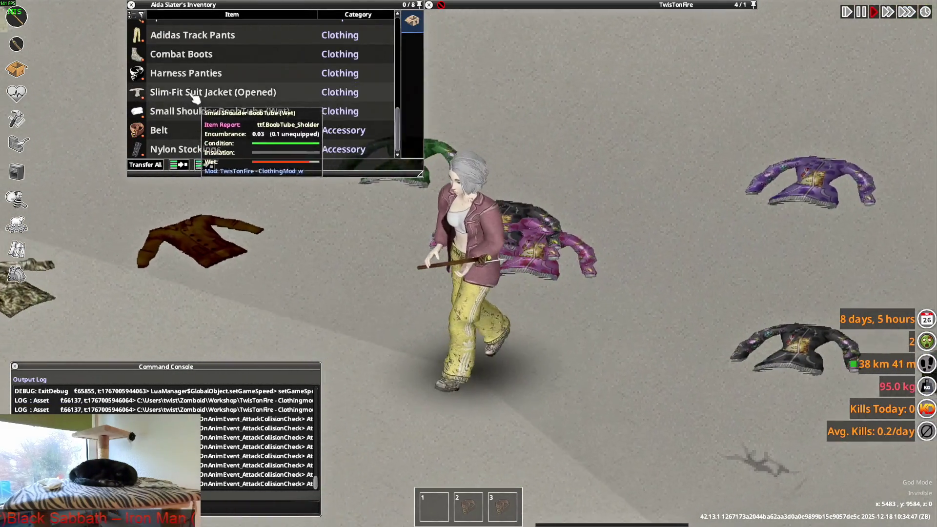
Switch the Slim-Fit Suit Jacket to its closed version and walk to view it front and back.
{"action": "left_click", "coordinate": [230, 125]}
{"action": "key", "text": "w"}
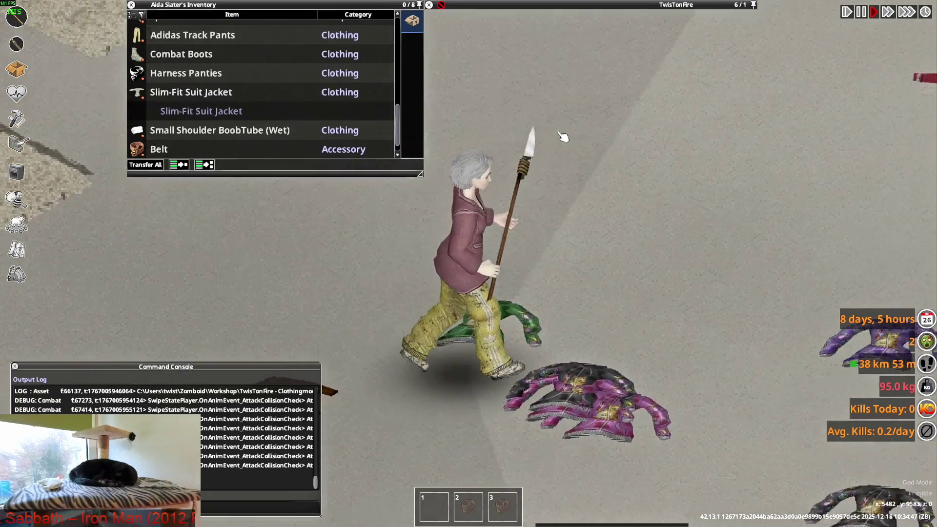
{"action": "key", "text": "s"}
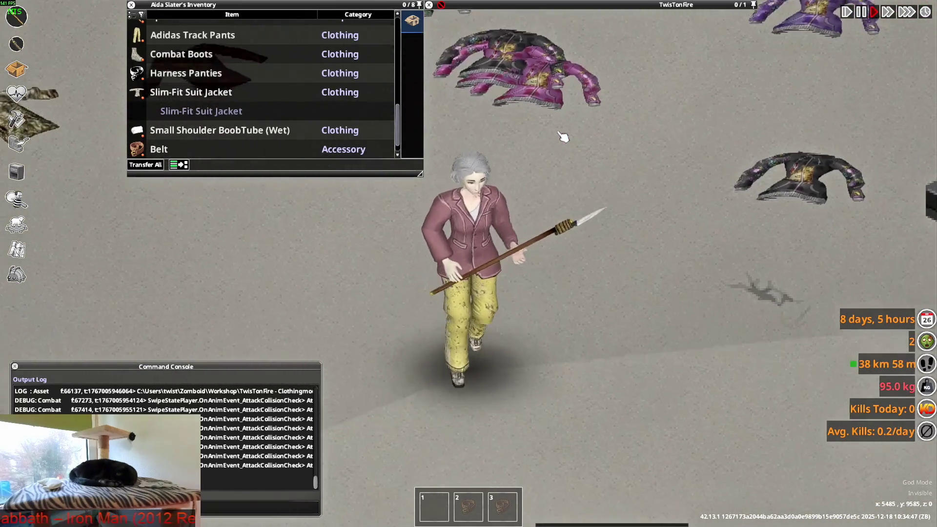
{"action": "key", "text": "d"}
{"action": "key", "text": "s"}
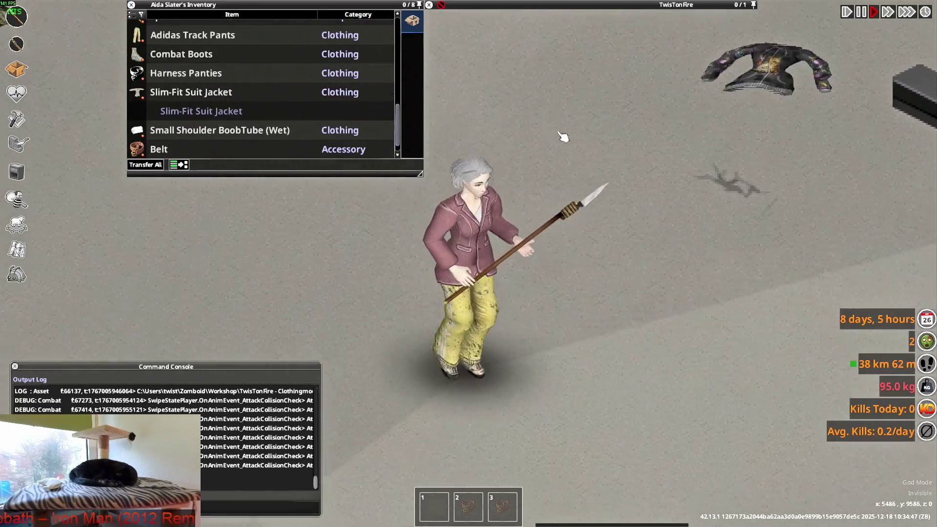
Keep walking around, raise the spear in an aiming stance and turn left to inspect the fit.
{"action": "key", "text": "s"}
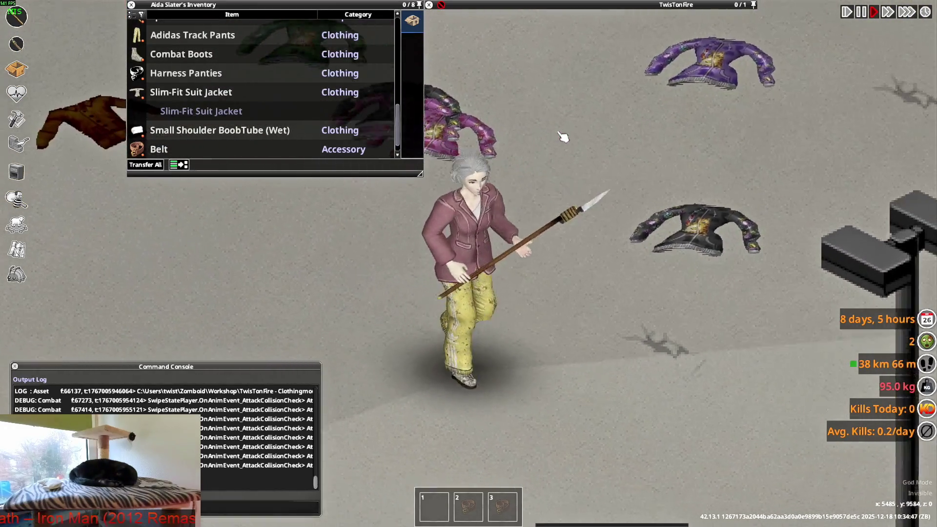
{"action": "key", "text": "a"}
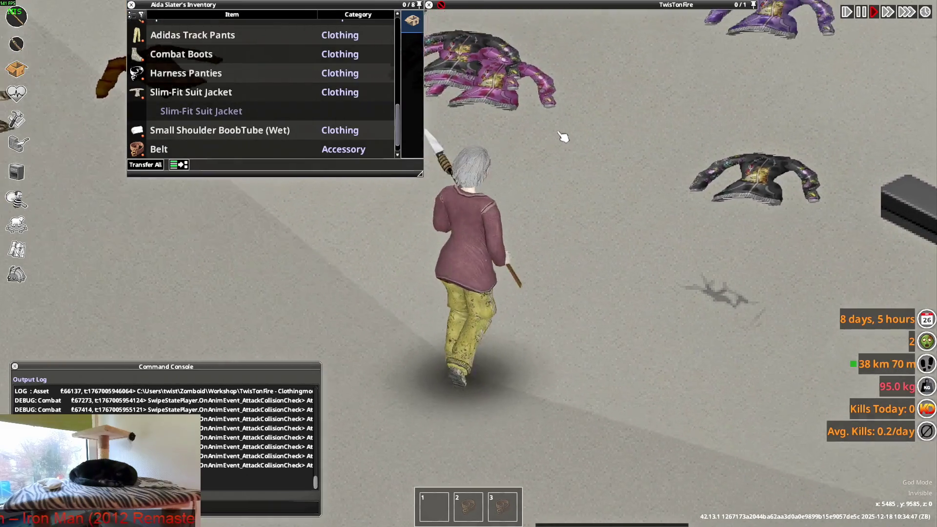
{"action": "key", "text": "s"}
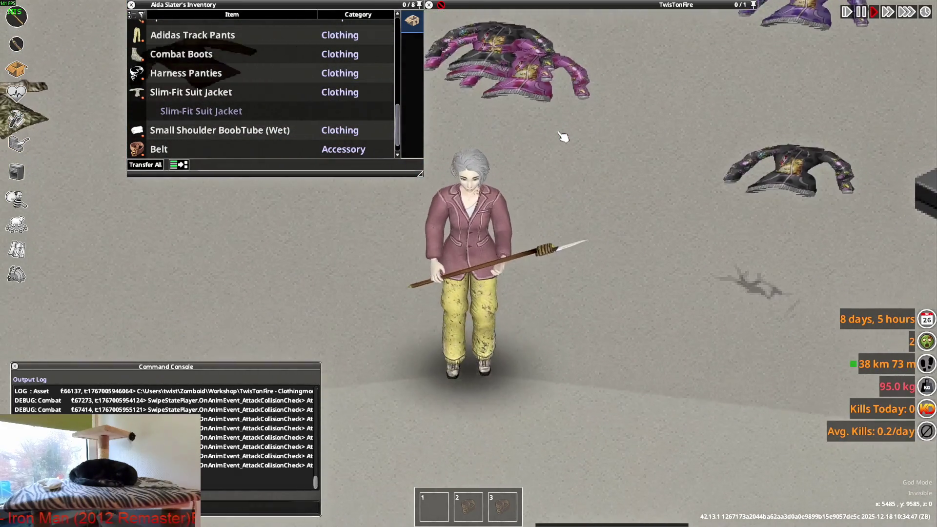
{"action": "key", "text": "s"}
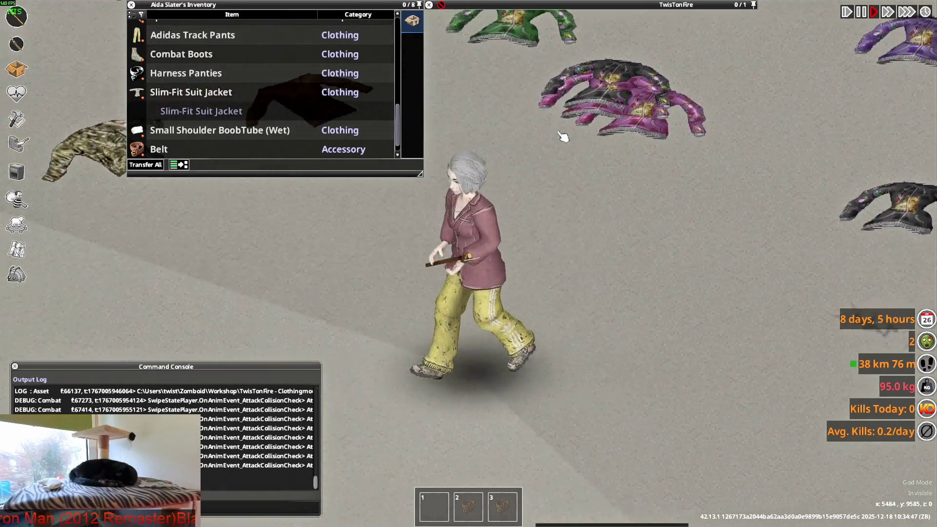
{"action": "key", "text": "w"}
{"action": "mouse_move", "coordinate": [342, 146]}
{"action": "right_mouse_down"}
{"action": "mouse_move", "coordinate": [318, 143]}
{"action": "mouse_move", "coordinate": [343, 128]}
{"action": "mouse_move", "coordinate": [371, 147]}
{"action": "right_mouse_up"}
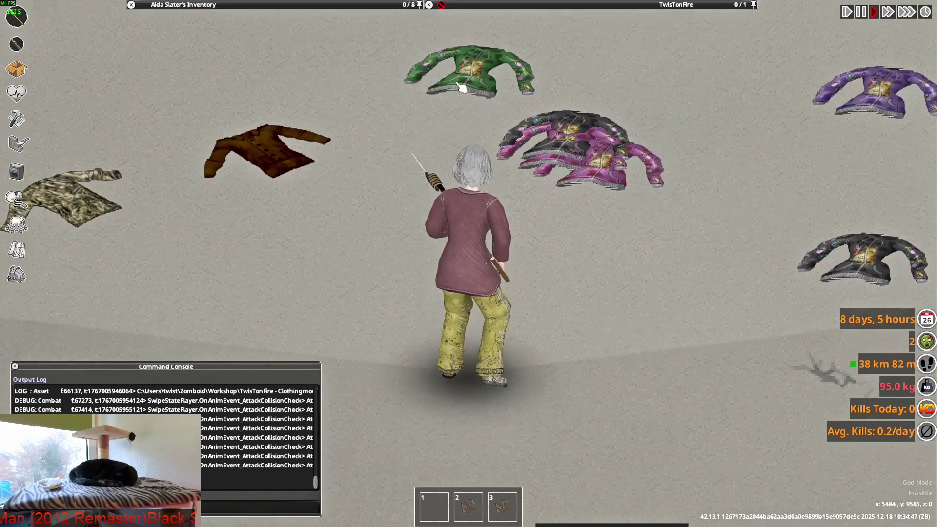
{"action": "key", "text": "a"}
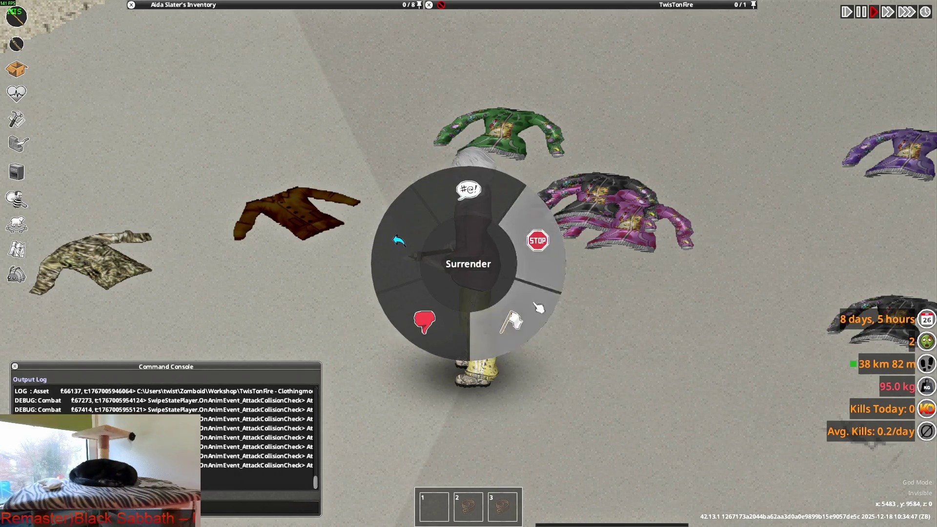
Dismiss the emote wheel, swing the spear repeatedly to check the raised sleeves, then return to Blender.
{"action": "left_click", "coordinate": [554, 273]}
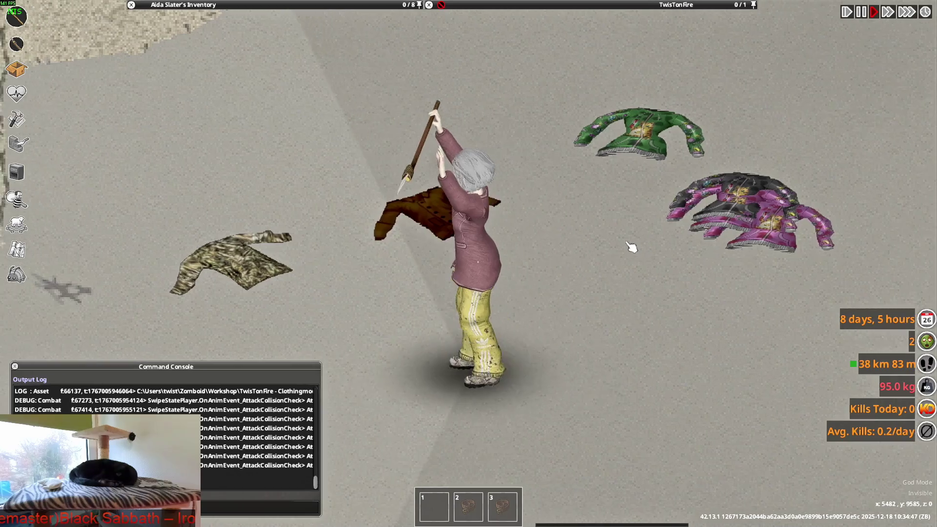
{"action": "left_click", "coordinate": [539, 265]}
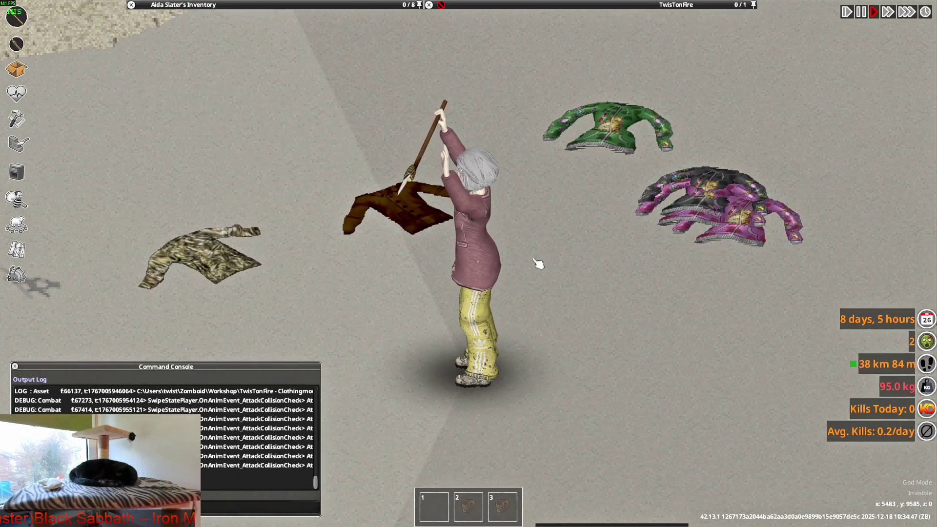
{"action": "key", "text": "d"}
{"action": "left_click", "coordinate": [538, 264]}
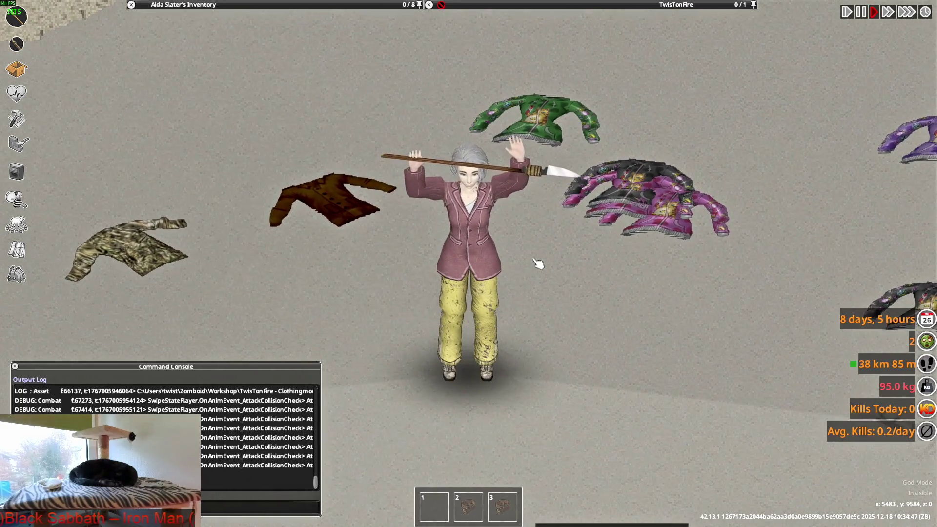
{"action": "left_click", "coordinate": [538, 264]}
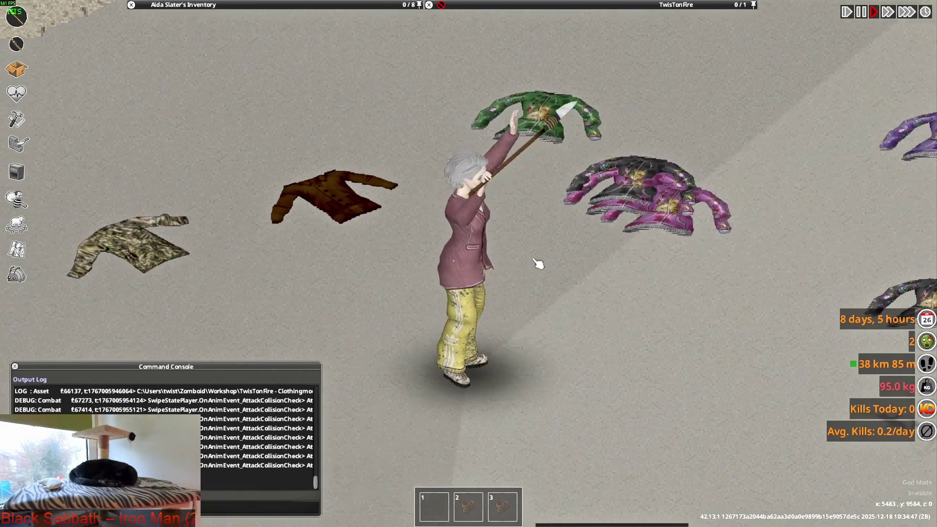
{"action": "left_click", "coordinate": [539, 264]}
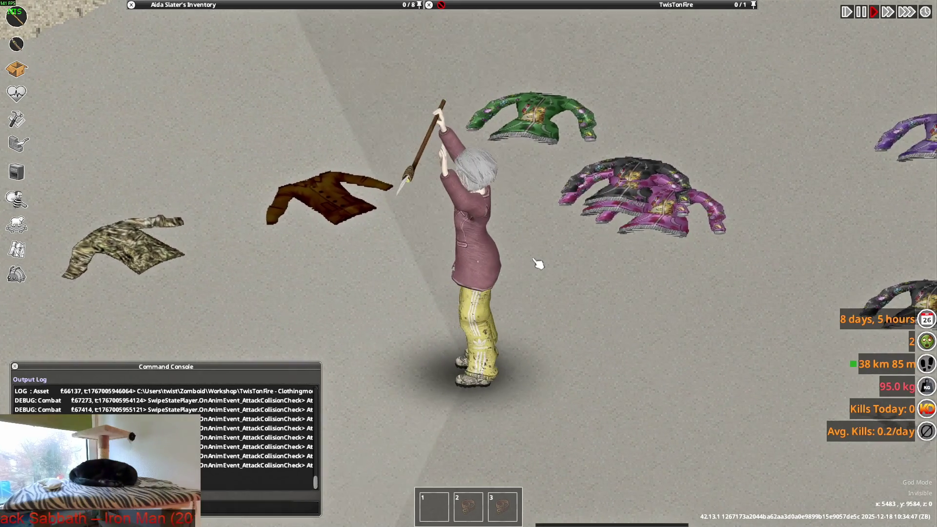
{"action": "left_click", "coordinate": [538, 264]}
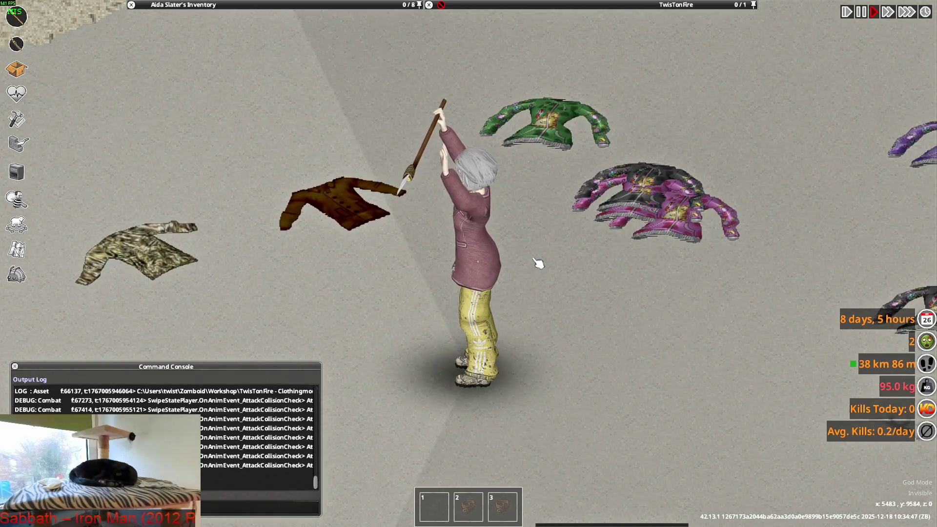
{"action": "key", "text": "alt+Tab"}
Show F_Suit_Wick_ON, select both F_Suit_Wick jacket objects and switch them into Edit Mode.
{"action": "mouse_move", "coordinate": [510, 246]}
{"action": "middle_mouse_down"}
{"action": "mouse_move", "coordinate": [429, 238]}
{"action": "mouse_move", "coordinate": [468, 224]}
{"action": "middle_mouse_up"}
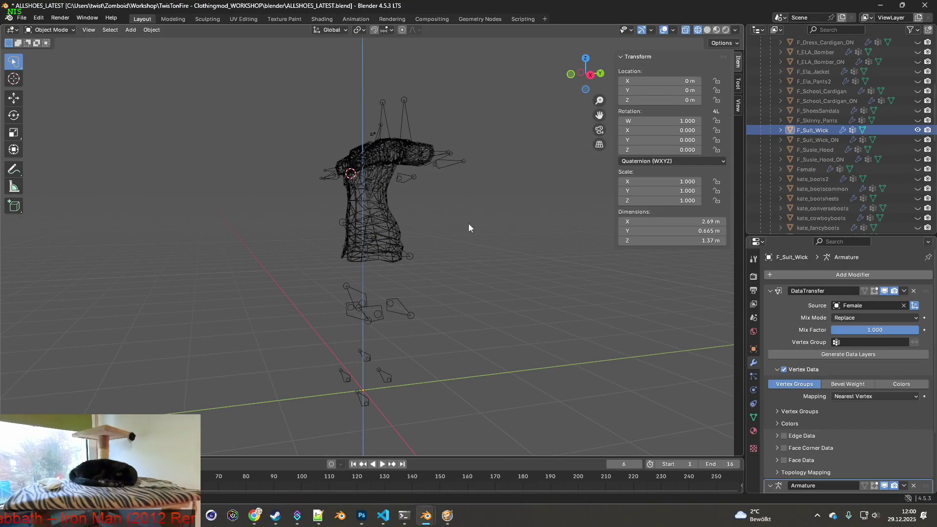
{"action": "left_click", "coordinate": [917, 140]}
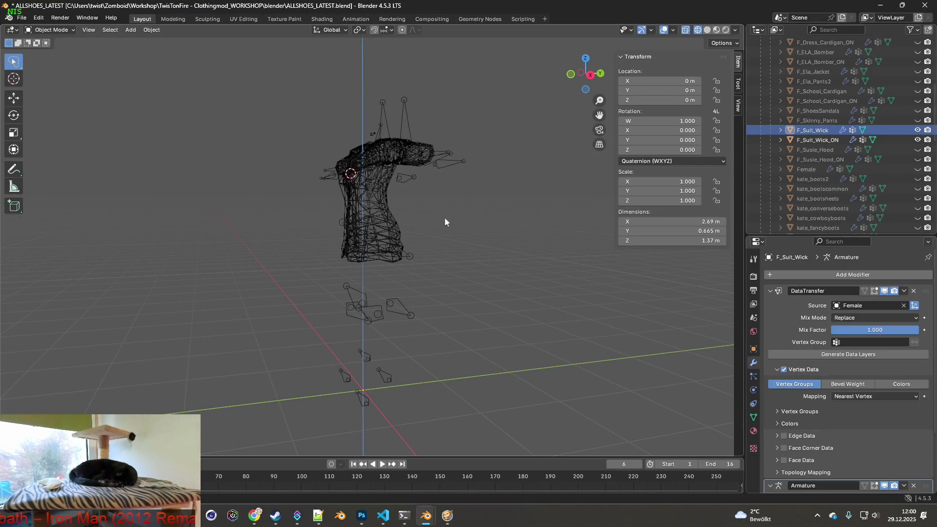
{"action": "left_click", "coordinate": [391, 227]}
{"action": "left_click", "coordinate": [51, 29]}
{"action": "left_click", "coordinate": [117, 64]}
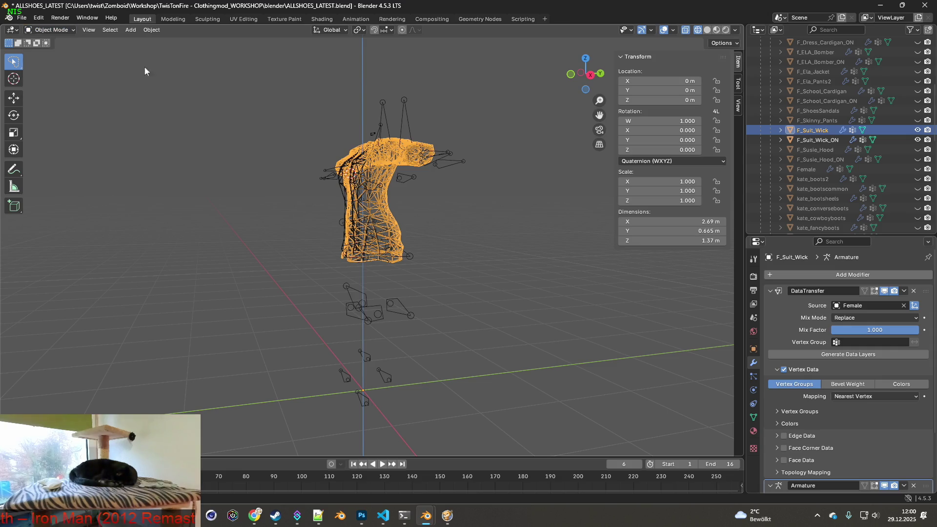
{"action": "left_click", "coordinate": [813, 130]}
{"action": "left_click", "coordinate": [818, 140], "text": "shift"}
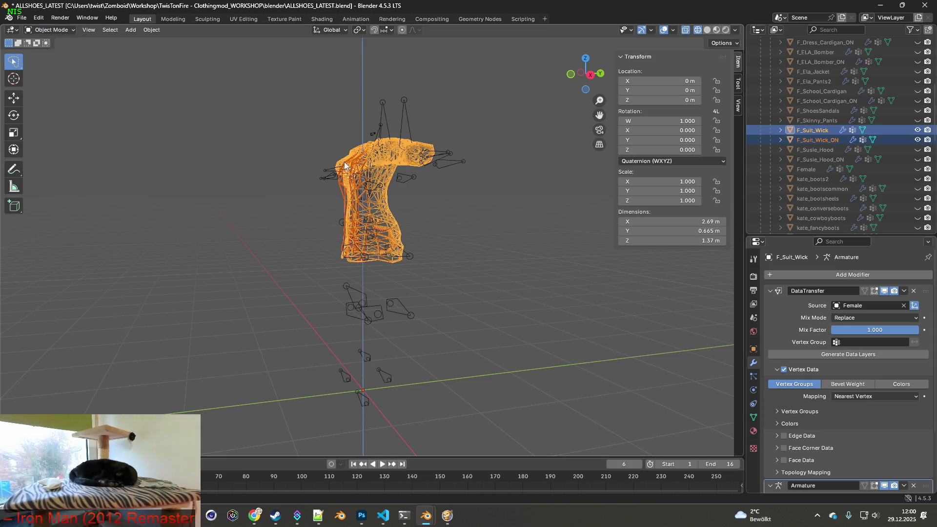
{"action": "left_click", "coordinate": [51, 30]}
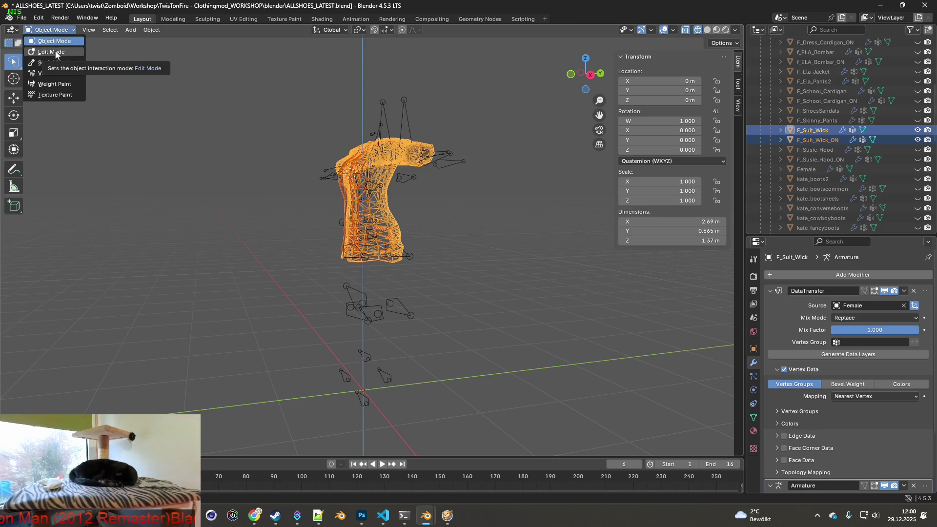
{"action": "left_click", "coordinate": [56, 53]}
Deselect all vertices and orbit around the jacket's waist and lower body.
{"action": "middle_click_drag", "start_coordinate": [303, 219], "coordinate": [333, 221]}
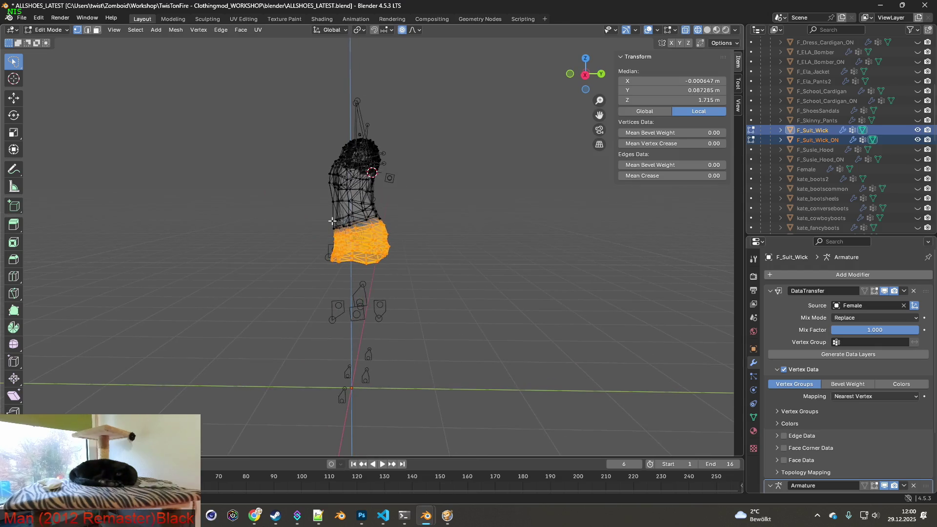
{"action": "scroll", "coordinate": [333, 221], "scroll_direction": "up", "scroll_amount": 7}
{"action": "key", "text": "alt+a"}
{"action": "mouse_move", "coordinate": [391, 227]}
{"action": "middle_mouse_down"}
{"action": "mouse_move", "coordinate": [307, 215]}
{"action": "mouse_move", "coordinate": [464, 227]}
{"action": "mouse_move", "coordinate": [412, 224]}
{"action": "mouse_move", "coordinate": [477, 255]}
{"action": "mouse_move", "coordinate": [473, 274]}
{"action": "mouse_move", "coordinate": [445, 225]}
{"action": "middle_mouse_up"}
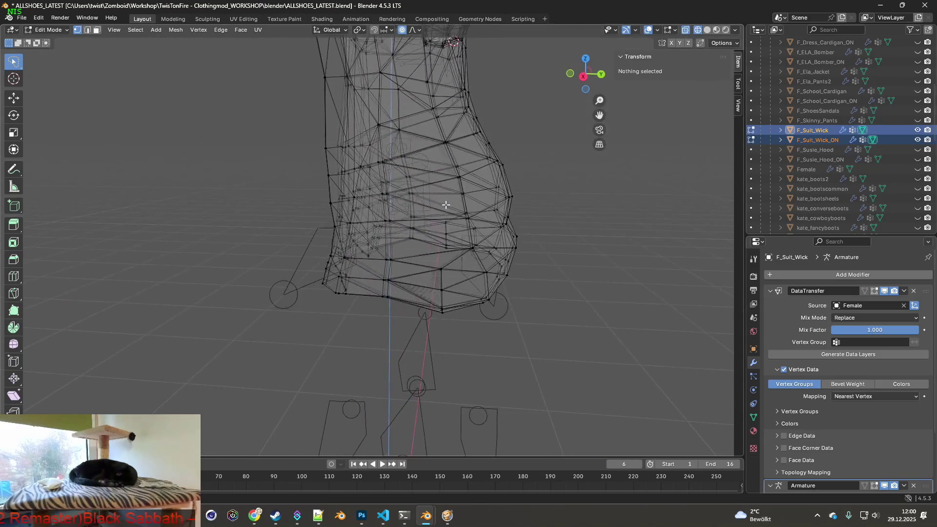
{"action": "mouse_move", "coordinate": [420, 257]}
{"action": "middle_mouse_down"}
{"action": "mouse_move", "coordinate": [523, 234]}
{"action": "mouse_move", "coordinate": [445, 243]}
{"action": "middle_mouse_up"}
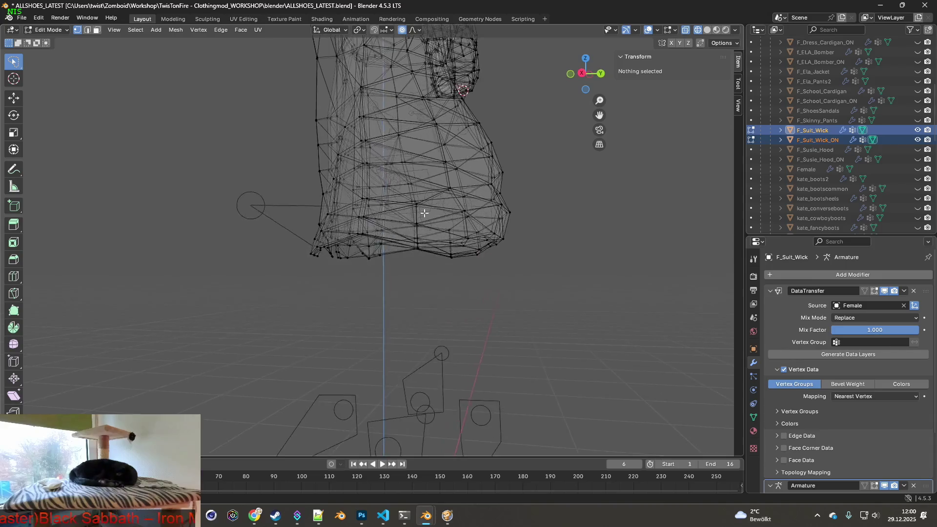
{"action": "mouse_move", "coordinate": [428, 247]}
{"action": "middle_mouse_down"}
{"action": "mouse_move", "coordinate": [408, 175]}
{"action": "mouse_move", "coordinate": [436, 208]}
{"action": "middle_mouse_up"}
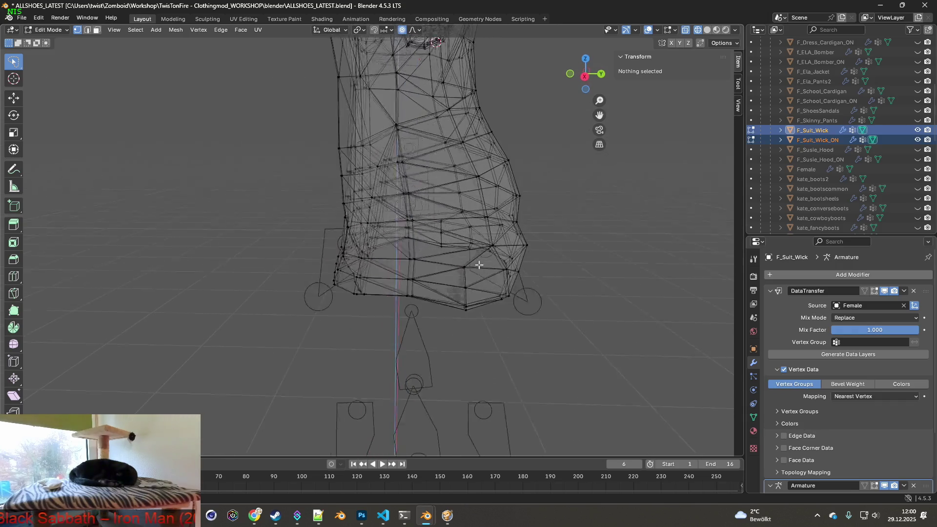
{"action": "mouse_move", "coordinate": [404, 166]}
{"action": "middle_mouse_down"}
{"action": "mouse_move", "coordinate": [420, 210]}
{"action": "mouse_move", "coordinate": [415, 292]}
{"action": "mouse_move", "coordinate": [483, 293]}
{"action": "mouse_move", "coordinate": [553, 242]}
{"action": "mouse_move", "coordinate": [363, 230]}
{"action": "mouse_move", "coordinate": [451, 209]}
{"action": "mouse_move", "coordinate": [343, 257]}
{"action": "middle_mouse_up"}
{"action": "key", "text": "ctrl+z"}
Select the waist-side face patch on both sides with mirror selection and subdivide it.
{"action": "left_click", "coordinate": [39, 17]}
{"action": "key", "text": "Escape"}
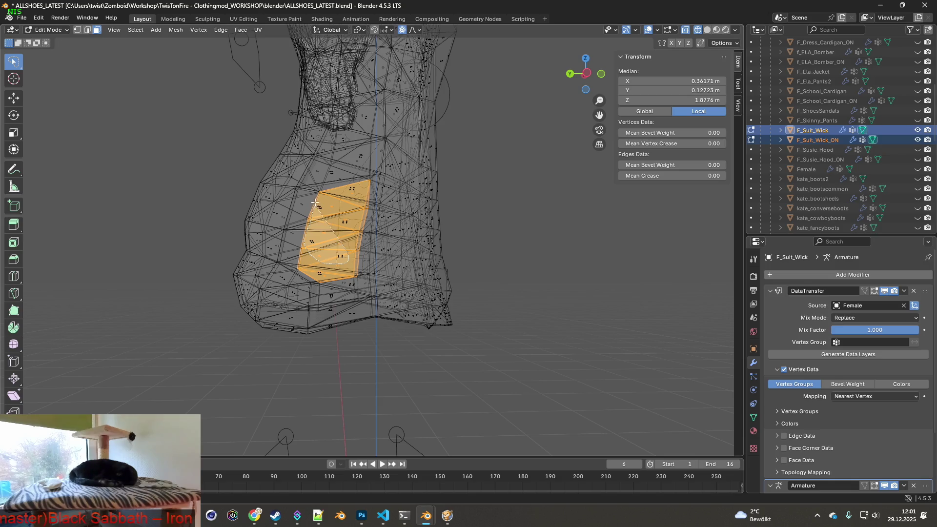
{"action": "mouse_move", "coordinate": [349, 239]}
{"action": "middle_mouse_down"}
{"action": "mouse_move", "coordinate": [364, 261]}
{"action": "mouse_move", "coordinate": [354, 242]}
{"action": "middle_mouse_up"}
{"action": "key", "text": "ctrl+shift+m"}
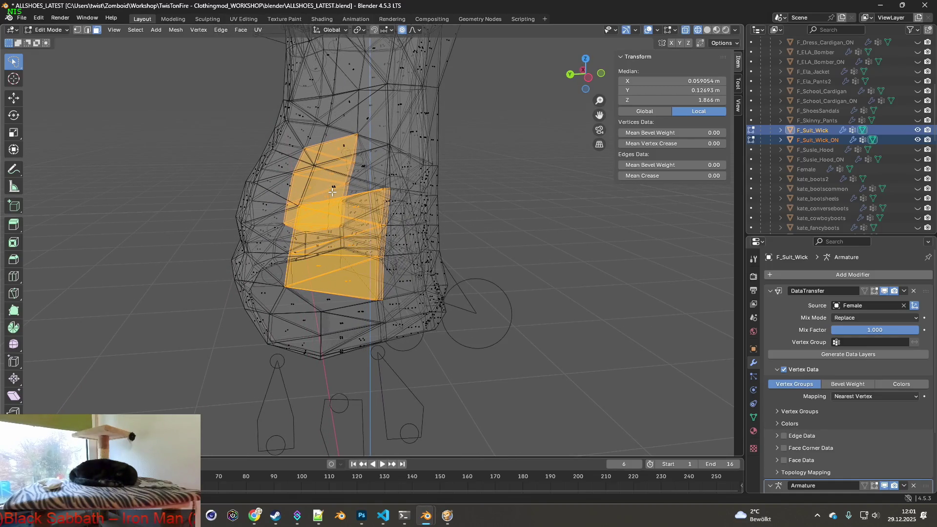
{"action": "left_click", "coordinate": [340, 189], "text": "shift"}
{"action": "mouse_move", "coordinate": [340, 189]}
{"action": "middle_mouse_down"}
{"action": "mouse_move", "coordinate": [344, 176]}
{"action": "mouse_move", "coordinate": [334, 184]}
{"action": "mouse_move", "coordinate": [366, 190]}
{"action": "mouse_move", "coordinate": [342, 168]}
{"action": "mouse_move", "coordinate": [359, 199]}
{"action": "mouse_move", "coordinate": [396, 180]}
{"action": "mouse_move", "coordinate": [423, 185]}
{"action": "mouse_move", "coordinate": [424, 208]}
{"action": "mouse_move", "coordinate": [385, 206]}
{"action": "mouse_move", "coordinate": [393, 211]}
{"action": "mouse_move", "coordinate": [384, 229]}
{"action": "mouse_move", "coordinate": [299, 185]}
{"action": "middle_mouse_up"}
{"action": "left_click", "coordinate": [350, 160], "text": "shift"}
{"action": "left_click", "coordinate": [334, 154], "text": "shift"}
{"action": "left_click", "coordinate": [406, 153], "text": "shift"}
{"action": "right_click", "coordinate": [393, 211]}
{"action": "left_click", "coordinate": [393, 210]}
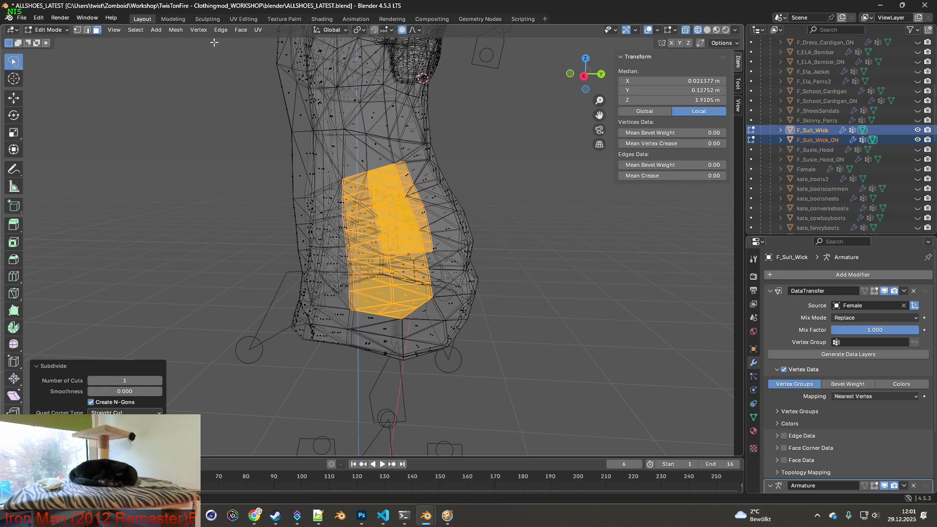
In vertex mode, lasso-deselect the extra vertices, keeping only the side strips around the subdivided area.
{"action": "left_click", "coordinate": [79, 30]}
{"action": "middle_click_drag", "start_coordinate": [336, 191], "coordinate": [350, 182]}
{"action": "mouse_move", "coordinate": [372, 300]}
{"action": "right_mouse_down", "text": "ctrl+shift"}
{"action": "mouse_move", "coordinate": [327, 288]}
{"action": "mouse_move", "coordinate": [357, 332]}
{"action": "right_mouse_up", "text": "ctrl+shift"}
{"action": "mouse_move", "coordinate": [426, 307]}
{"action": "right_mouse_down", "text": "ctrl+shift"}
{"action": "mouse_move", "coordinate": [479, 271]}
{"action": "mouse_move", "coordinate": [487, 295]}
{"action": "right_mouse_up", "text": "ctrl+shift"}
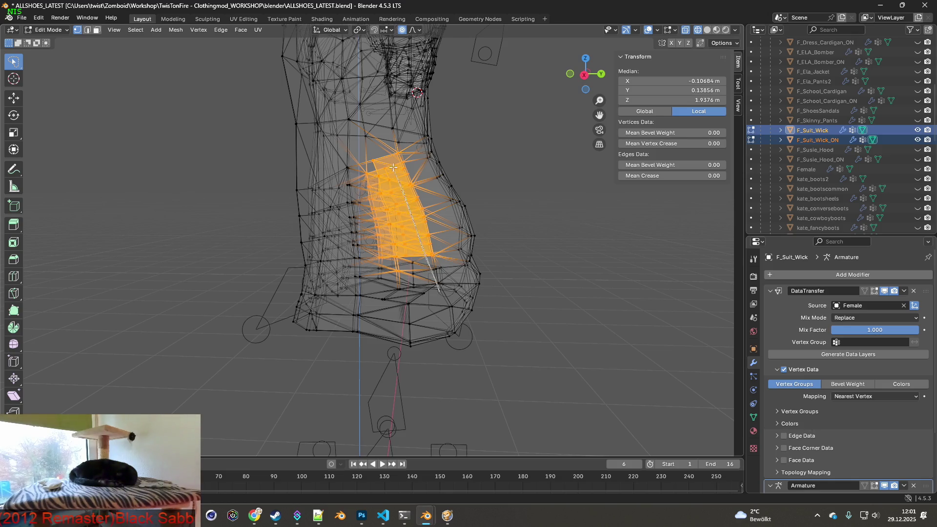
{"action": "right_click_drag", "start_coordinate": [395, 170], "coordinate": [538, 207], "text": "ctrl+shift"}
{"action": "right_click_drag", "start_coordinate": [396, 160], "coordinate": [393, 161], "text": "ctrl+shift"}
{"action": "mouse_move", "coordinate": [393, 161]}
{"action": "middle_mouse_down"}
{"action": "mouse_move", "coordinate": [586, 205]}
{"action": "mouse_move", "coordinate": [430, 233]}
{"action": "mouse_move", "coordinate": [391, 213]}
{"action": "mouse_move", "coordinate": [401, 204]}
{"action": "middle_mouse_up"}
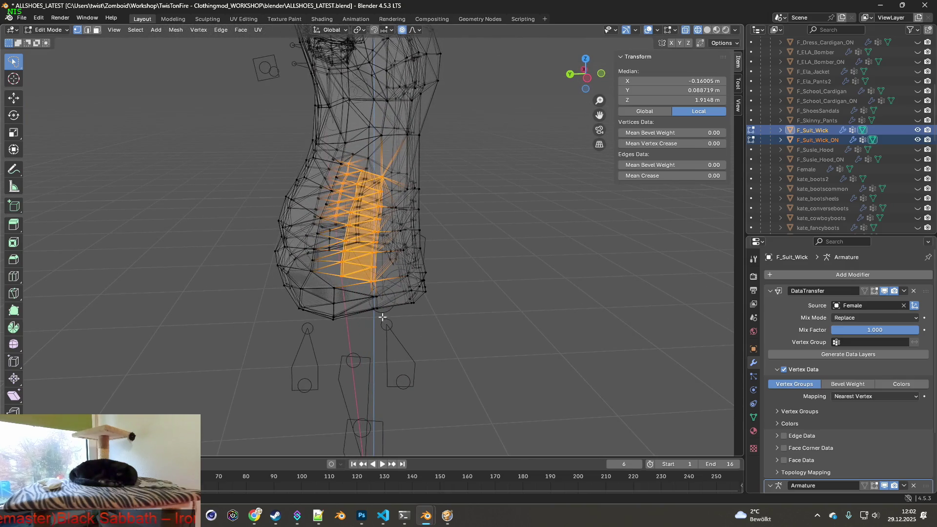
{"action": "right_click_drag", "start_coordinate": [383, 174], "coordinate": [385, 176], "text": "ctrl+shift"}
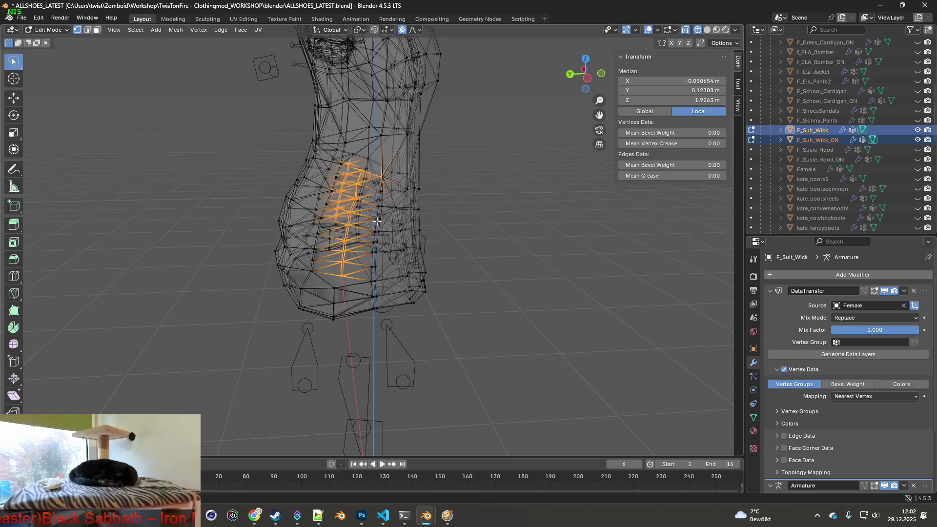
{"action": "middle_click_drag", "start_coordinate": [424, 187], "coordinate": [340, 194]}
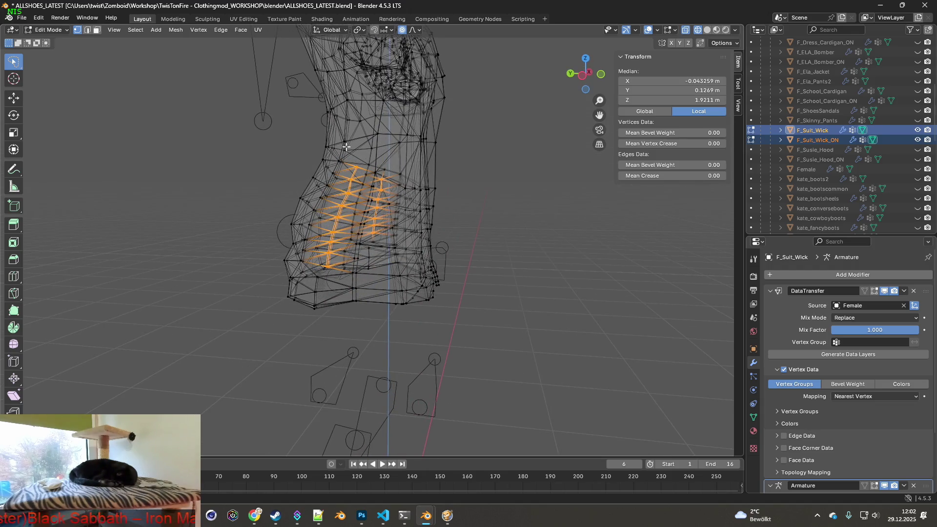
{"action": "right_click_drag", "start_coordinate": [309, 281], "coordinate": [251, 253], "text": "ctrl+shift"}
{"action": "middle_click_drag", "start_coordinate": [251, 253], "coordinate": [420, 251]}
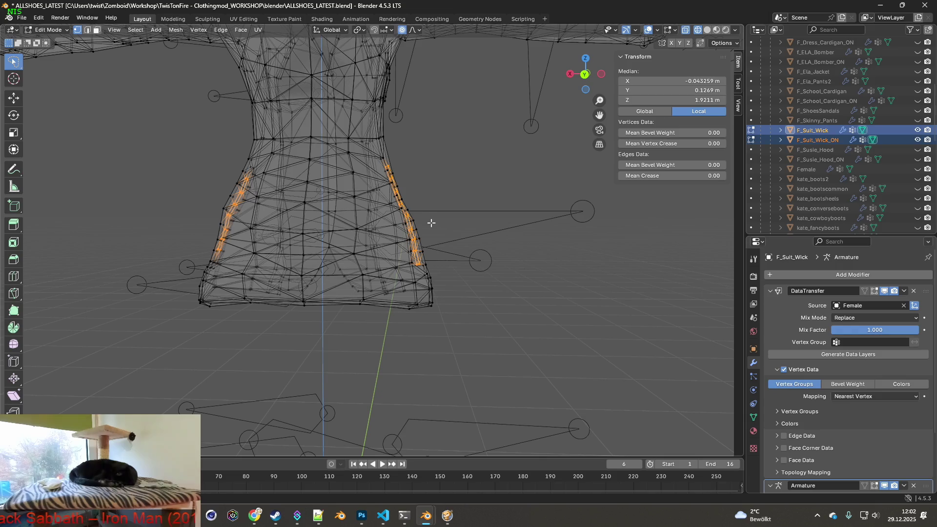
Scale the selected waist-side vertex strips to 1.032 with proportional editing, then select another side strip.
{"action": "key", "text": "s"}
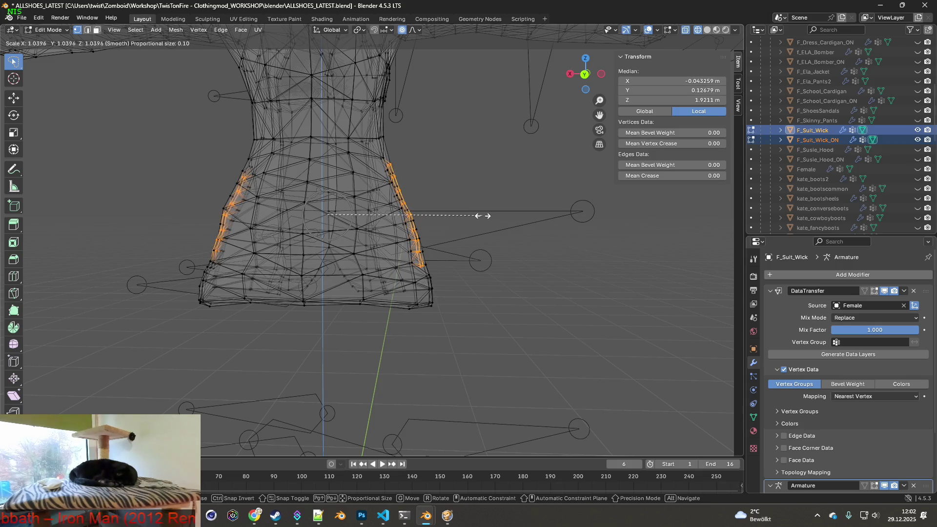
{"action": "left_click", "coordinate": [473, 217]}
{"action": "mouse_move", "coordinate": [471, 218]}
{"action": "middle_mouse_down"}
{"action": "mouse_move", "coordinate": [379, 236]}
{"action": "mouse_move", "coordinate": [430, 237]}
{"action": "middle_mouse_up"}
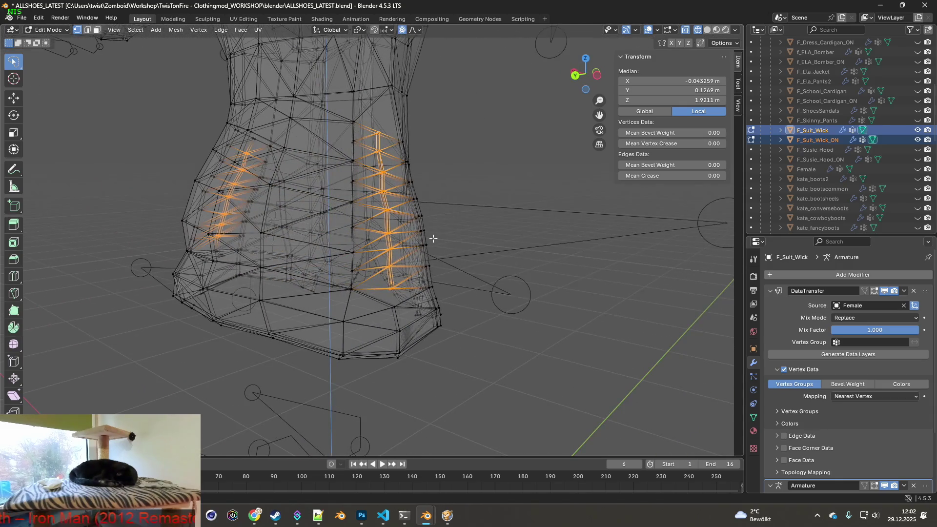
{"action": "key", "text": "s"}
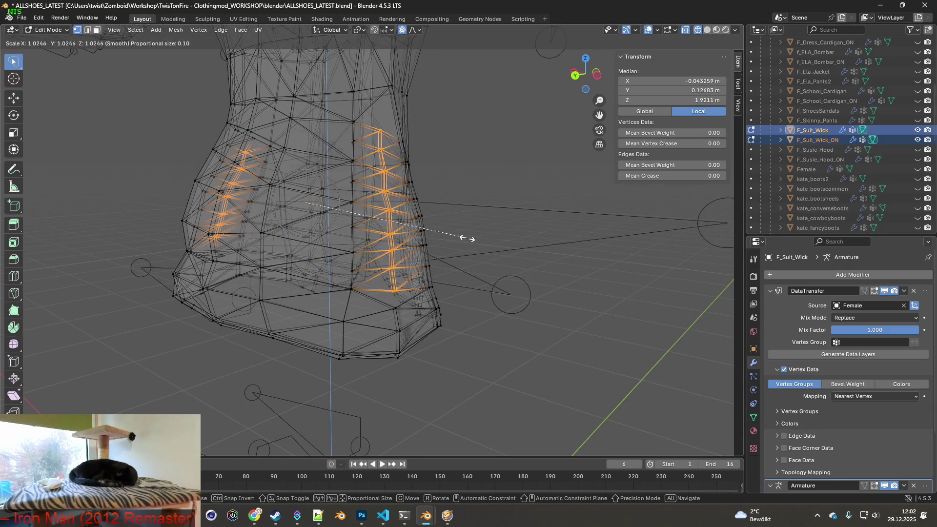
{"action": "left_click", "coordinate": [475, 238]}
{"action": "mouse_move", "coordinate": [476, 237]}
{"action": "middle_mouse_down"}
{"action": "mouse_move", "coordinate": [380, 224]}
{"action": "mouse_move", "coordinate": [500, 248]}
{"action": "mouse_move", "coordinate": [608, 244]}
{"action": "mouse_move", "coordinate": [393, 239]}
{"action": "mouse_move", "coordinate": [561, 244]}
{"action": "mouse_move", "coordinate": [303, 251]}
{"action": "mouse_move", "coordinate": [511, 247]}
{"action": "mouse_move", "coordinate": [428, 257]}
{"action": "middle_mouse_up"}
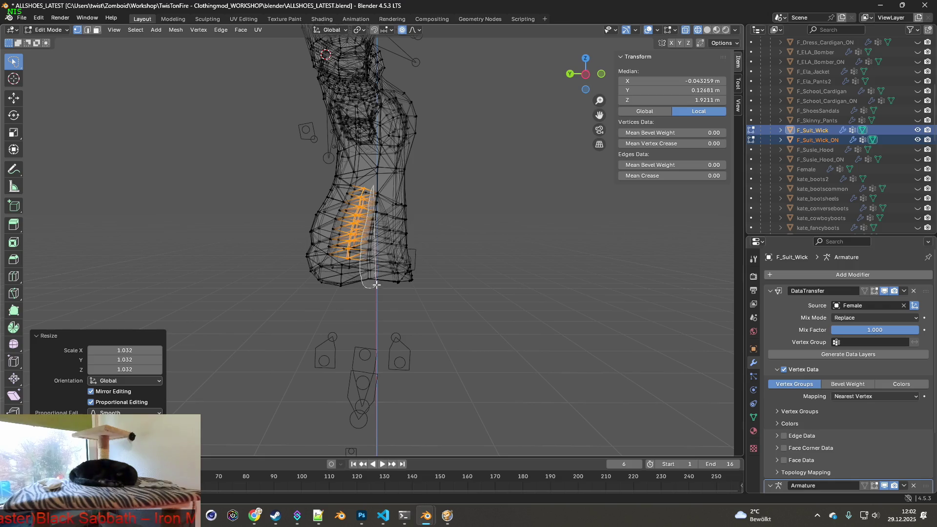
{"action": "left_click_drag", "start_coordinate": [385, 186], "coordinate": [385, 186]}
{"action": "mouse_move", "coordinate": [385, 186]}
{"action": "middle_mouse_down"}
{"action": "mouse_move", "coordinate": [384, 244]}
{"action": "mouse_move", "coordinate": [378, 220]}
{"action": "mouse_move", "coordinate": [363, 212]}
{"action": "middle_mouse_up"}
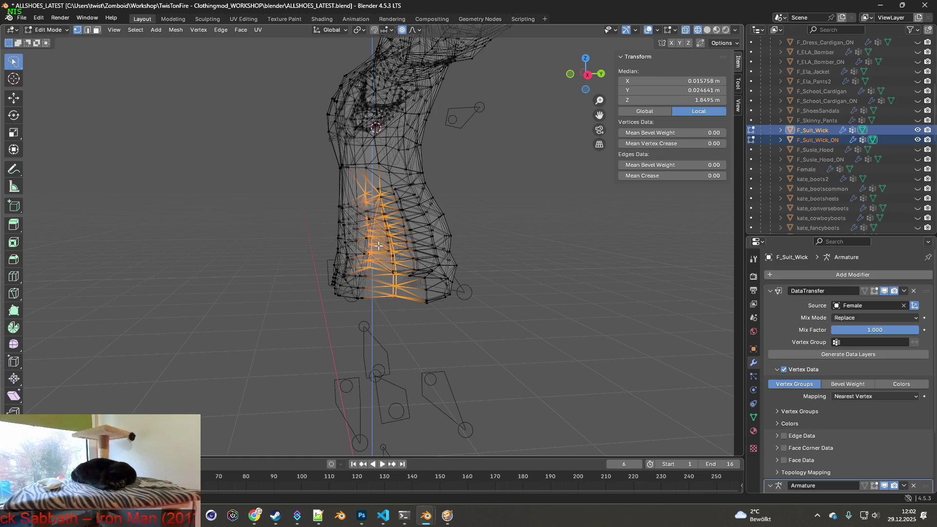
Scale the other side strip by 1.012 and switch back to Object Mode.
{"action": "left_click", "coordinate": [40, 18]}
{"action": "middle_click_drag", "start_coordinate": [351, 234], "coordinate": [388, 276]}
{"action": "mouse_move", "coordinate": [373, 327]}
{"action": "middle_mouse_down"}
{"action": "mouse_move", "coordinate": [391, 293]}
{"action": "mouse_move", "coordinate": [388, 259]}
{"action": "mouse_move", "coordinate": [376, 262]}
{"action": "mouse_move", "coordinate": [387, 305]}
{"action": "middle_mouse_up"}
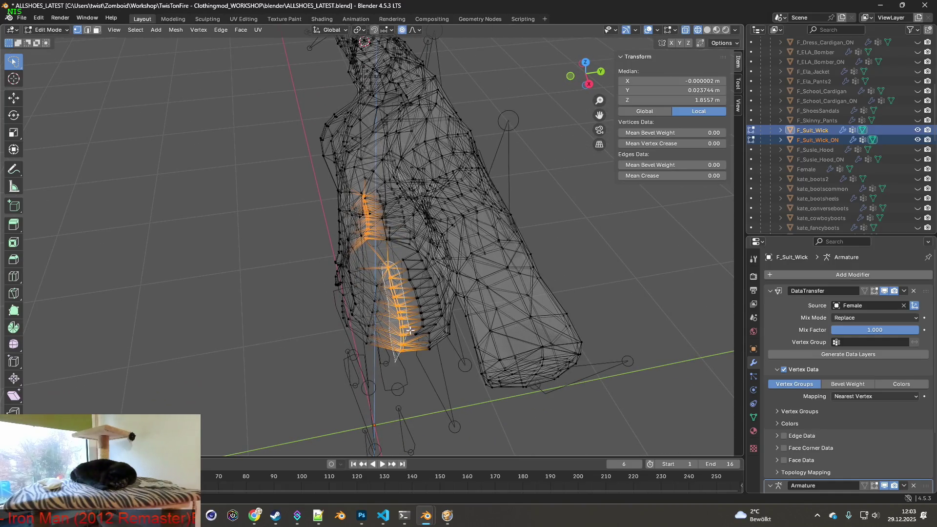
{"action": "mouse_move", "coordinate": [401, 347]}
{"action": "middle_mouse_down"}
{"action": "mouse_move", "coordinate": [425, 295]}
{"action": "mouse_move", "coordinate": [494, 287]}
{"action": "mouse_move", "coordinate": [473, 278]}
{"action": "mouse_move", "coordinate": [432, 294]}
{"action": "mouse_move", "coordinate": [488, 288]}
{"action": "mouse_move", "coordinate": [464, 280]}
{"action": "mouse_move", "coordinate": [481, 274]}
{"action": "mouse_move", "coordinate": [294, 260]}
{"action": "mouse_move", "coordinate": [4, 46]}
{"action": "mouse_move", "coordinate": [318, 188]}
{"action": "mouse_move", "coordinate": [508, 214]}
{"action": "middle_mouse_up"}
{"action": "key", "text": "s"}
{"action": "left_click", "coordinate": [502, 287]}
{"action": "left_click", "coordinate": [56, 40]}
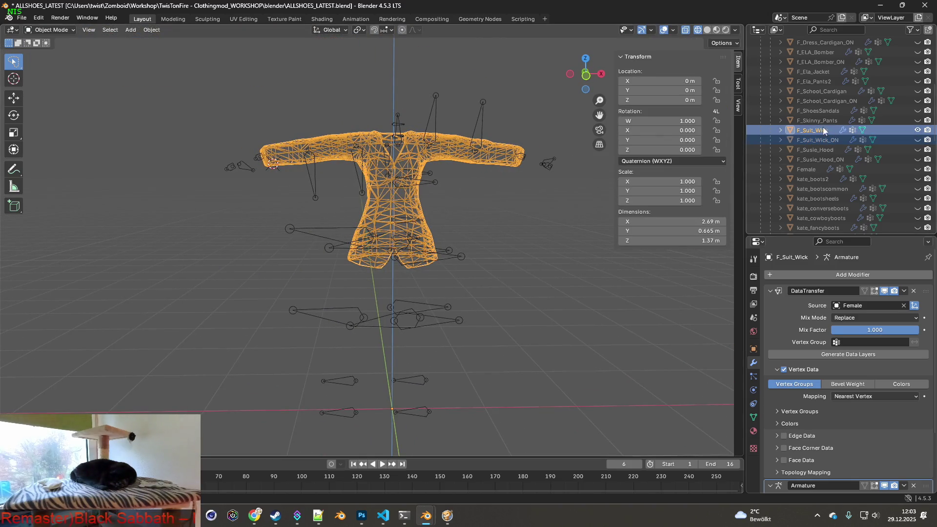
Select the F_Suit_Wick jacket and export it as F_Suit_Wick.fbx.
{"action": "left_click", "coordinate": [503, 191]}
{"action": "scroll", "coordinate": [518, 197], "scroll_direction": "down", "scroll_amount": 3}
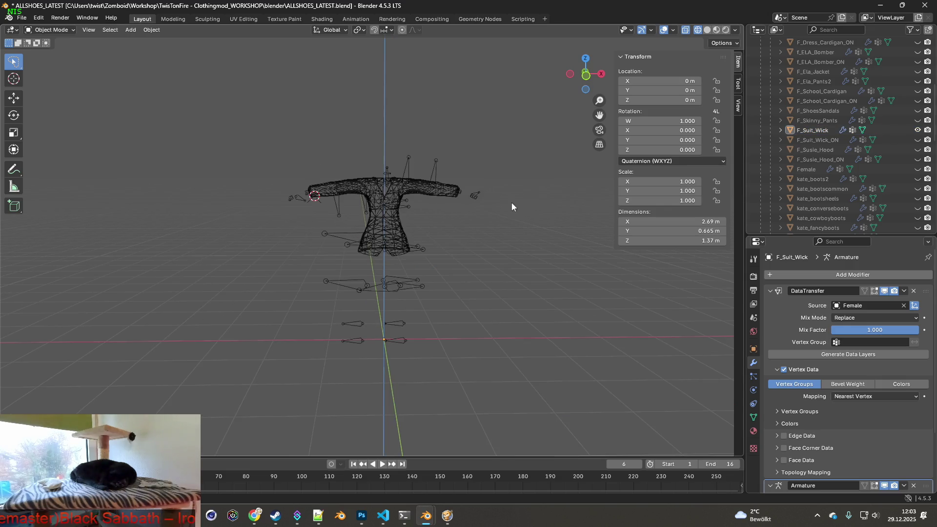
{"action": "left_click", "coordinate": [810, 130]}
{"action": "left_click", "coordinate": [22, 17]}
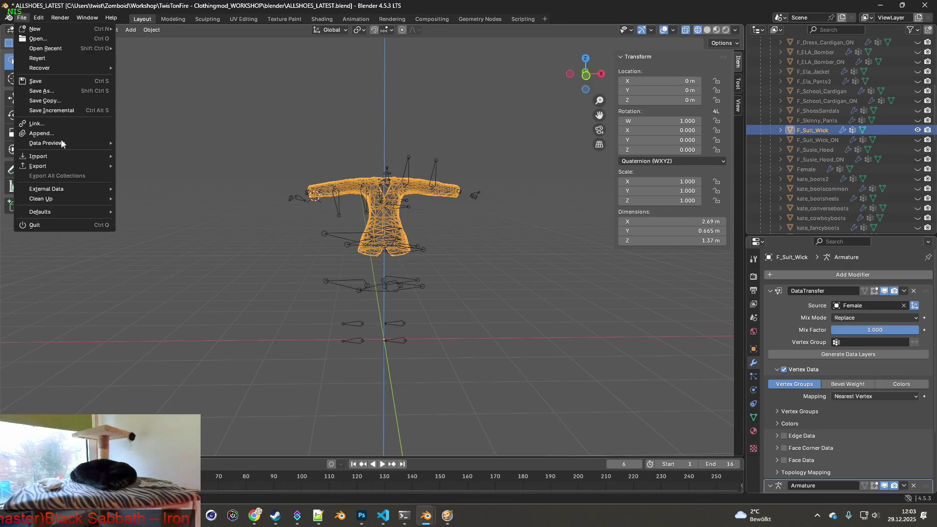
{"action": "mouse_move", "coordinate": [51, 162]}
{"action": "left_click", "coordinate": [179, 244]}
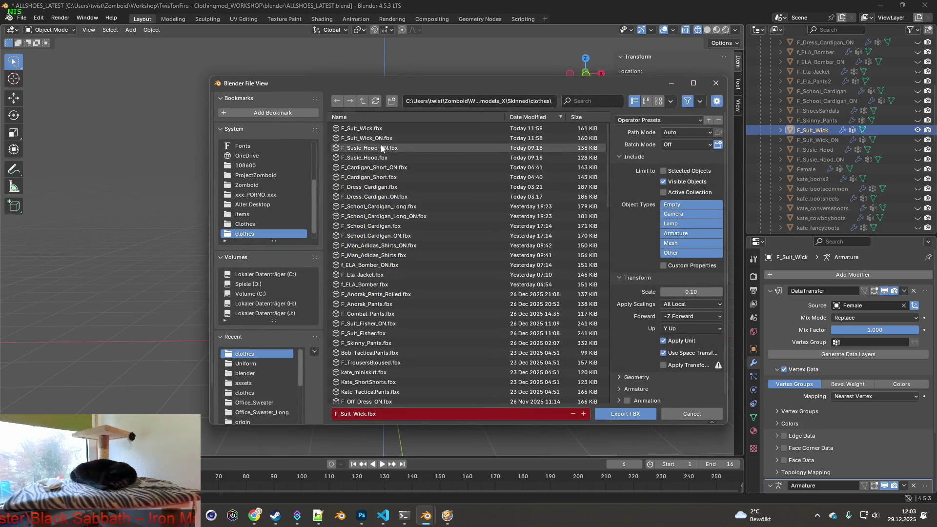
{"action": "left_click", "coordinate": [615, 414]}
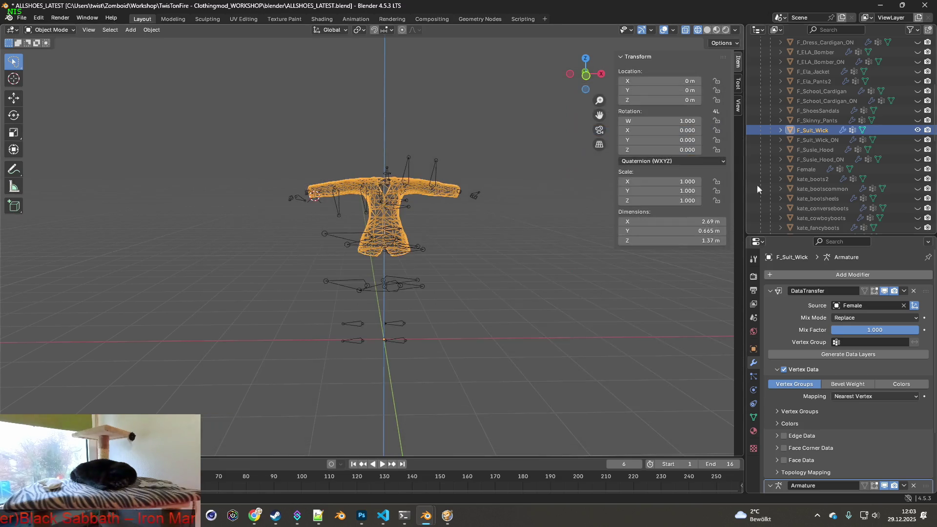
Hide F_Suit_Wick, export F_Suit_Wick_ON over F_Suit_Wick_ON.fbx, and switch to the game.
{"action": "left_click", "coordinate": [917, 130]}
{"action": "left_click", "coordinate": [21, 18]}
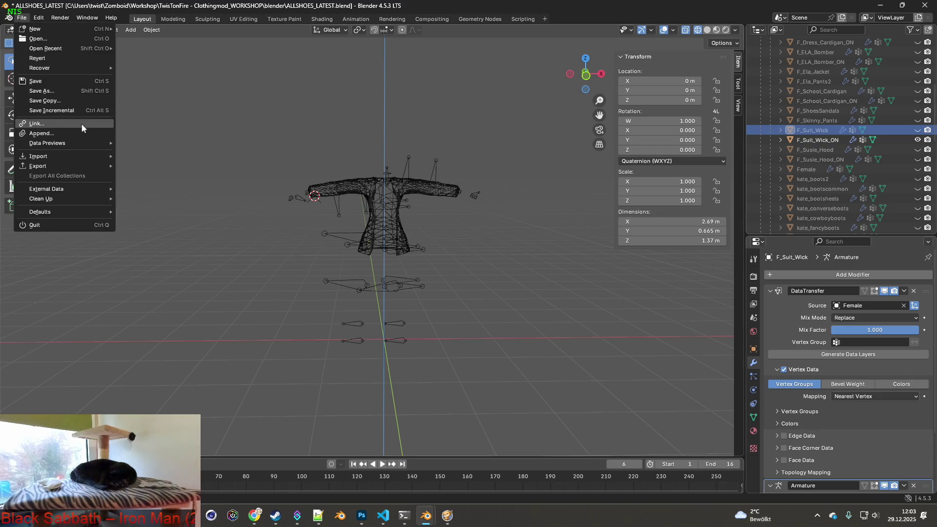
{"action": "mouse_move", "coordinate": [49, 166]}
{"action": "left_click", "coordinate": [188, 243]}
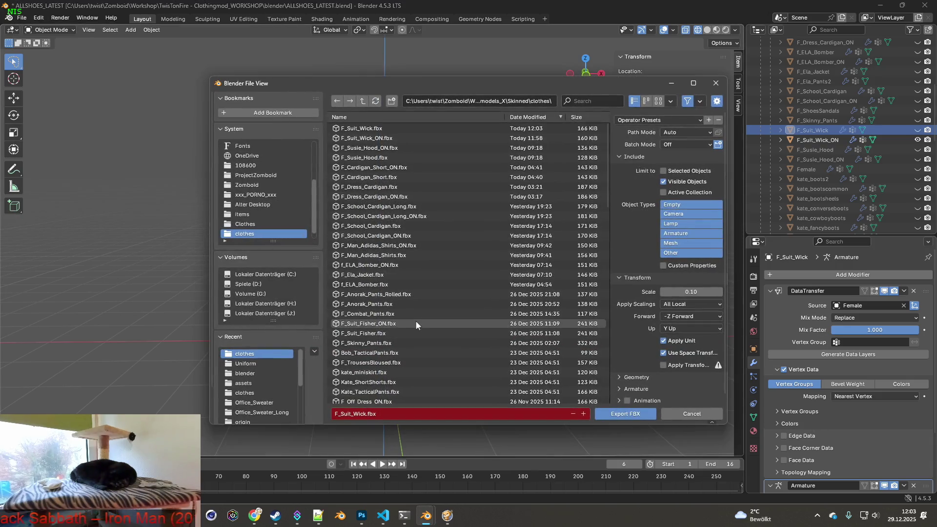
{"action": "key", "text": "Return"}
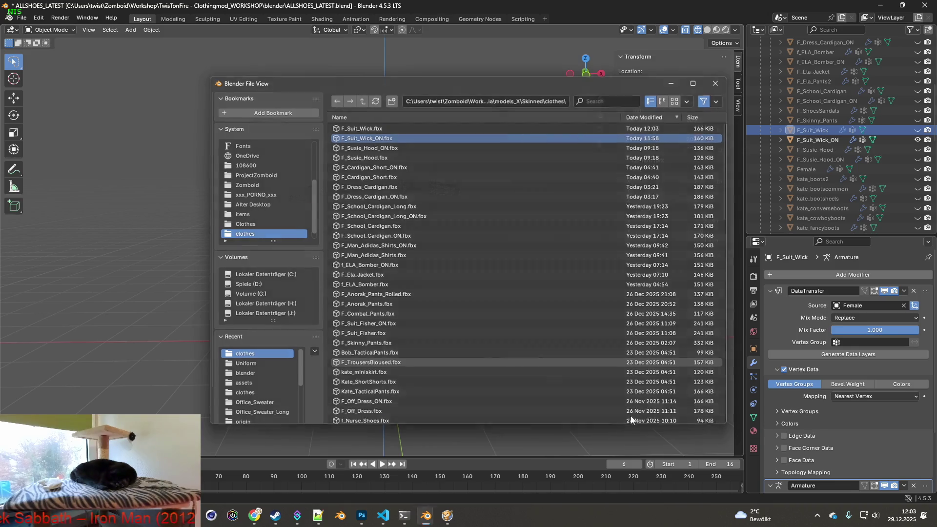
{"action": "key", "text": "alt+Tab"}
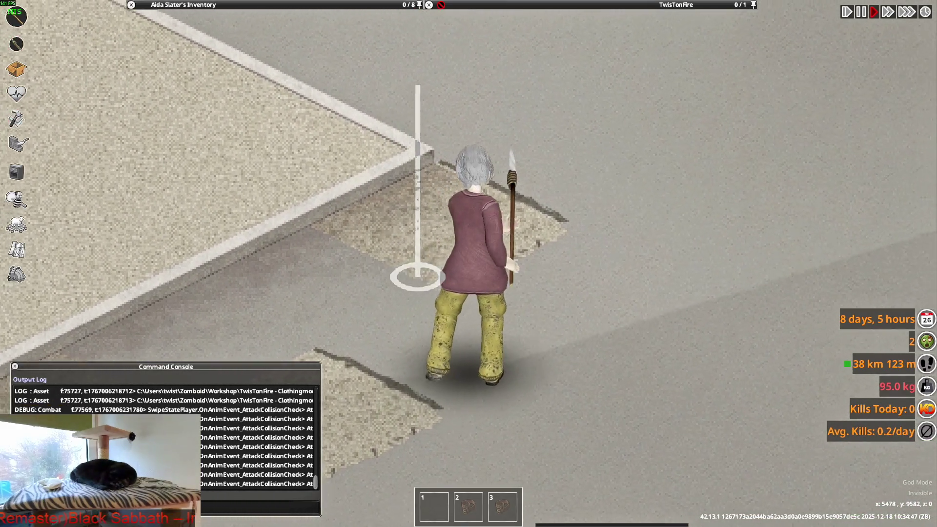
After checking the updated suit jacket on the in-game character, switch back to Blender.
{"action": "key", "text": "alt+Tab"}
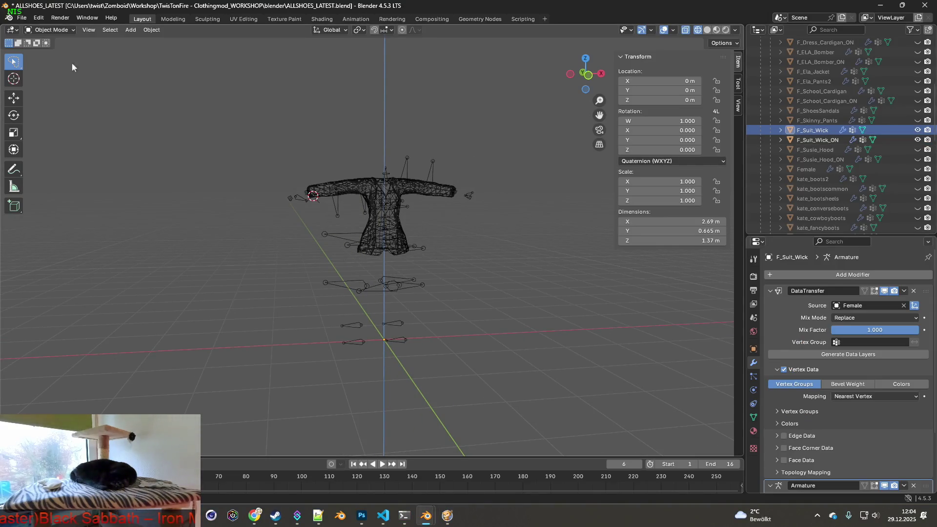
Put F_Suit_Wick and F_Suit_Wick_ON into Edit Mode together and center the jacket in view.
{"action": "left_click", "coordinate": [56, 51]}
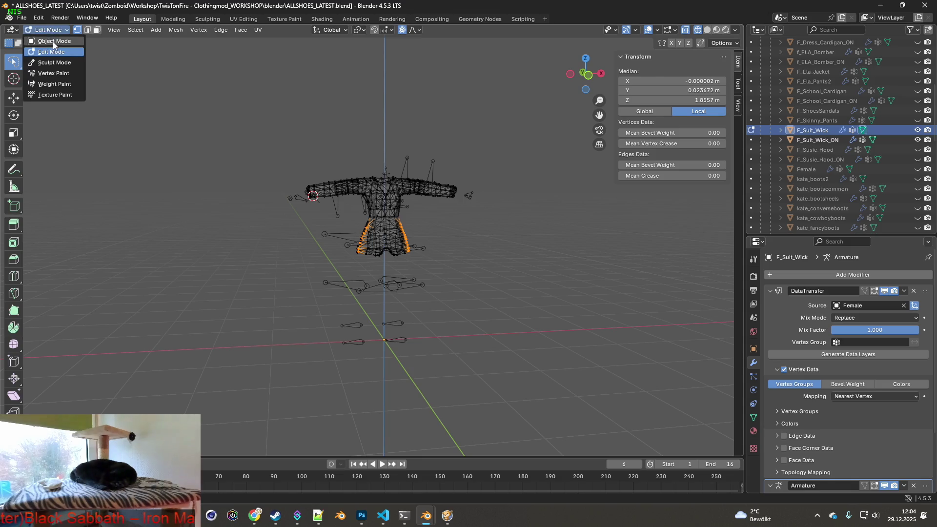
{"action": "left_click", "coordinate": [54, 42]}
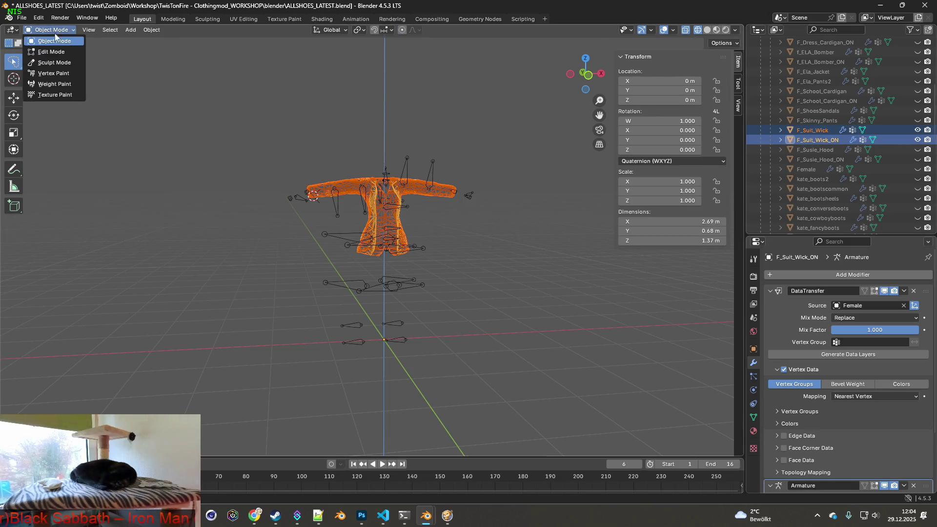
{"action": "left_click", "coordinate": [52, 51]}
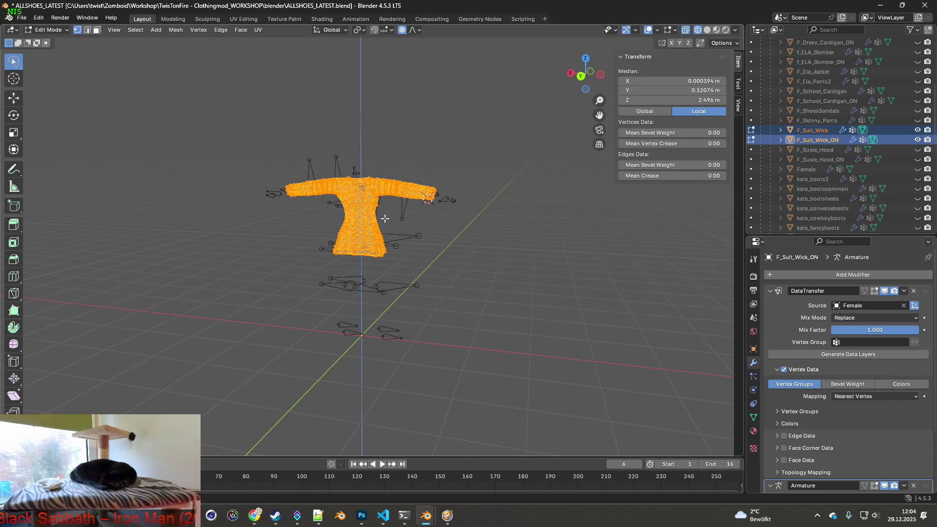
{"action": "middle_click_drag", "start_coordinate": [375, 215], "coordinate": [446, 224], "text": "shift"}
{"action": "scroll", "coordinate": [409, 238], "scroll_direction": "up", "scroll_amount": 8}
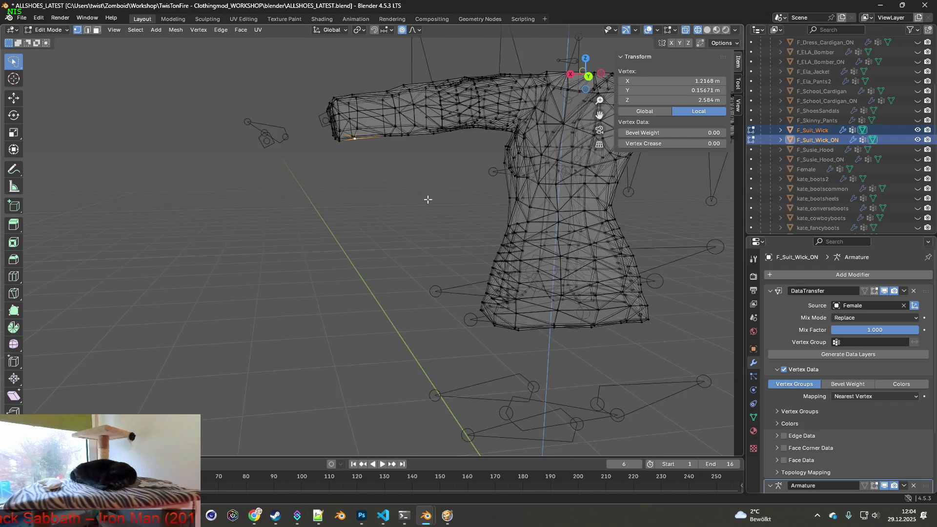
Orbit and zoom around the shoulder and forearm sleeve to inspect its fit on the arm.
{"action": "mouse_move", "coordinate": [330, 236]}
{"action": "middle_mouse_down"}
{"action": "mouse_move", "coordinate": [314, 224]}
{"action": "mouse_move", "coordinate": [329, 236]}
{"action": "mouse_move", "coordinate": [427, 233]}
{"action": "mouse_move", "coordinate": [366, 211]}
{"action": "mouse_move", "coordinate": [299, 253]}
{"action": "mouse_move", "coordinate": [318, 249]}
{"action": "middle_mouse_up"}
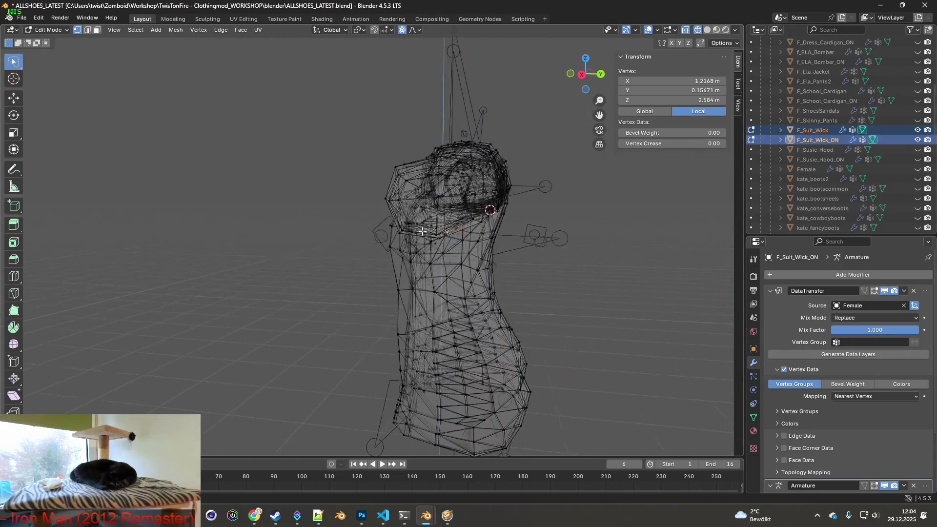
{"action": "scroll", "coordinate": [873, 196], "scroll_direction": "down", "scroll_amount": 2}
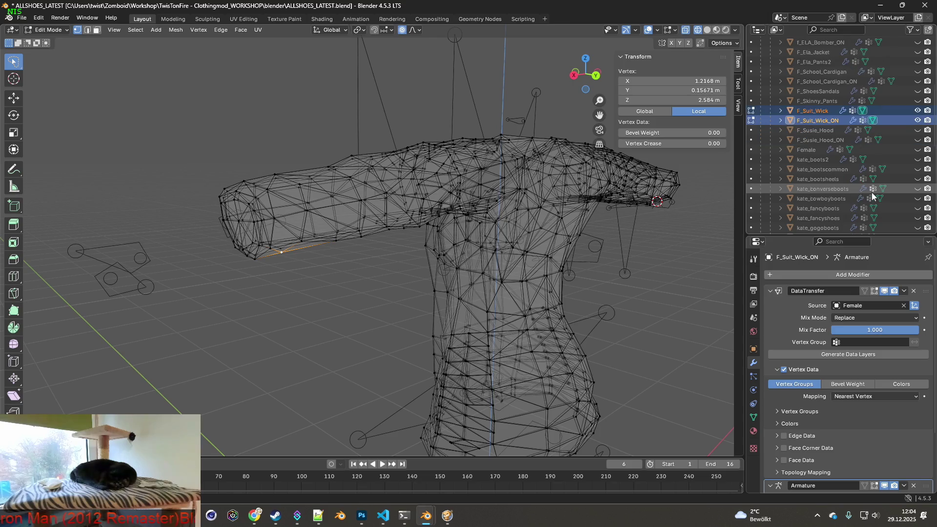
{"action": "middle_click_drag", "start_coordinate": [531, 190], "coordinate": [478, 192]}
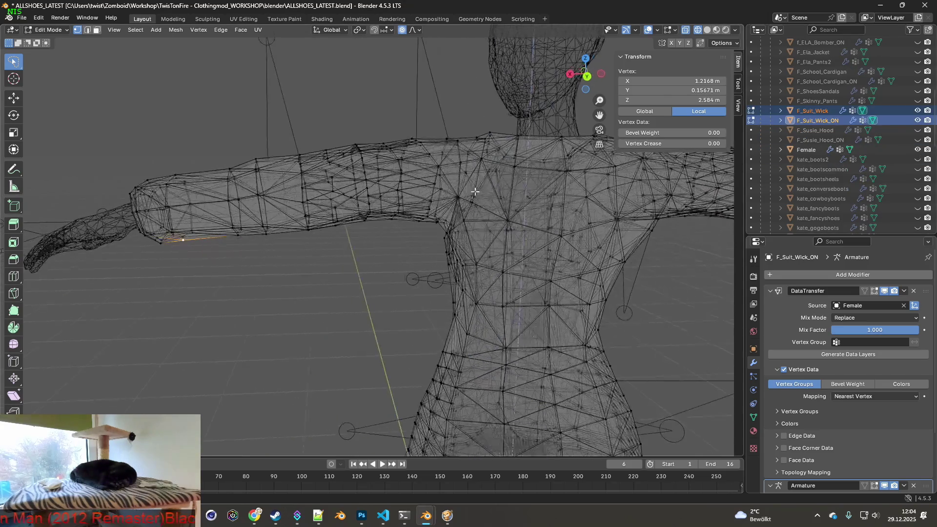
{"action": "scroll", "coordinate": [446, 184], "scroll_direction": "up", "scroll_amount": 3}
{"action": "middle_click_drag", "start_coordinate": [410, 184], "coordinate": [509, 230], "text": "shift"}
{"action": "middle_click_drag", "start_coordinate": [446, 173], "coordinate": [441, 173]}
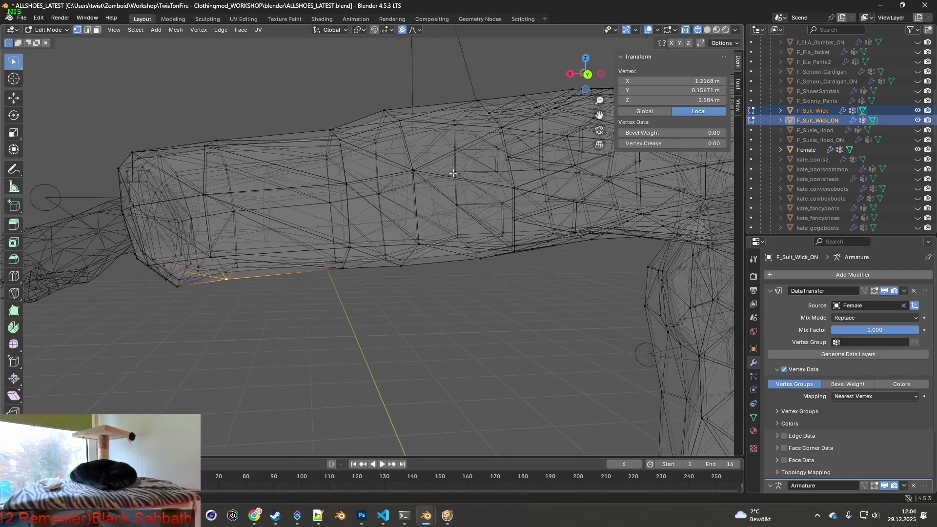
{"action": "scroll", "coordinate": [454, 173], "scroll_direction": "down", "scroll_amount": 4}
{"action": "middle_click_drag", "start_coordinate": [463, 175], "coordinate": [516, 182]}
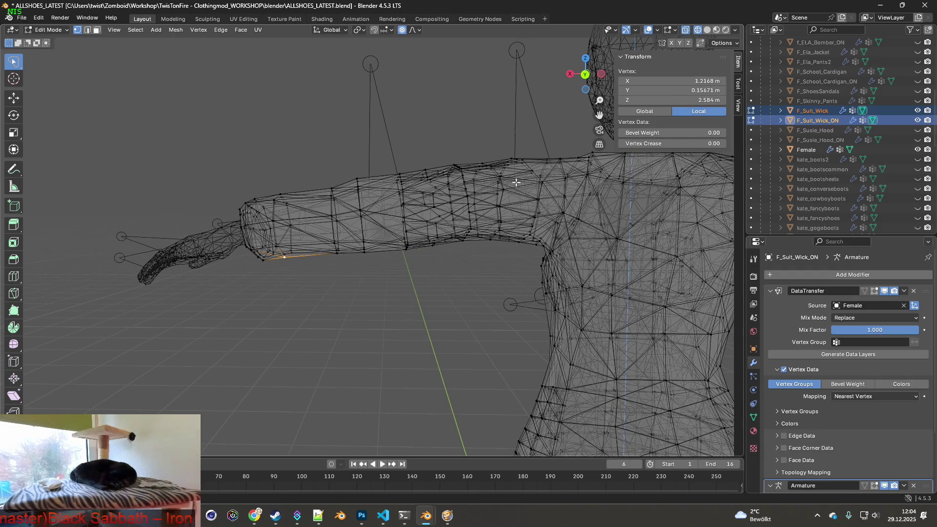
{"action": "scroll", "coordinate": [487, 179], "scroll_direction": "up", "scroll_amount": 3}
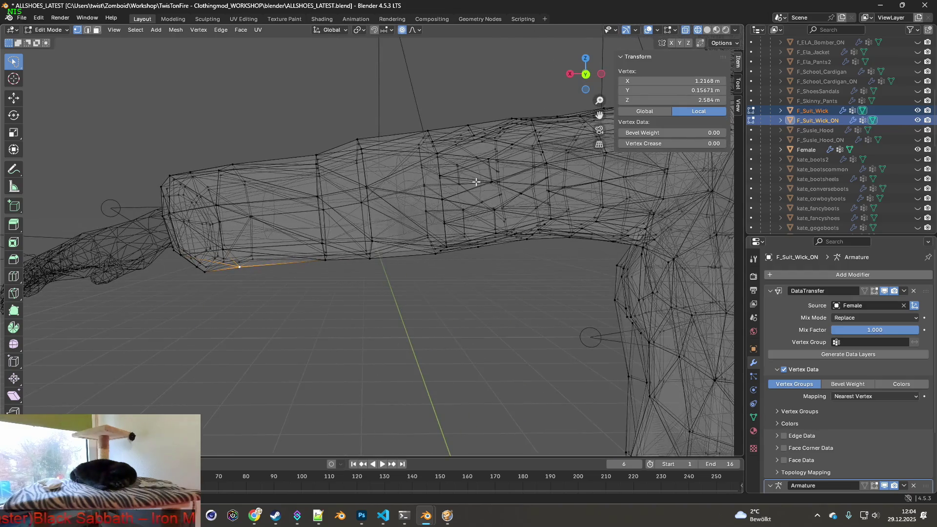
{"action": "mouse_move", "coordinate": [501, 186]}
{"action": "middle_mouse_down"}
{"action": "mouse_move", "coordinate": [428, 184]}
{"action": "mouse_move", "coordinate": [394, 207]}
{"action": "mouse_move", "coordinate": [487, 195]}
{"action": "mouse_move", "coordinate": [507, 185]}
{"action": "mouse_move", "coordinate": [502, 171]}
{"action": "mouse_move", "coordinate": [533, 182]}
{"action": "middle_mouse_up"}
{"action": "scroll", "coordinate": [480, 185], "scroll_direction": "down", "scroll_amount": 2}
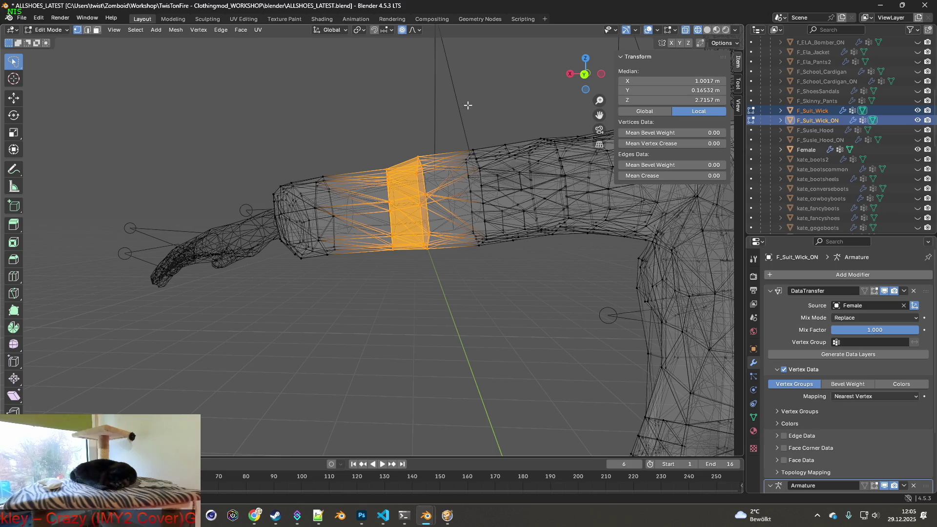
Scale the selected forearm sleeve ring up by 1.043.
{"action": "middle_click_drag", "start_coordinate": [507, 200], "coordinate": [505, 201]}
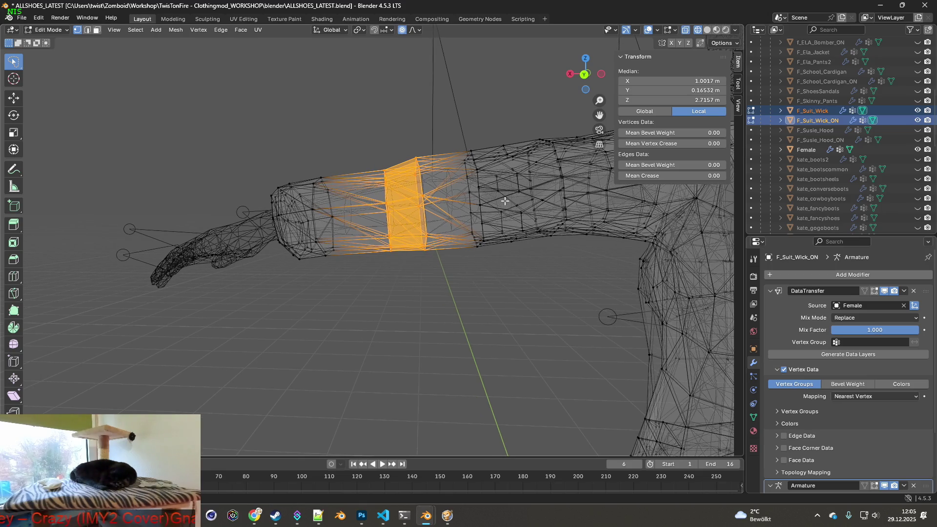
{"action": "key", "text": "s"}
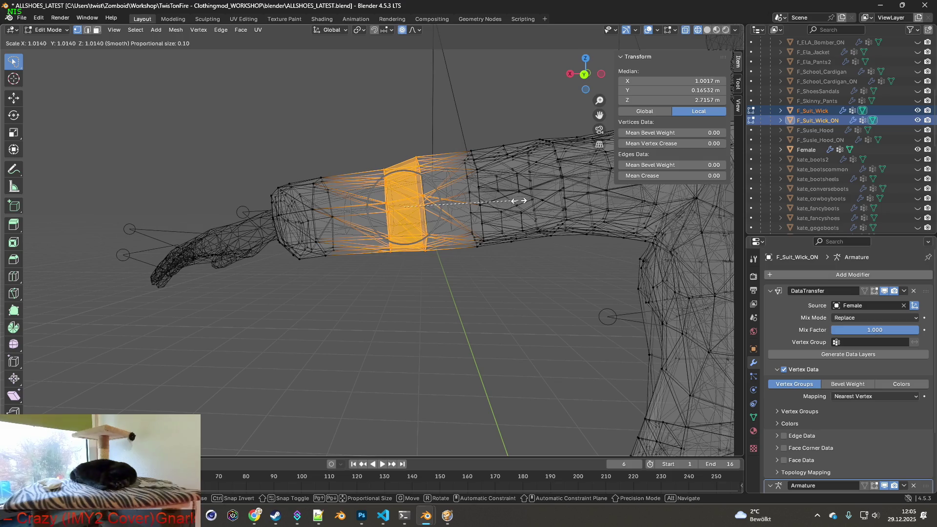
{"action": "left_click", "coordinate": [543, 201]}
Lasso-select the vertex rings around the other arm's forearm sleeve.
{"action": "mouse_move", "coordinate": [544, 202]}
{"action": "middle_mouse_down", "text": "shift"}
{"action": "mouse_move", "coordinate": [395, 213]}
{"action": "mouse_move", "coordinate": [585, 210]}
{"action": "mouse_move", "coordinate": [376, 218]}
{"action": "mouse_move", "coordinate": [644, 220]}
{"action": "mouse_move", "coordinate": [381, 218]}
{"action": "mouse_move", "coordinate": [444, 232]}
{"action": "middle_mouse_up", "text": "shift"}
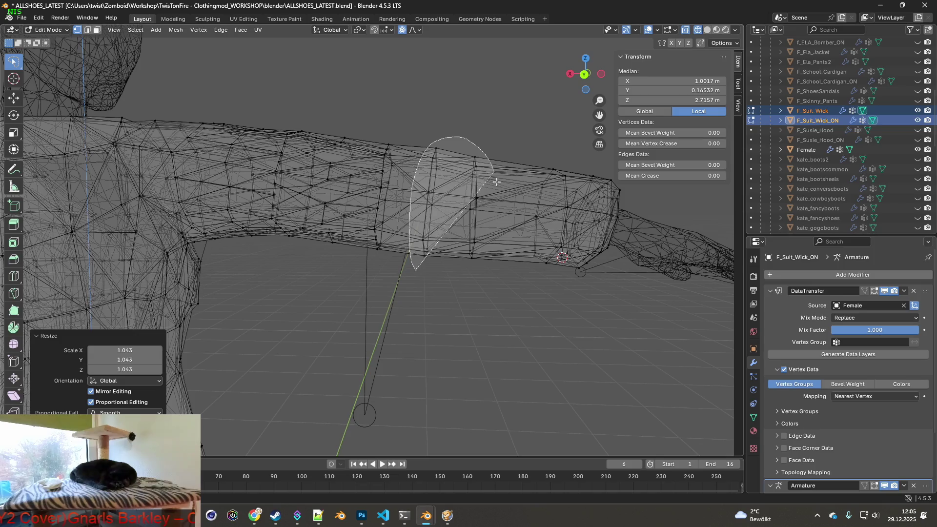
{"action": "left_click_drag", "start_coordinate": [494, 173], "coordinate": [483, 263]}
{"action": "scroll", "coordinate": [521, 250], "scroll_direction": "up", "scroll_amount": 2}
{"action": "scroll", "coordinate": [511, 228], "scroll_direction": "up", "scroll_amount": 4}
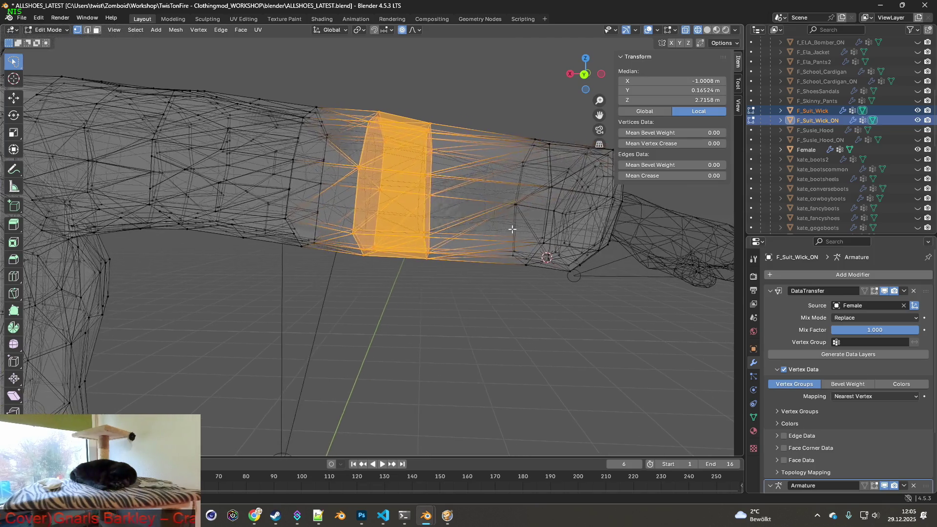
{"action": "scroll", "coordinate": [517, 228], "scroll_direction": "down", "scroll_amount": 2}
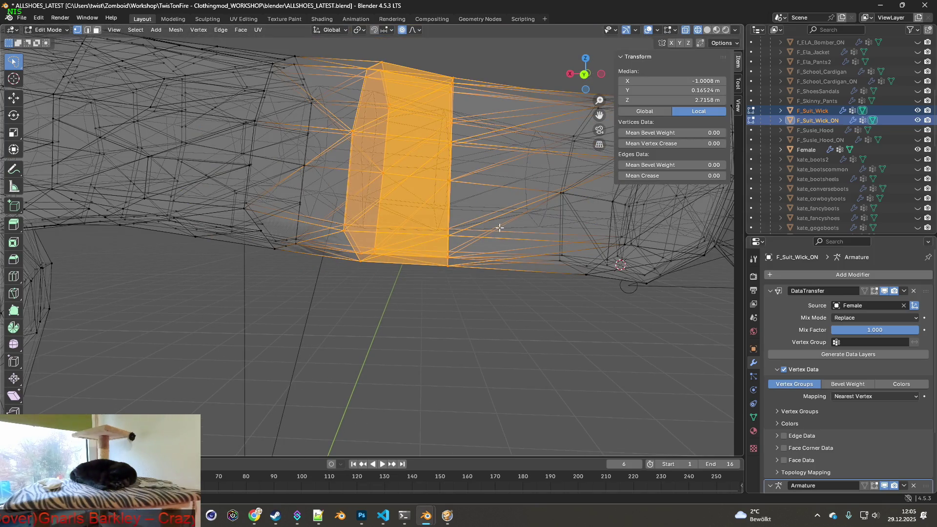
{"action": "mouse_move", "coordinate": [488, 228]}
{"action": "middle_mouse_down", "text": "shift"}
{"action": "mouse_move", "coordinate": [502, 263]}
{"action": "mouse_move", "coordinate": [575, 303]}
{"action": "mouse_move", "coordinate": [557, 205]}
{"action": "mouse_move", "coordinate": [476, 156]}
{"action": "mouse_move", "coordinate": [464, 129]}
{"action": "middle_mouse_up", "text": "shift"}
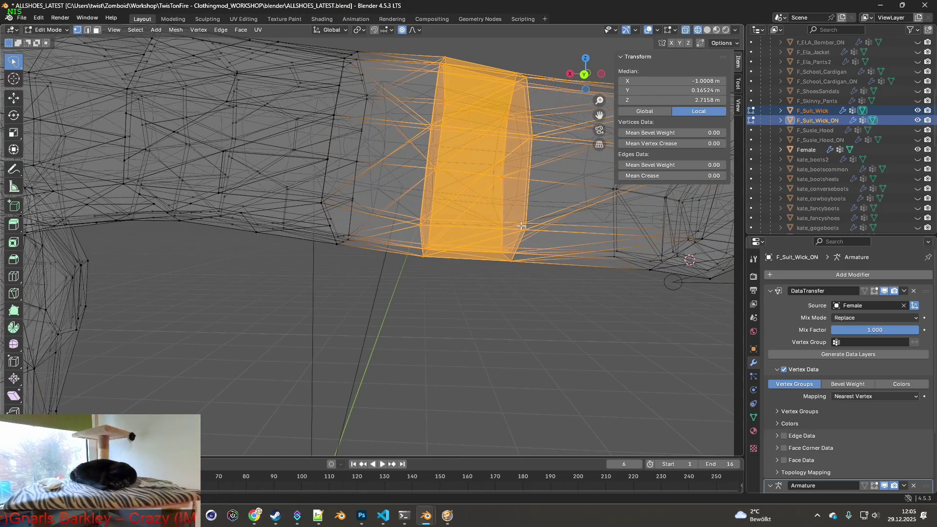
{"action": "scroll", "coordinate": [406, 217], "scroll_direction": "down", "scroll_amount": 2}
{"action": "mouse_move", "coordinate": [407, 217]}
{"action": "middle_mouse_down", "text": "shift"}
{"action": "mouse_move", "coordinate": [683, 222]}
{"action": "mouse_move", "coordinate": [428, 224]}
{"action": "mouse_move", "coordinate": [423, 233]}
{"action": "mouse_move", "coordinate": [458, 232]}
{"action": "mouse_move", "coordinate": [426, 233]}
{"action": "middle_mouse_up", "text": "shift"}
{"action": "scroll", "coordinate": [424, 228], "scroll_direction": "up", "scroll_amount": 1}
{"action": "left_click", "coordinate": [567, 243], "text": "alt"}
{"action": "scroll", "coordinate": [566, 242], "scroll_direction": "up", "scroll_amount": 3}
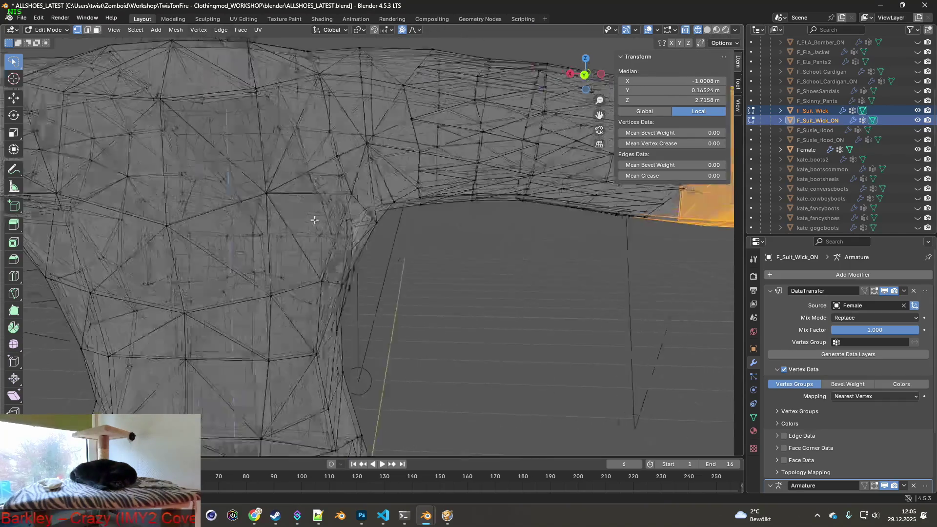
{"action": "scroll", "coordinate": [324, 236], "scroll_direction": "down", "scroll_amount": 2}
Select the sleeve ring near the wrist and enlarge it slightly to 1.025.
{"action": "middle_click_drag", "start_coordinate": [489, 236], "coordinate": [467, 264]}
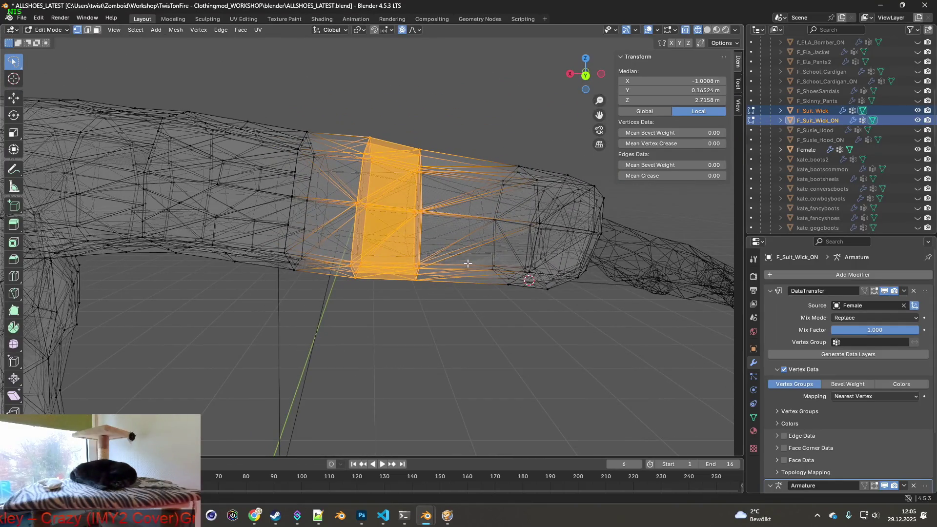
{"action": "scroll", "coordinate": [467, 263], "scroll_direction": "down", "scroll_amount": 6}
{"action": "mouse_move", "coordinate": [384, 256]}
{"action": "middle_mouse_down"}
{"action": "mouse_move", "coordinate": [473, 255]}
{"action": "mouse_move", "coordinate": [465, 249]}
{"action": "mouse_move", "coordinate": [387, 247]}
{"action": "mouse_move", "coordinate": [468, 262]}
{"action": "middle_mouse_up"}
{"action": "scroll", "coordinate": [468, 262], "scroll_direction": "up", "scroll_amount": 4}
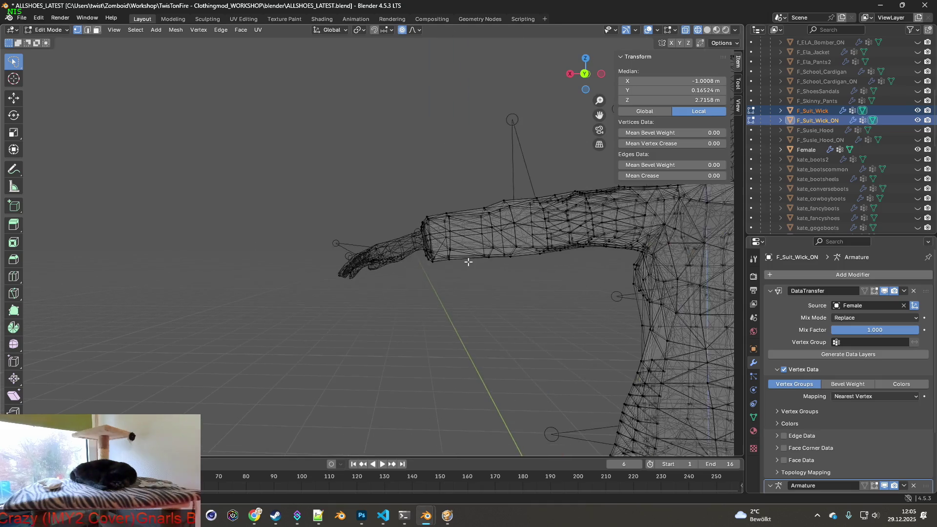
{"action": "scroll", "coordinate": [530, 266], "scroll_direction": "up", "scroll_amount": 3}
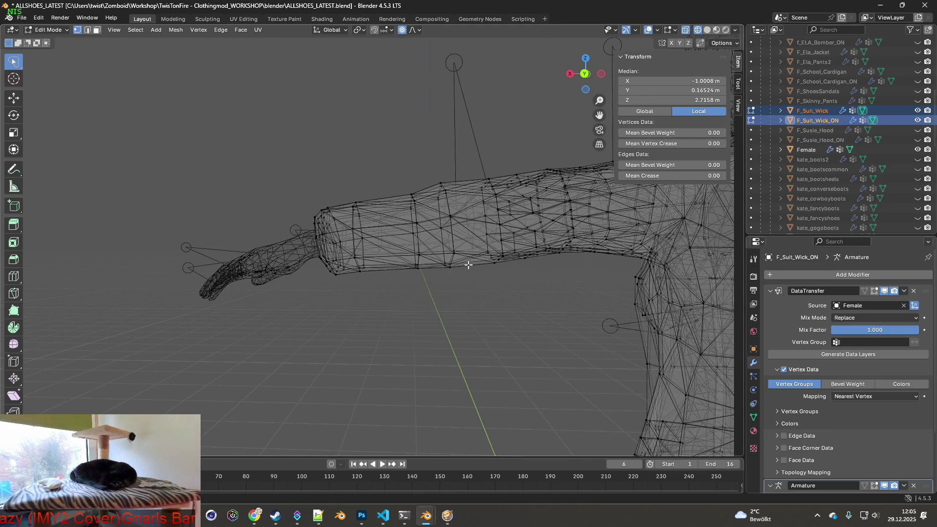
{"action": "middle_click_drag", "start_coordinate": [462, 267], "coordinate": [425, 288]}
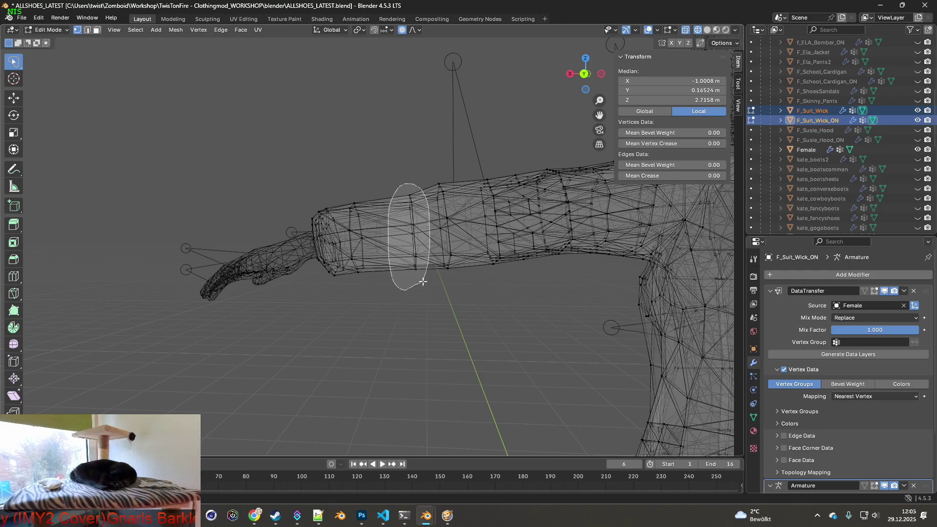
{"action": "key", "text": "s"}
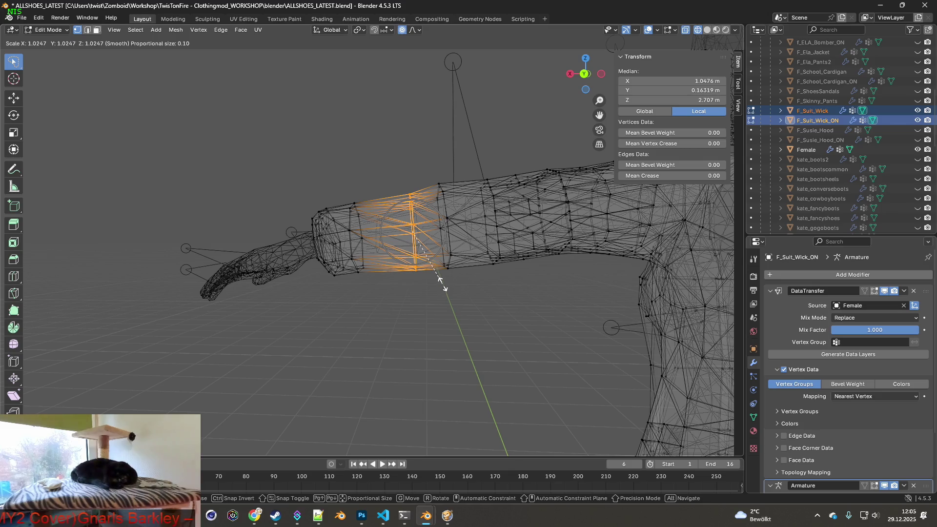
{"action": "left_click", "coordinate": [440, 280]}
Return to Object Mode in front view and hide the Female body mesh.
{"action": "key", "text": "KP_1"}
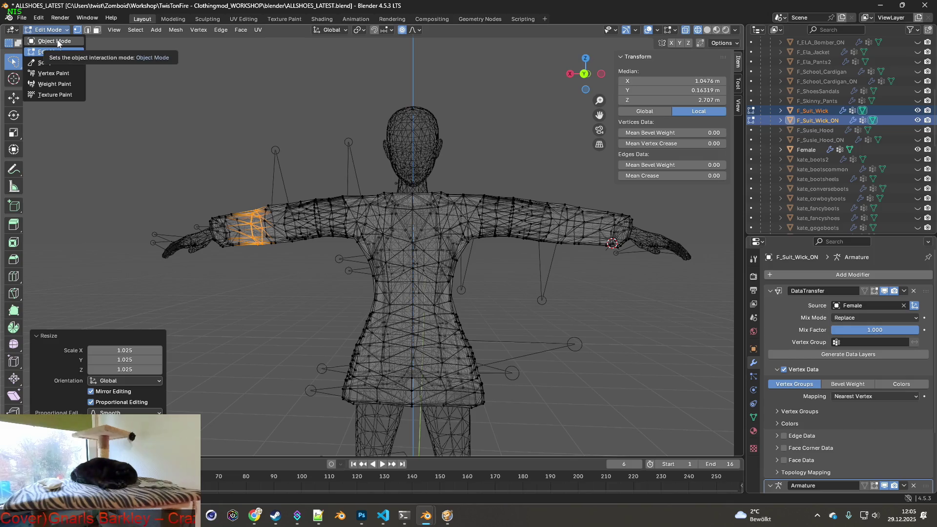
{"action": "left_click", "coordinate": [54, 41]}
{"action": "mouse_move", "coordinate": [352, 156]}
{"action": "middle_mouse_down"}
{"action": "mouse_move", "coordinate": [399, 177]}
{"action": "mouse_move", "coordinate": [652, 174]}
{"action": "middle_mouse_up"}
{"action": "left_click", "coordinate": [917, 150]}
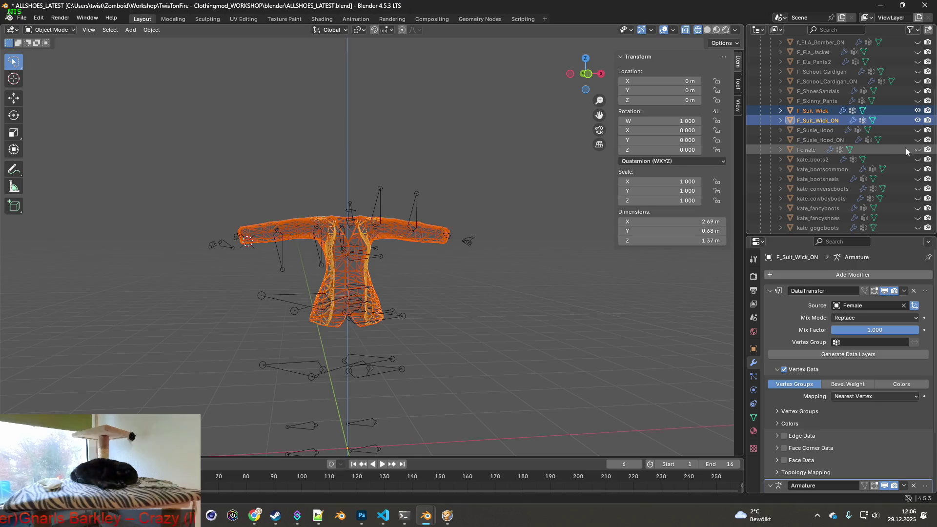
Select the F_Suit_Wick mesh and export it as FBX.
{"action": "left_click", "coordinate": [826, 122]}
{"action": "left_click", "coordinate": [814, 111]}
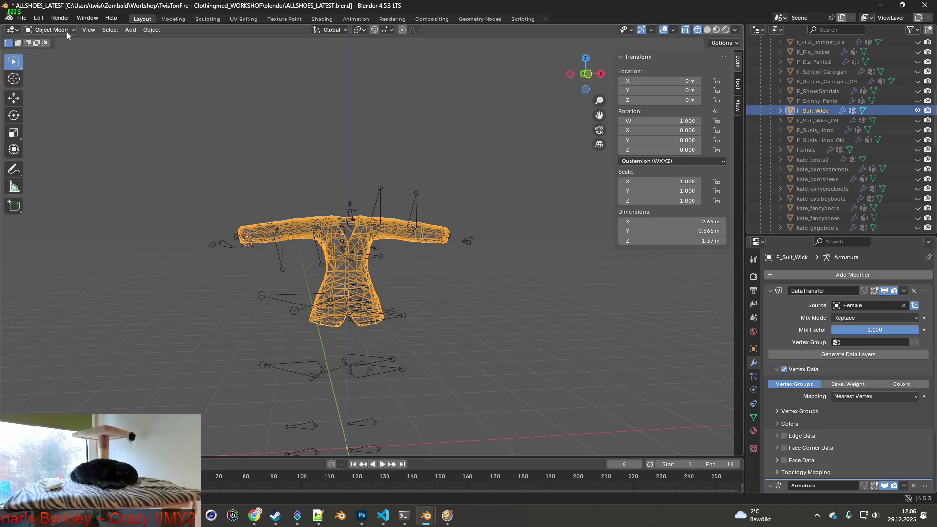
{"action": "left_click", "coordinate": [25, 20]}
{"action": "mouse_move", "coordinate": [38, 17]}
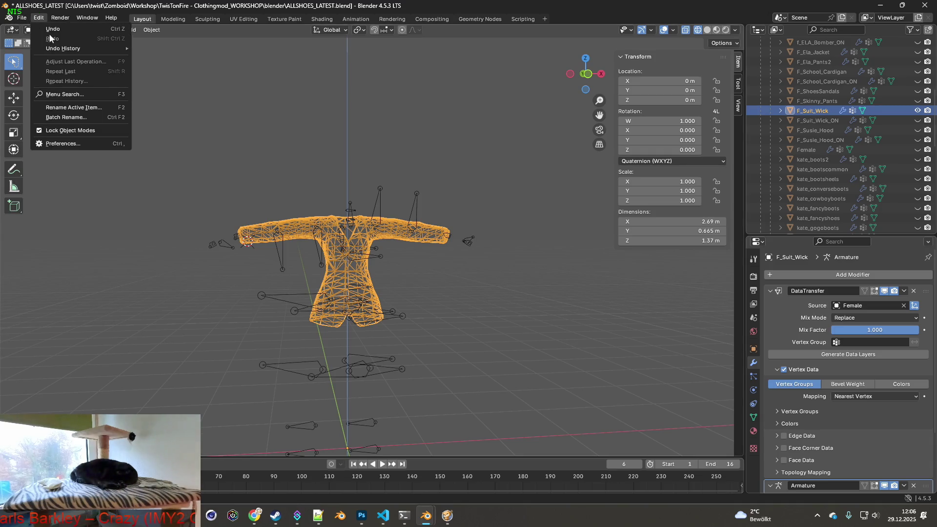
{"action": "left_click", "coordinate": [24, 18]}
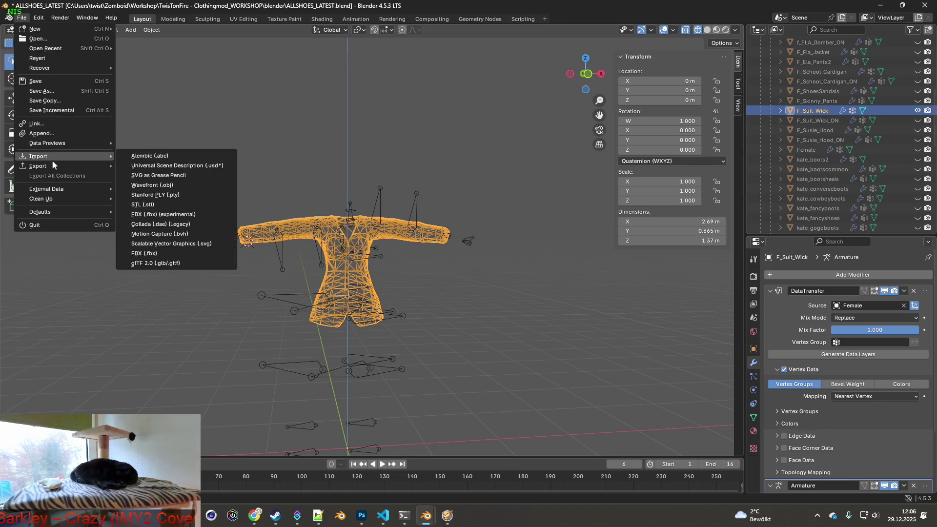
{"action": "mouse_move", "coordinate": [52, 166]}
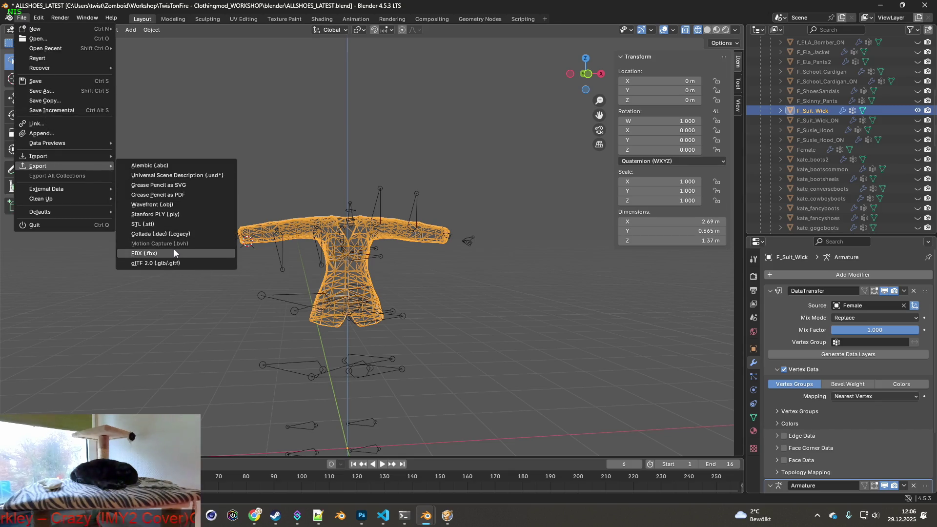
{"action": "left_click", "coordinate": [174, 250]}
{"action": "left_click", "coordinate": [631, 414]}
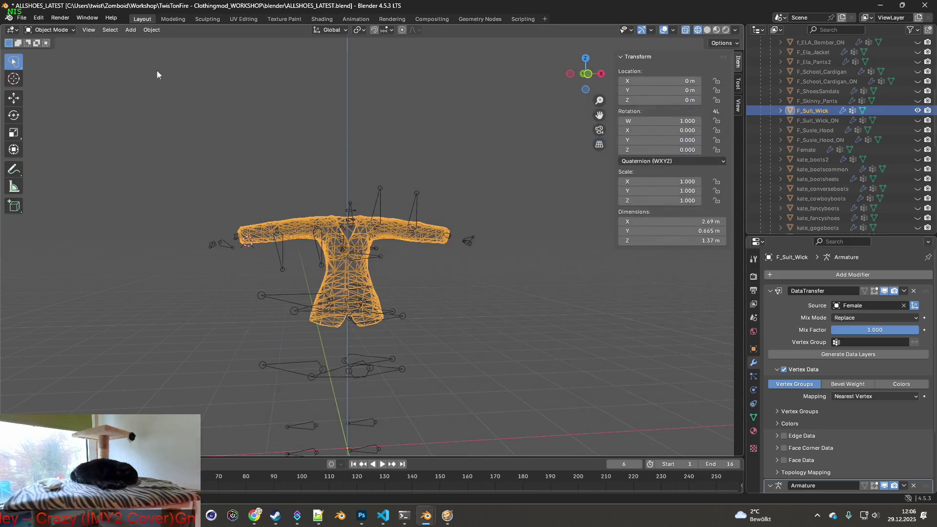
{"action": "left_click", "coordinate": [49, 31]}
Swap visibility between the jacket versions, re-export to F_Suit_Wick.fbx, then bring up the game.
{"action": "left_click", "coordinate": [917, 111]}
{"action": "left_click", "coordinate": [918, 120]}
{"action": "left_click", "coordinate": [23, 18]}
{"action": "mouse_move", "coordinate": [46, 166]}
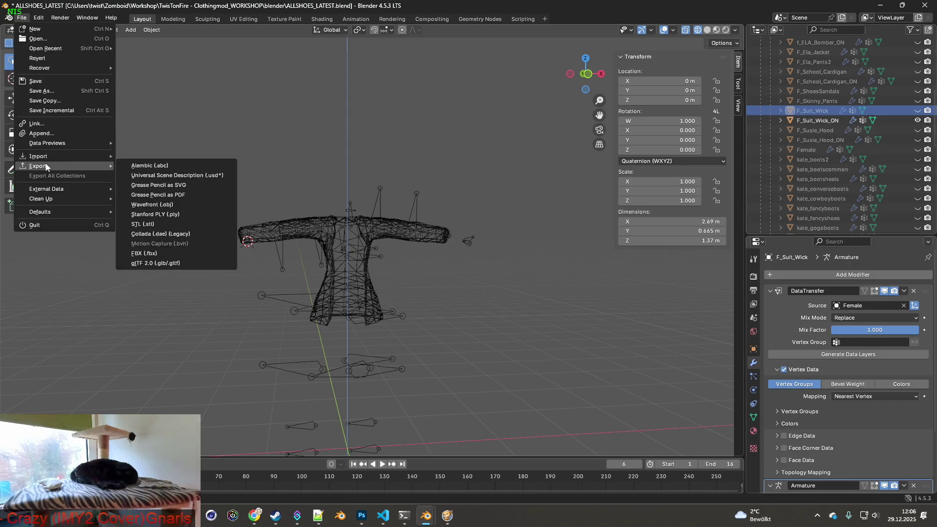
{"action": "left_click", "coordinate": [170, 253]}
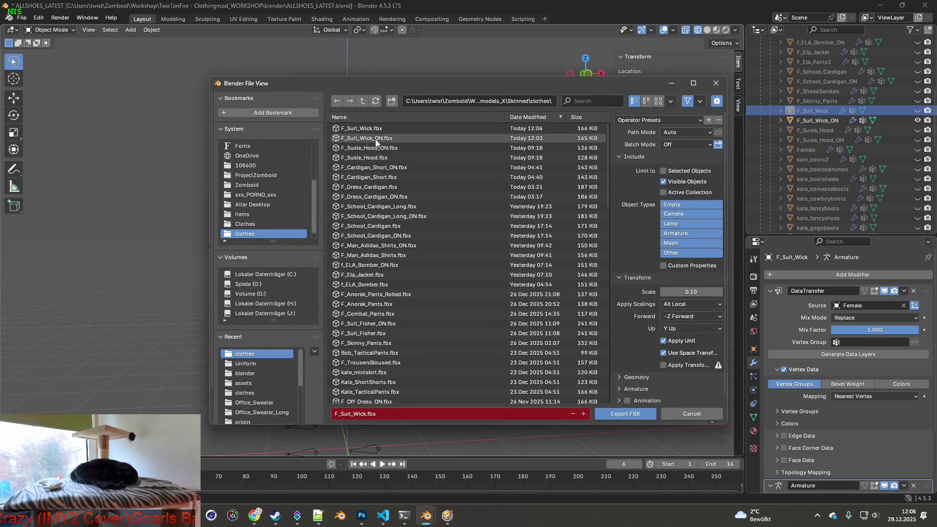
{"action": "left_click", "coordinate": [628, 413]}
{"action": "left_click", "coordinate": [450, 516]}
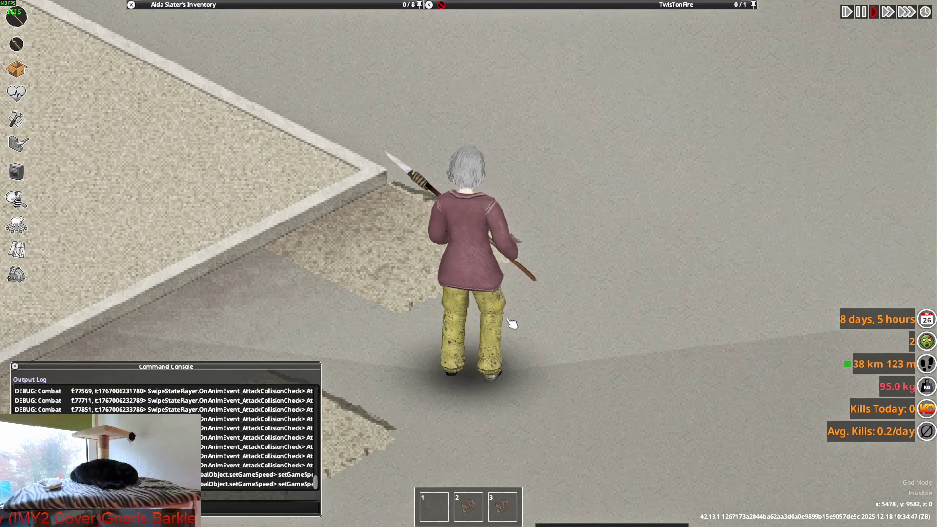
Walk the character around the lot with WASD and aim the spear to check the jacket, then return to Blender.
{"action": "key", "text": "w"}
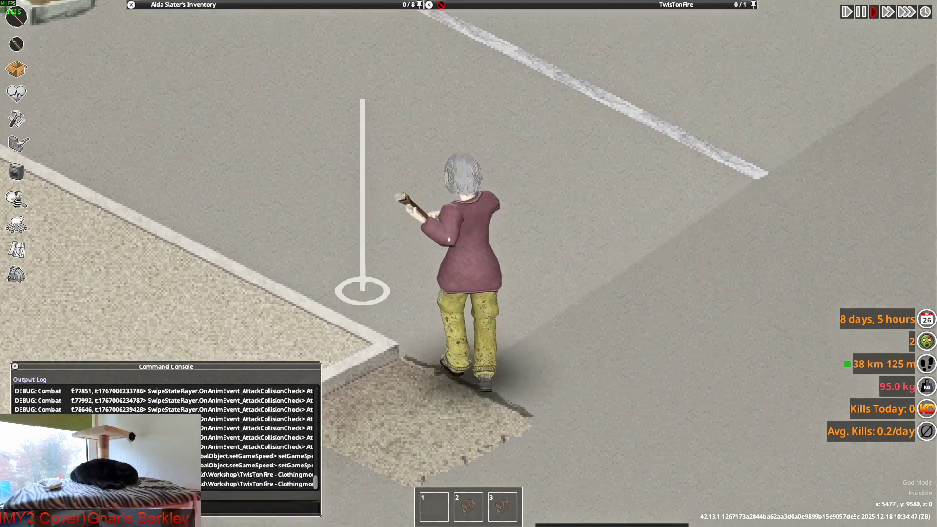
{"action": "key", "text": "w"}
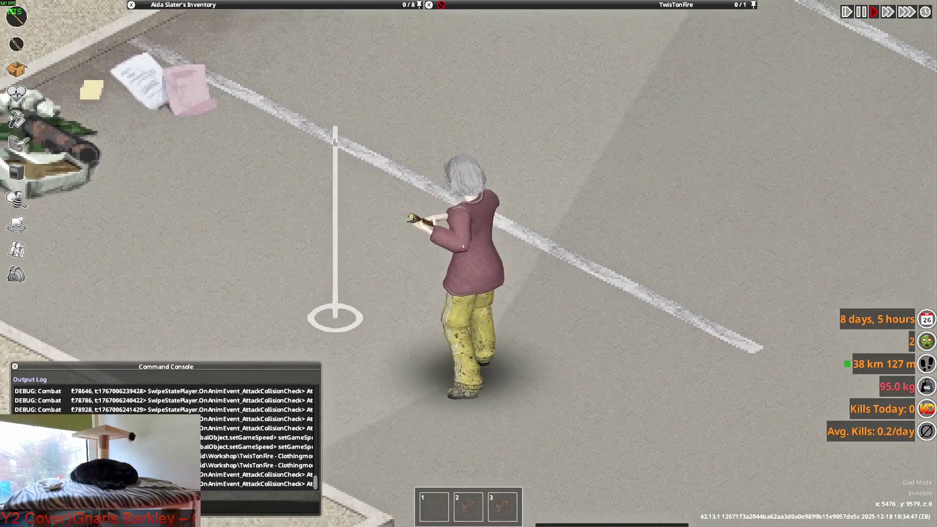
{"action": "key", "text": "a"}
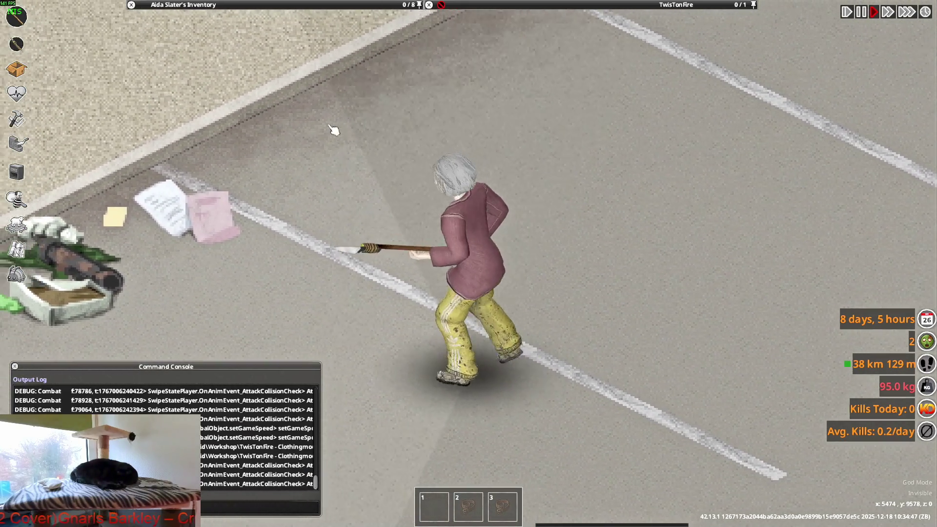
{"action": "key", "text": "a"}
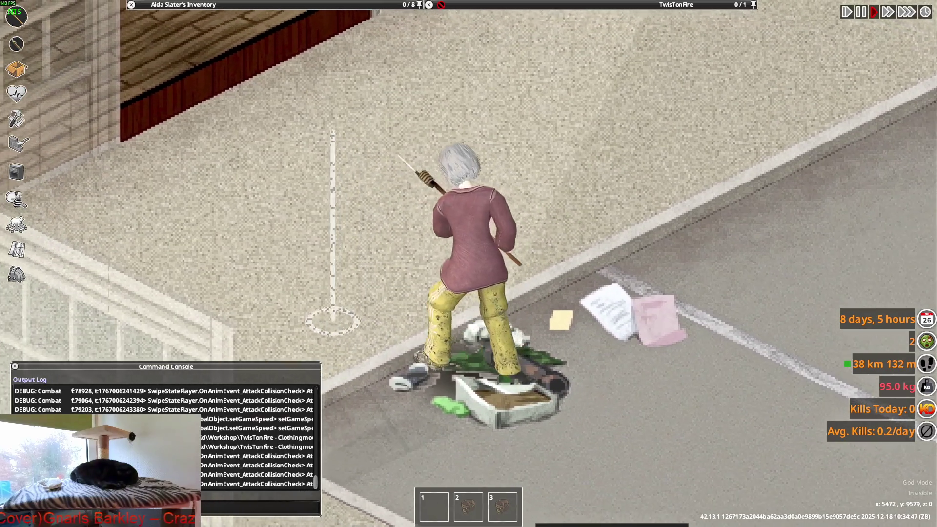
{"action": "key", "text": "w"}
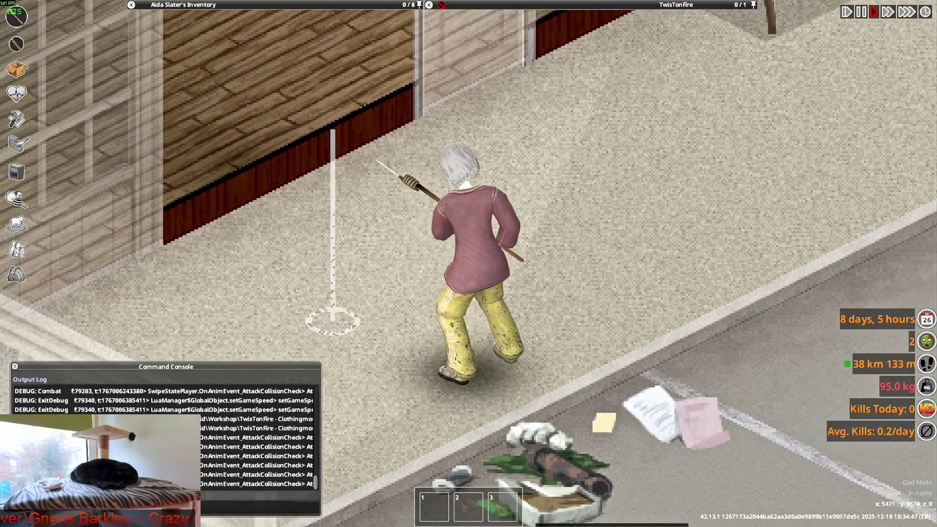
{"action": "key", "text": "s"}
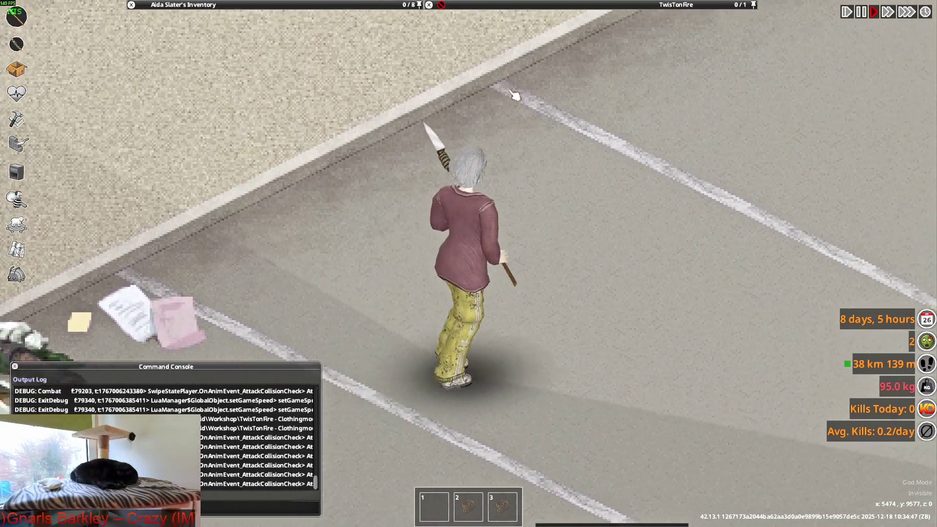
{"action": "key", "text": "w"}
{"action": "mouse_move", "coordinate": [514, 95]}
{"action": "right_mouse_down"}
{"action": "mouse_move", "coordinate": [470, 272]}
{"action": "mouse_move", "coordinate": [324, 272]}
{"action": "mouse_move", "coordinate": [335, 272]}
{"action": "mouse_move", "coordinate": [324, 129]}
{"action": "right_mouse_up"}
{"action": "key", "text": "w"}
{"action": "key", "text": "w"}
{"action": "key", "text": "w"}
{"action": "key", "text": "w"}
{"action": "key", "text": "alt+Tab"}
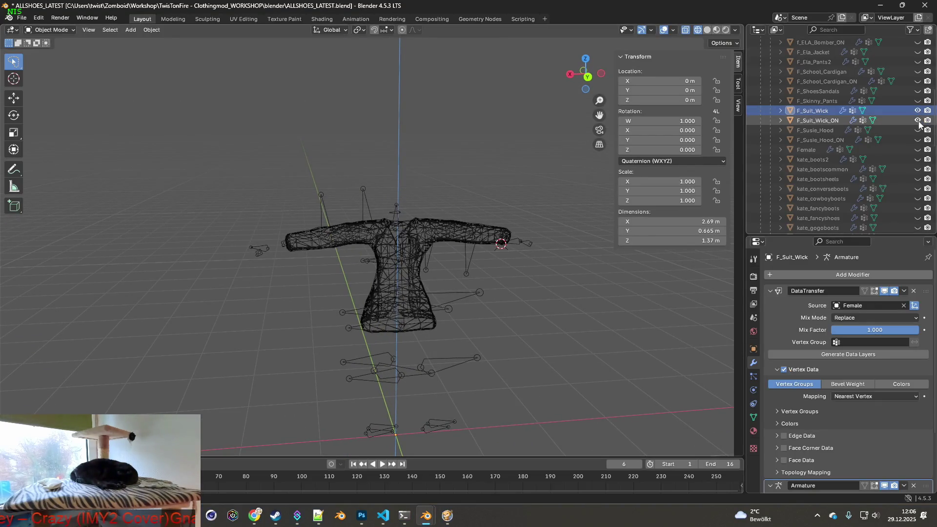
Select F_Suit_Wick_ON, enter Edit Mode and frame the sleeve along the arm.
{"action": "left_click", "coordinate": [821, 121], "text": "ctrl"}
{"action": "scroll", "coordinate": [450, 174], "scroll_direction": "up", "scroll_amount": 4}
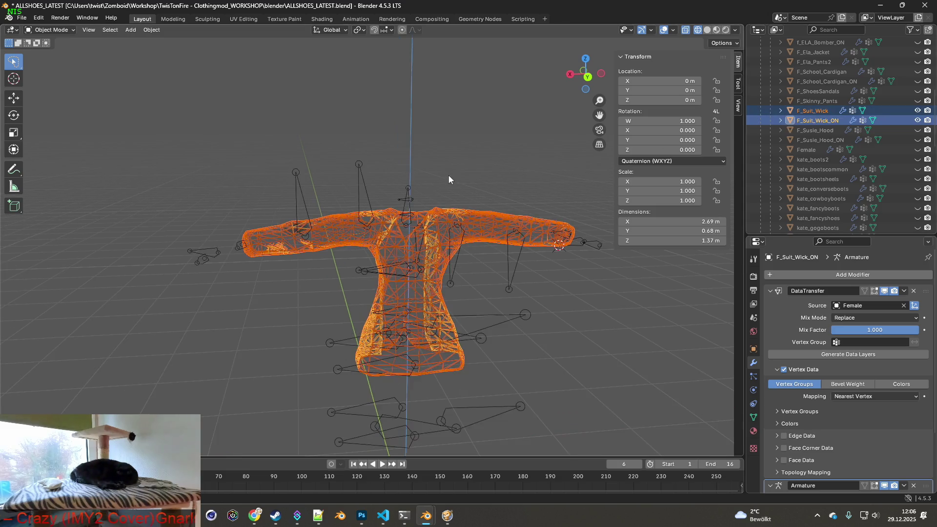
{"action": "middle_click_drag", "start_coordinate": [287, 179], "coordinate": [365, 183], "text": "shift"}
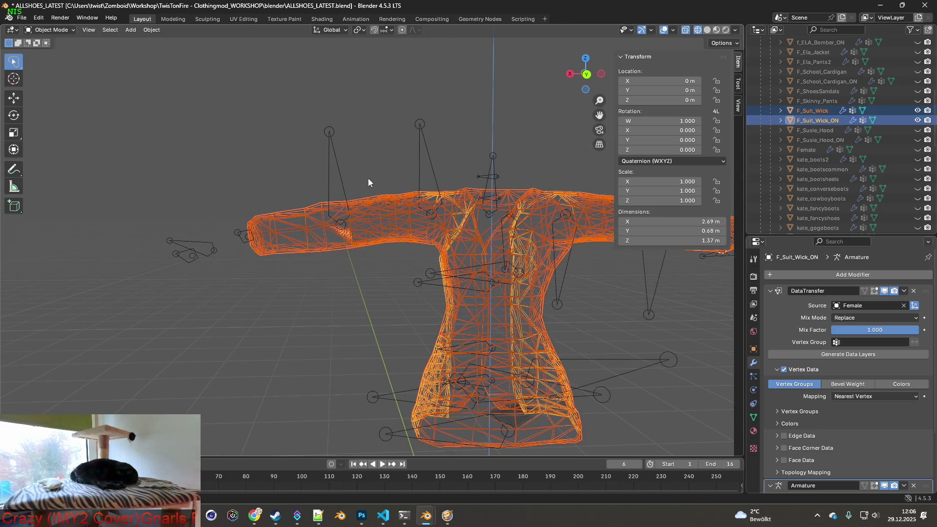
{"action": "left_click", "coordinate": [52, 52]}
{"action": "scroll", "coordinate": [377, 222], "scroll_direction": "up", "scroll_amount": 3}
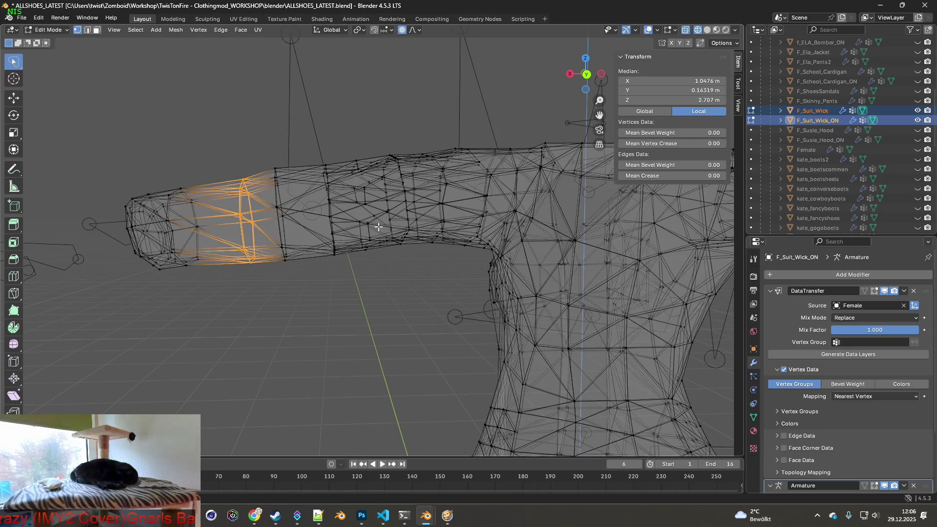
{"action": "scroll", "coordinate": [377, 224], "scroll_direction": "up", "scroll_amount": 1}
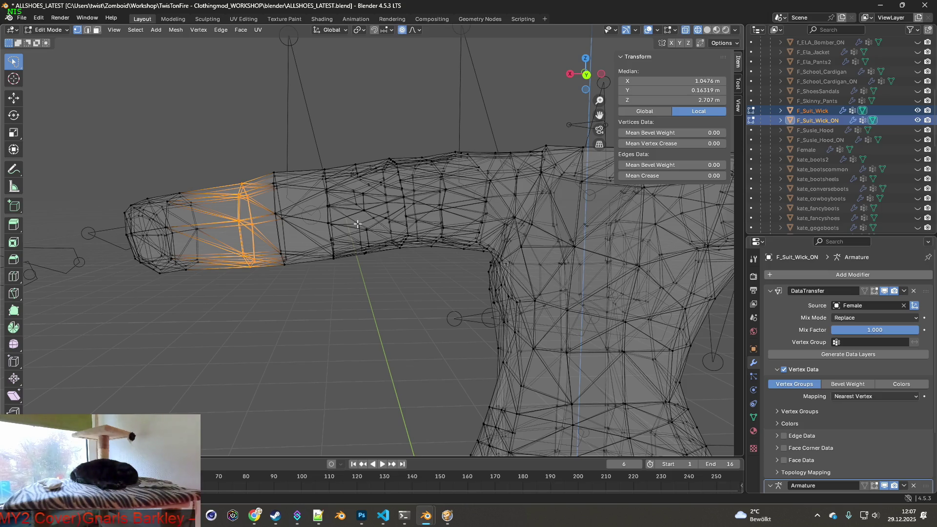
{"action": "middle_click_drag", "start_coordinate": [369, 228], "coordinate": [464, 234], "text": "shift"}
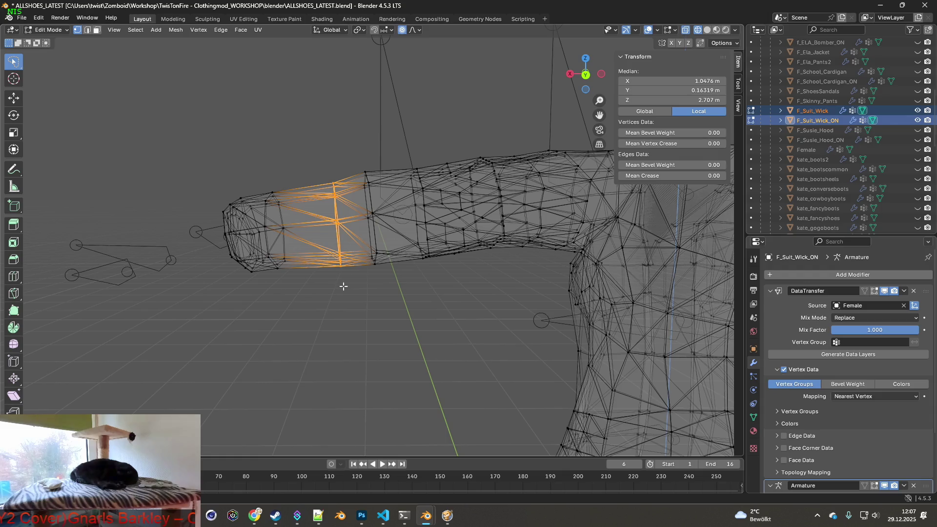
{"action": "scroll", "coordinate": [361, 221], "scroll_direction": "down", "scroll_amount": 5}
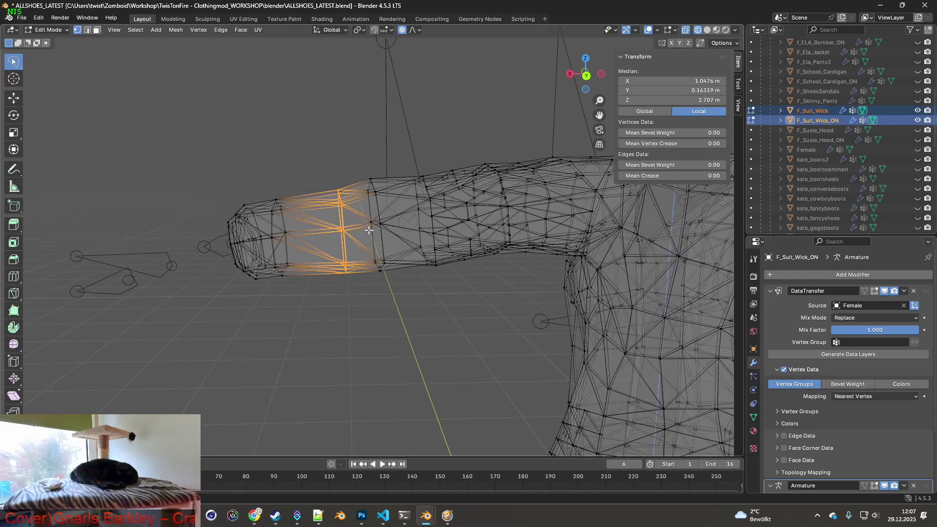
{"action": "mouse_move", "coordinate": [361, 220]}
{"action": "middle_mouse_down", "text": "shift"}
{"action": "mouse_move", "coordinate": [294, 235]}
{"action": "mouse_move", "coordinate": [191, 225]}
{"action": "mouse_move", "coordinate": [326, 250]}
{"action": "middle_mouse_up", "text": "shift"}
{"action": "scroll", "coordinate": [325, 249], "scroll_direction": "up", "scroll_amount": 5}
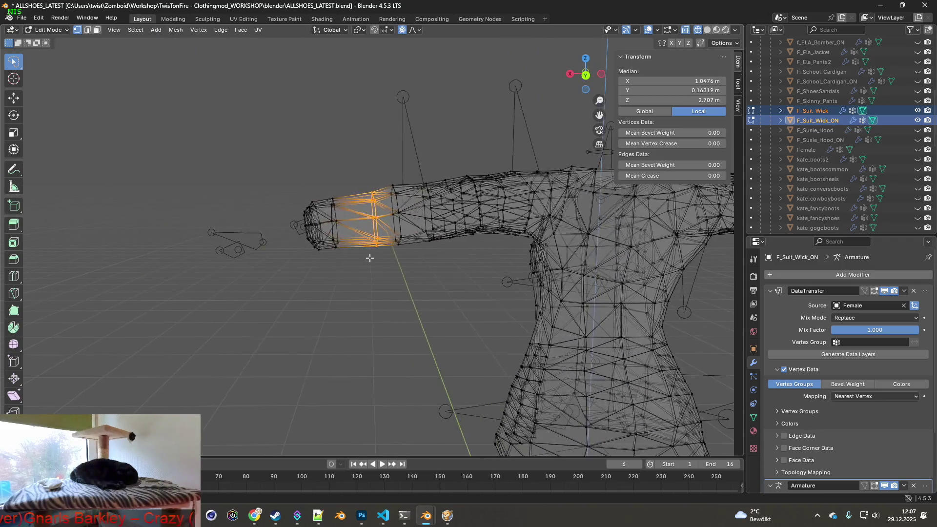
{"action": "middle_click_drag", "start_coordinate": [392, 239], "coordinate": [389, 240]}
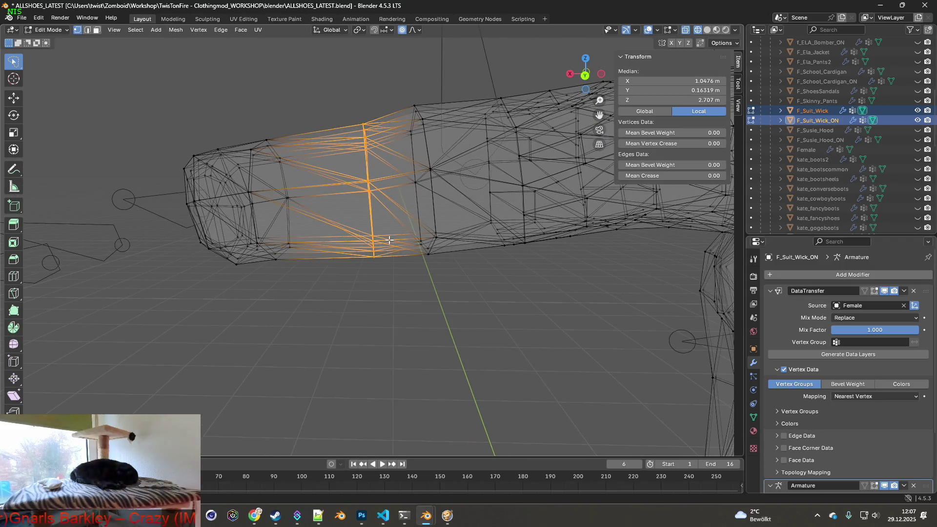
Move the selected sleeve ring along the X axis.
{"action": "key", "text": "g"}
{"action": "key", "text": "x"}
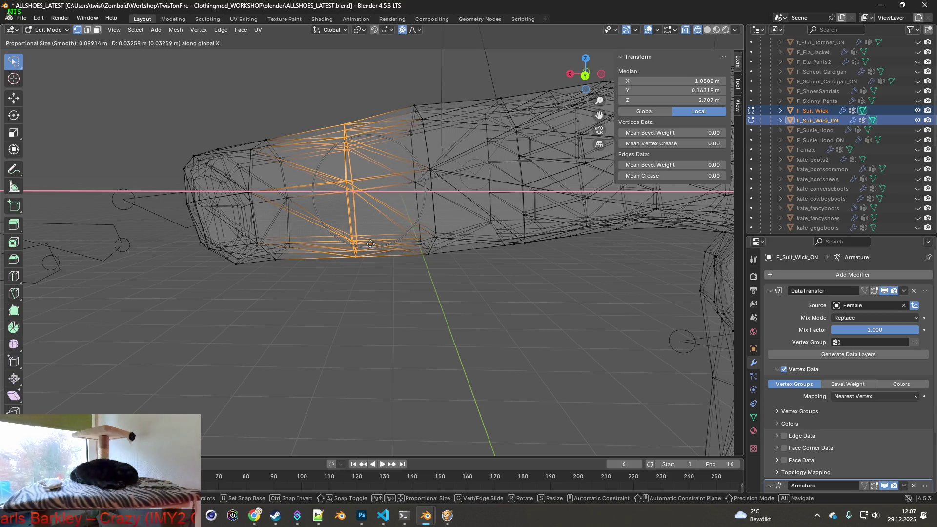
{"action": "left_click", "coordinate": [371, 244]}
{"action": "scroll", "coordinate": [303, 252], "scroll_direction": "down", "scroll_amount": 6}
{"action": "middle_click_drag", "start_coordinate": [303, 252], "coordinate": [355, 243]}
Select the other sleeve's ring and shift it along X, undoing an aborted Z rotation.
{"action": "left_click_drag", "start_coordinate": [383, 127], "coordinate": [384, 128]}
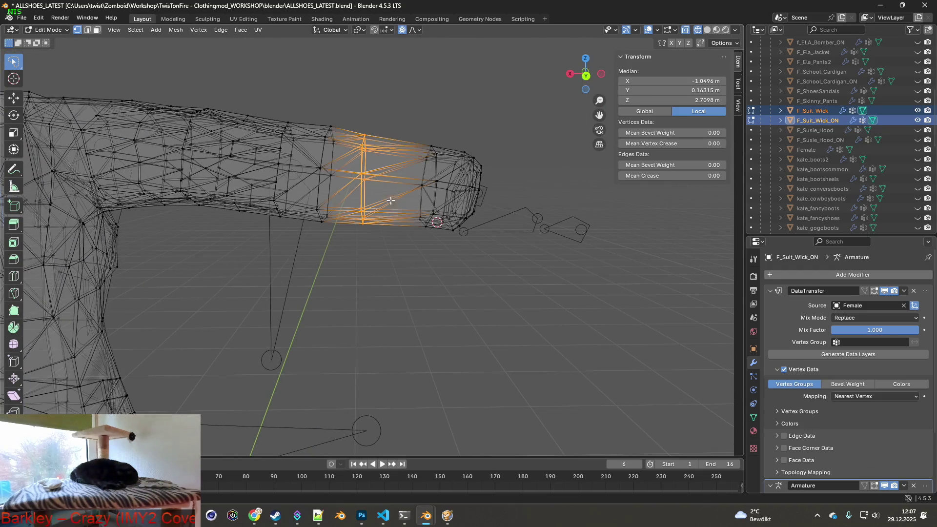
{"action": "key", "text": "s"}
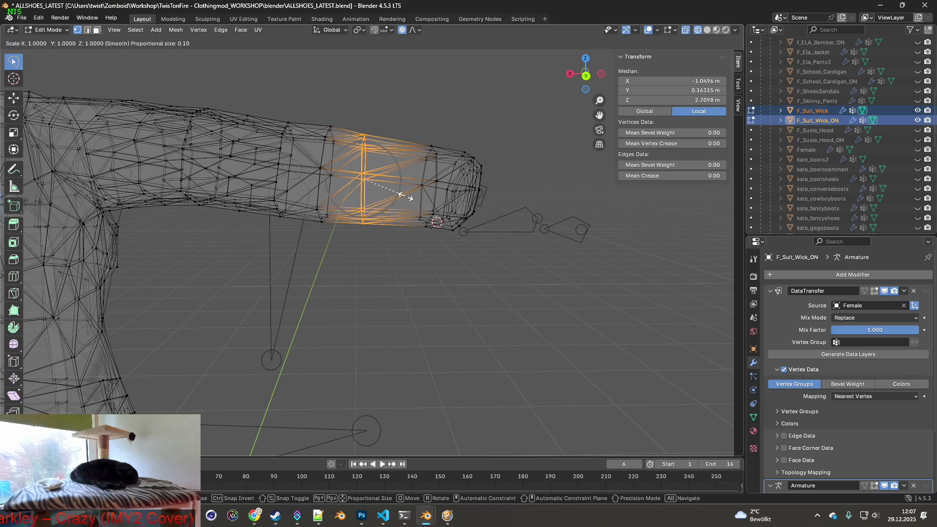
{"action": "key", "text": "g"}
{"action": "key", "text": "x"}
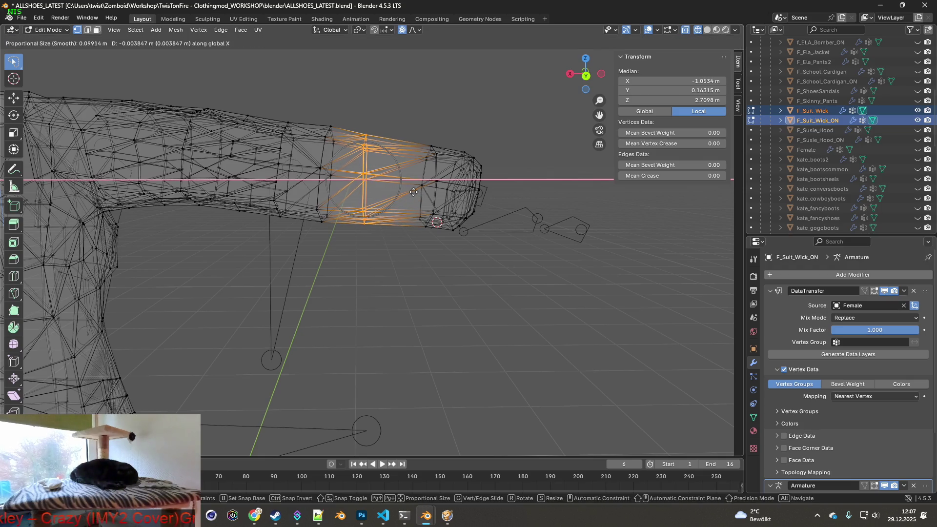
{"action": "left_click", "coordinate": [470, 195]}
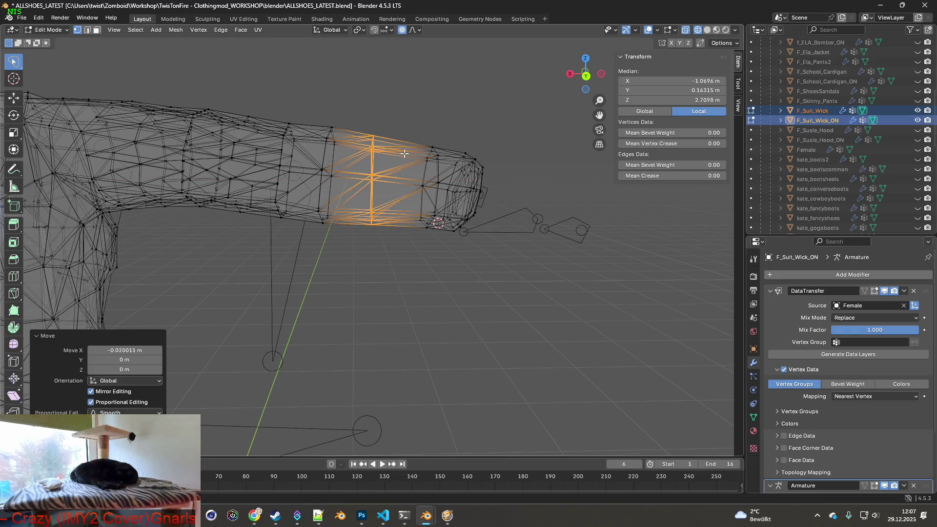
{"action": "key", "text": "r"}
{"action": "key", "text": "z"}
{"action": "key", "text": "Escape"}
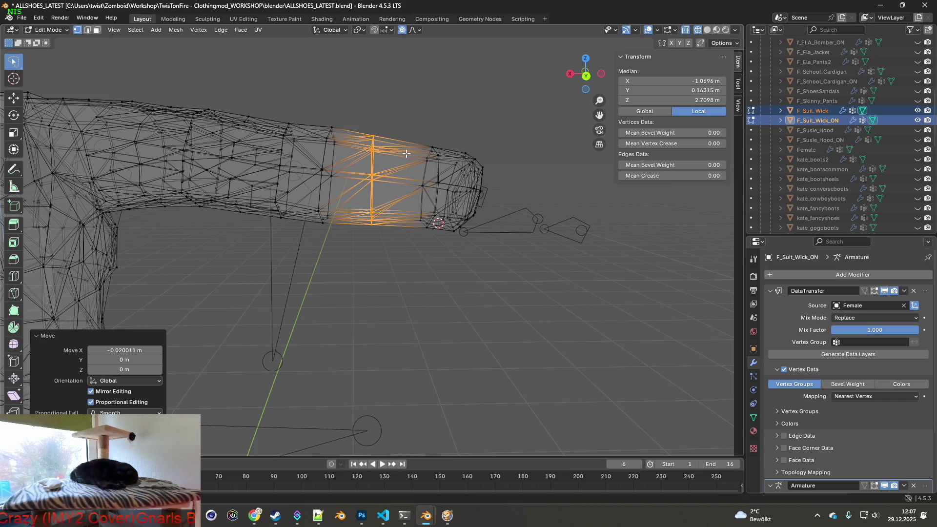
{"action": "key", "text": "ctrl+z"}
{"action": "left_click", "coordinate": [39, 18]}
{"action": "left_click", "coordinate": [54, 23]}
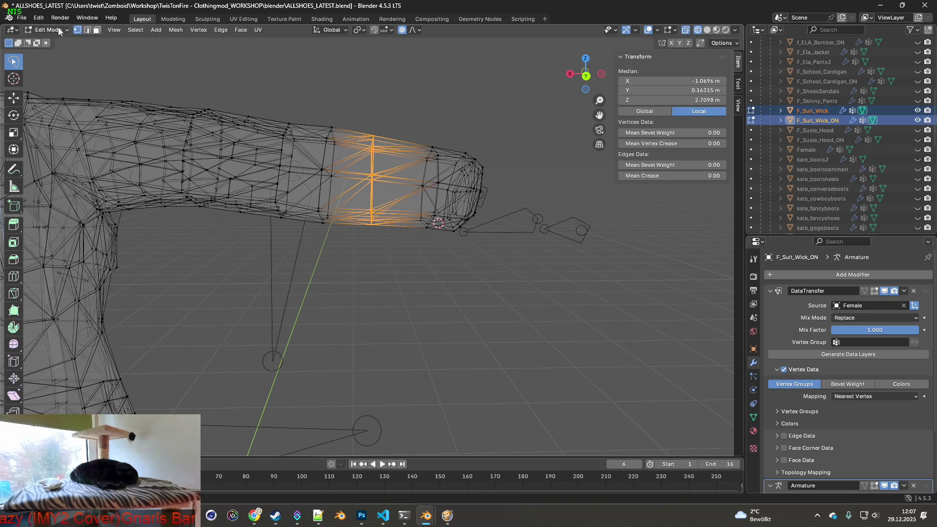
Tilt the sleeve ring -4.19° around Y and nudge it -0.011676 m along X.
{"action": "key", "text": "r"}
{"action": "key", "text": "x"}
{"action": "key", "text": "y"}
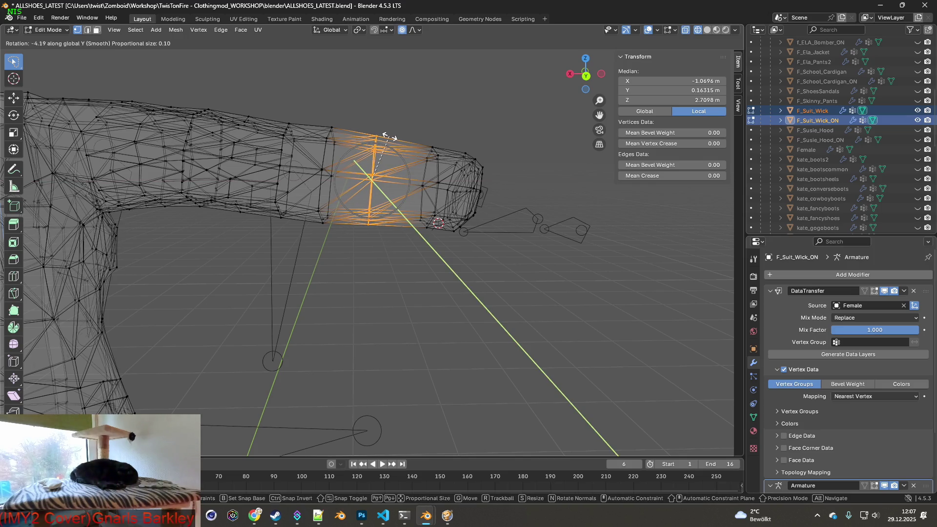
{"action": "left_click", "coordinate": [390, 137]}
{"action": "key", "text": "g"}
{"action": "key", "text": "x"}
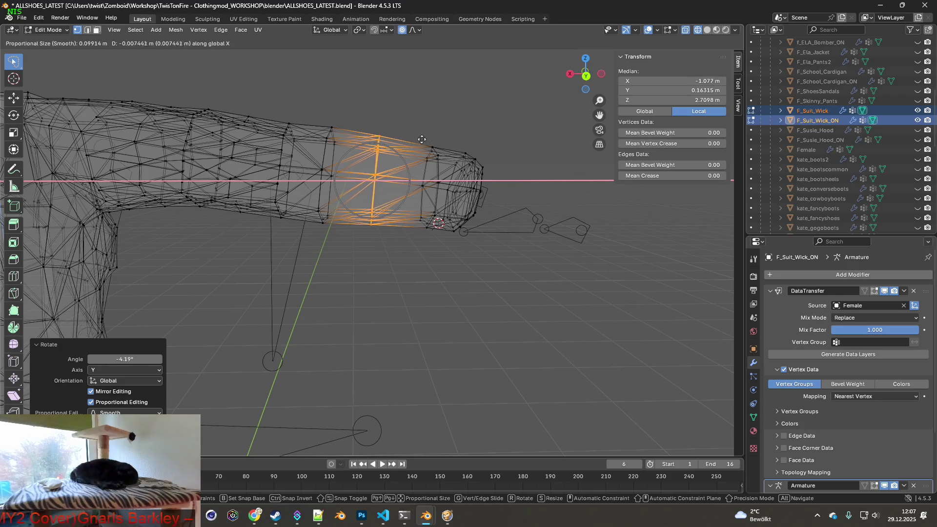
{"action": "left_click", "coordinate": [437, 141]}
Switch back to Object Mode and view the whole jacket.
{"action": "mouse_move", "coordinate": [378, 182]}
{"action": "middle_mouse_down"}
{"action": "mouse_move", "coordinate": [309, 224]}
{"action": "mouse_move", "coordinate": [298, 202]}
{"action": "mouse_move", "coordinate": [346, 201]}
{"action": "mouse_move", "coordinate": [288, 209]}
{"action": "mouse_move", "coordinate": [391, 220]}
{"action": "middle_mouse_up"}
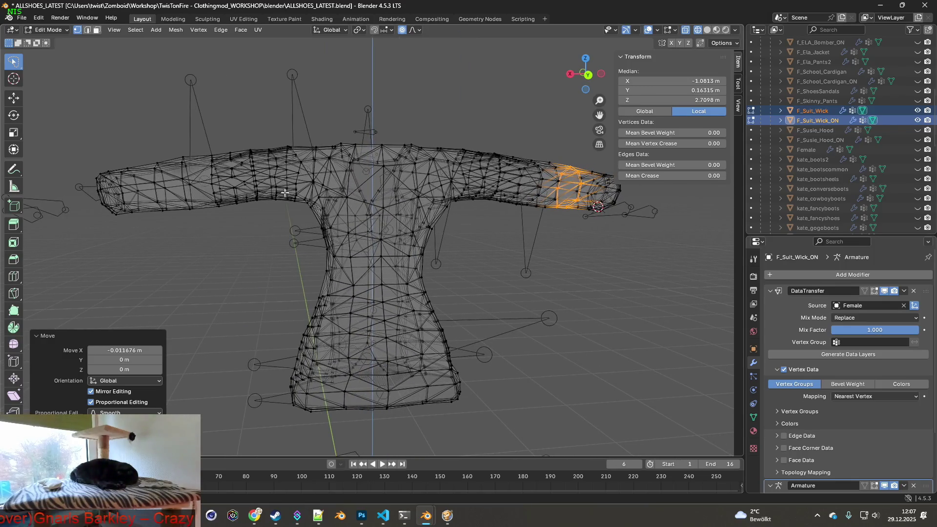
{"action": "left_click", "coordinate": [49, 30]}
{"action": "left_click", "coordinate": [47, 40]}
{"action": "scroll", "coordinate": [405, 185], "scroll_direction": "down", "scroll_amount": 2}
{"action": "mouse_move", "coordinate": [405, 186]}
{"action": "middle_mouse_down"}
{"action": "mouse_move", "coordinate": [239, 186]}
{"action": "mouse_move", "coordinate": [400, 183]}
{"action": "mouse_move", "coordinate": [386, 184]}
{"action": "middle_mouse_up"}
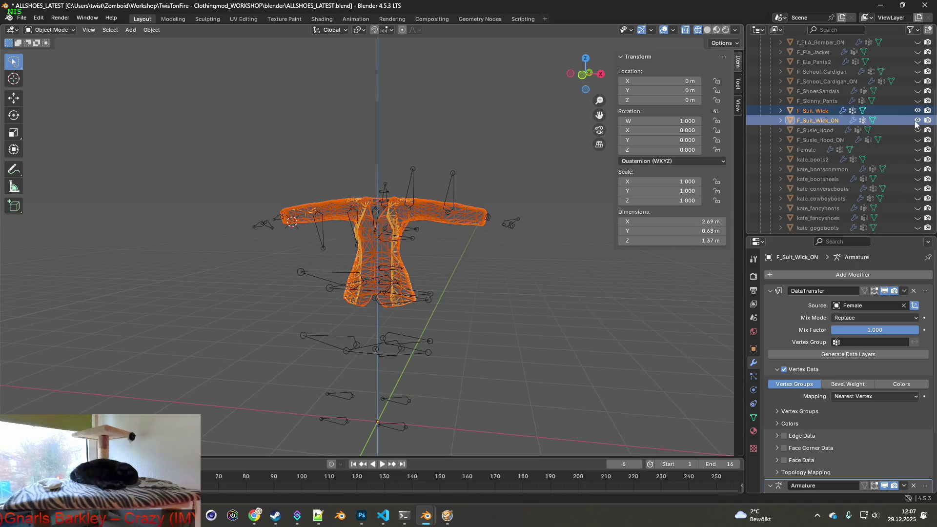
Select the F_Suit_Wick jacket and export it as FBX.
{"action": "left_click", "coordinate": [825, 111]}
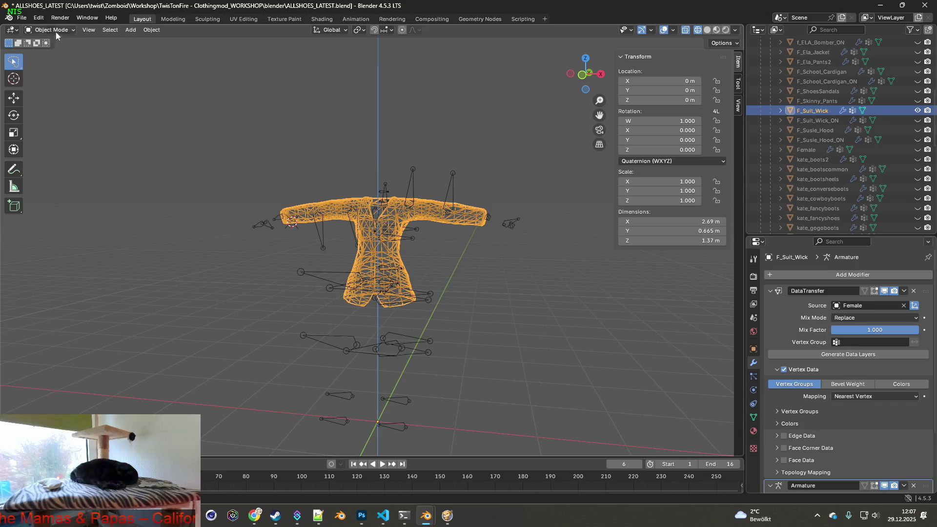
{"action": "left_click", "coordinate": [21, 18]}
{"action": "mouse_move", "coordinate": [50, 167]}
{"action": "left_click", "coordinate": [156, 254]}
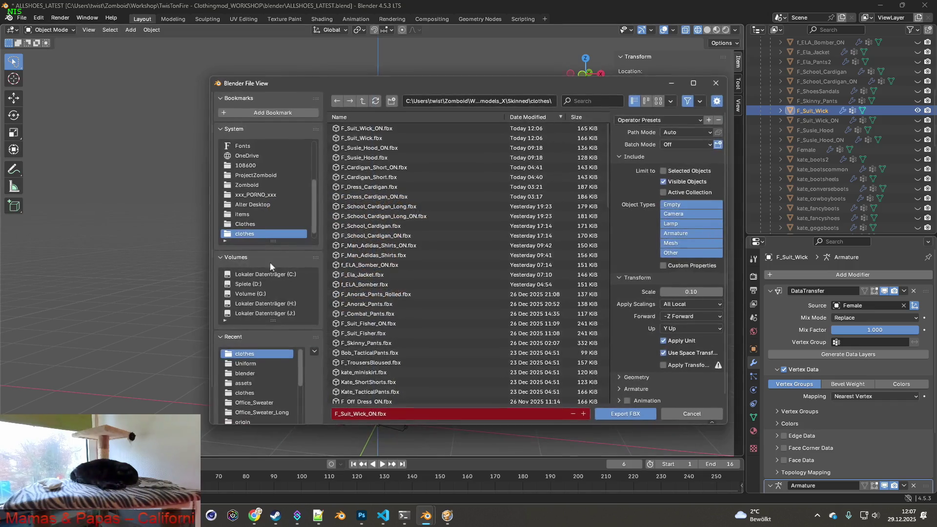
{"action": "left_click", "coordinate": [624, 413]}
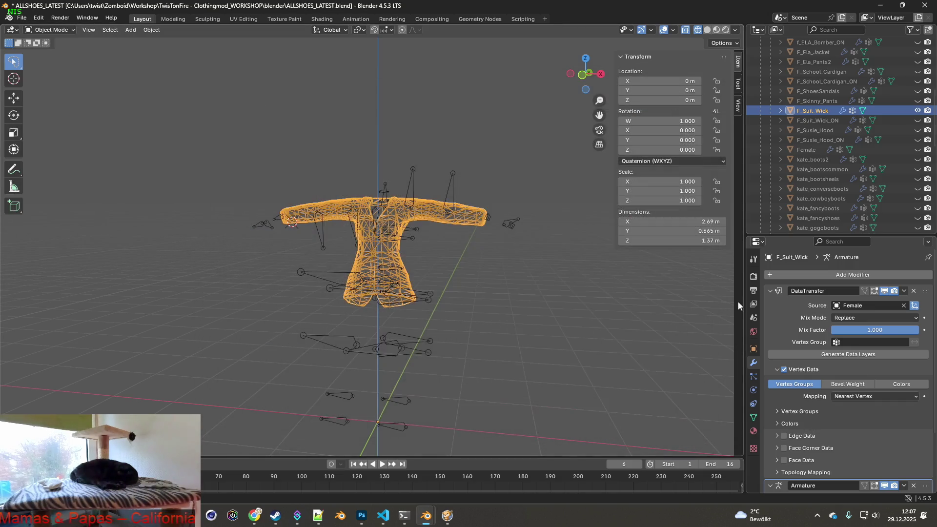
Hide F_Suit_Wick, show F_Suit_Wick_ON, and export it as F_Suit_Wick_ON.fbx.
{"action": "left_click", "coordinate": [921, 112]}
{"action": "left_click", "coordinate": [917, 121]}
{"action": "left_click", "coordinate": [22, 18]}
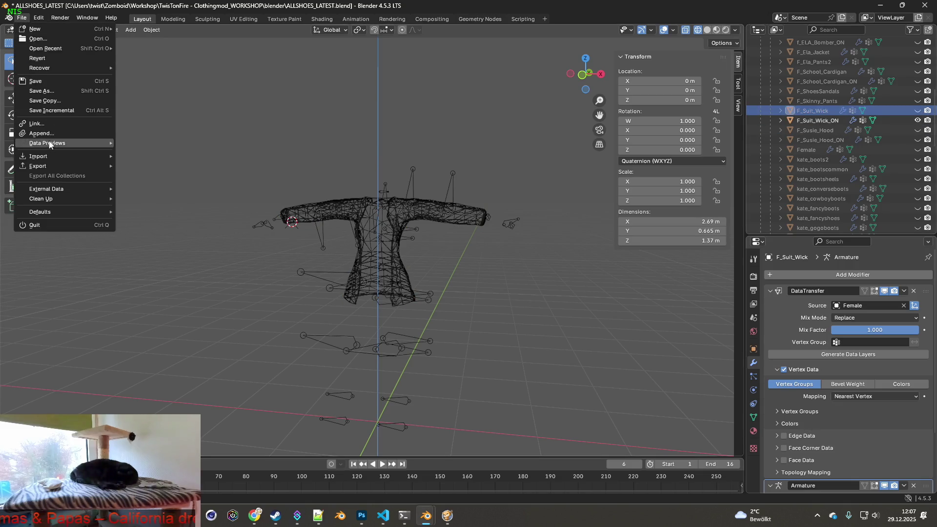
{"action": "mouse_move", "coordinate": [48, 167]}
{"action": "left_click", "coordinate": [165, 250]}
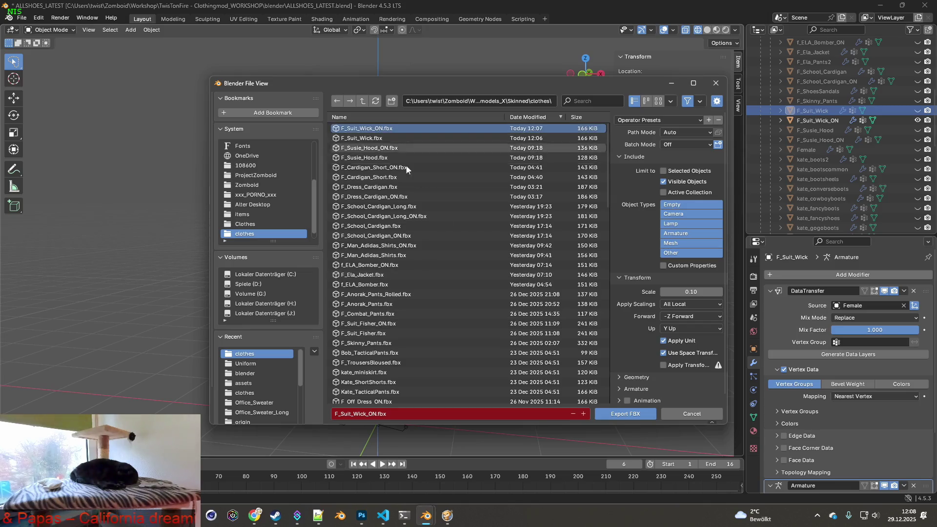
{"action": "left_click", "coordinate": [625, 414]}
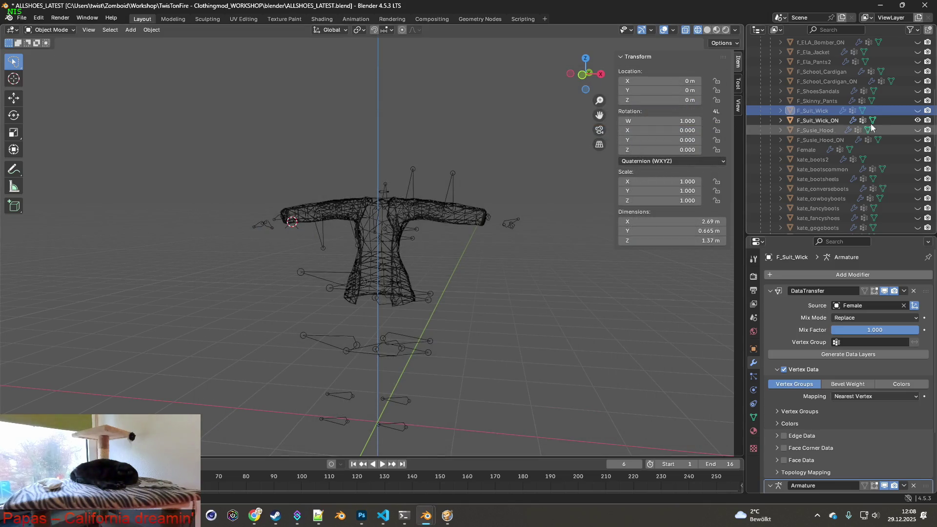
Show F_Suit_Wick again, overwrite F_Suit_Wick.fbx with a fresh export, and return to the game.
{"action": "left_click", "coordinate": [917, 120]}
{"action": "left_click", "coordinate": [918, 111]}
{"action": "left_click", "coordinate": [22, 18]}
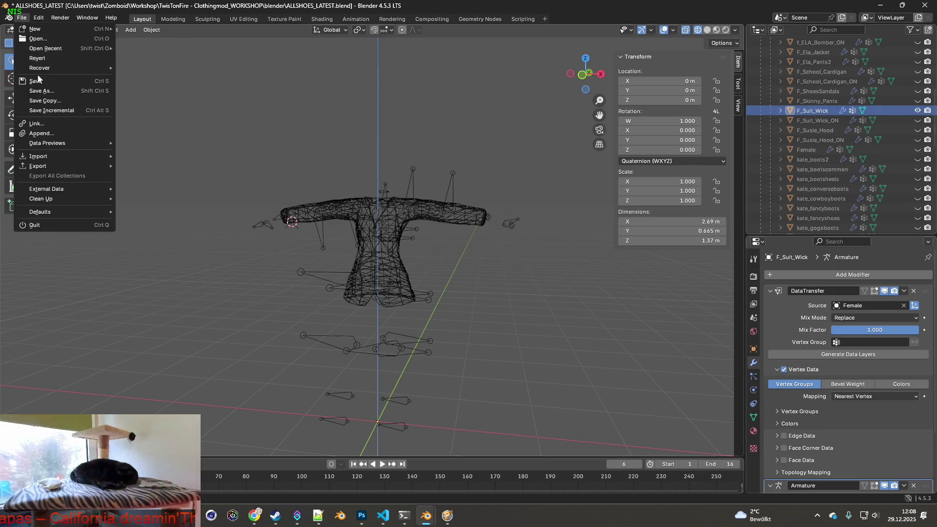
{"action": "mouse_move", "coordinate": [45, 165]}
{"action": "left_click", "coordinate": [165, 244]}
{"action": "left_click", "coordinate": [390, 139]}
{"action": "left_click", "coordinate": [624, 414]}
{"action": "key", "text": "alt+Tab"}
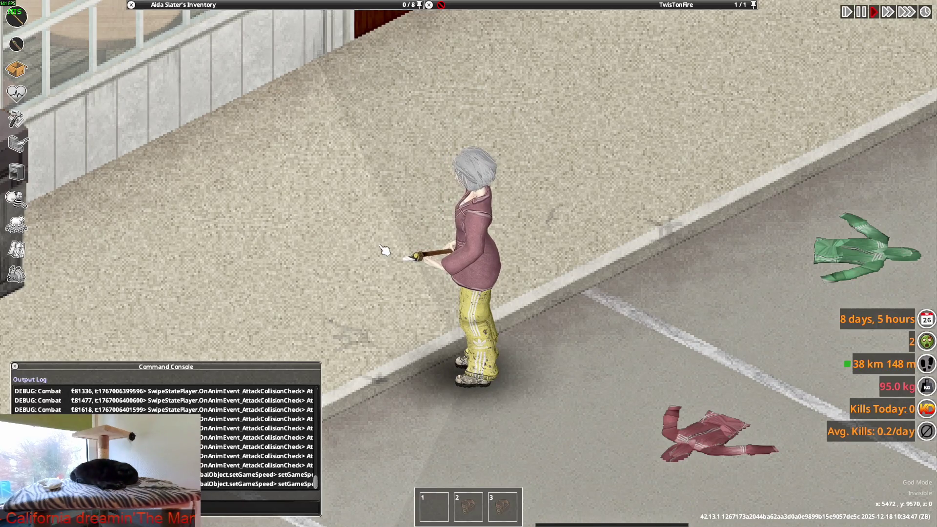
Aim the spear and swing it repeatedly to watch the jacket sleeves move.
{"action": "mouse_move", "coordinate": [363, 222]}
{"action": "right_mouse_down"}
{"action": "mouse_move", "coordinate": [319, 335]}
{"action": "mouse_move", "coordinate": [323, 312]}
{"action": "right_mouse_up"}
{"action": "left_click", "coordinate": [318, 334]}
{"action": "left_click", "coordinate": [320, 310]}
{"action": "left_click", "coordinate": [323, 312]}
{"action": "left_click", "coordinate": [323, 312]}
{"action": "left_click", "coordinate": [323, 312]}
{"action": "left_click", "coordinate": [323, 312]}
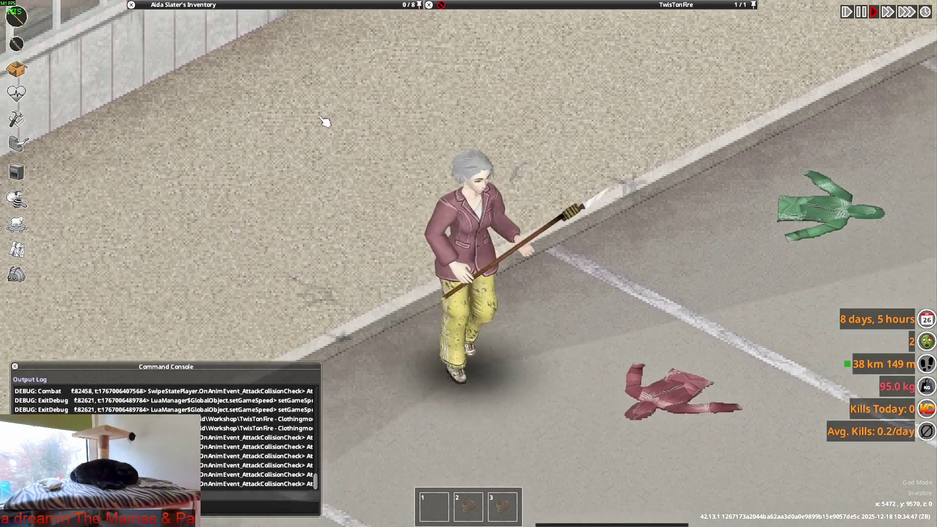
{"action": "right_click_drag", "start_coordinate": [324, 121], "coordinate": [288, 101]}
{"action": "left_click", "coordinate": [323, 123]}
Walk the character in all directions with WASD while swinging the spear.
{"action": "key", "text": "w"}
{"action": "left_click", "coordinate": [324, 125]}
{"action": "key", "text": "s"}
{"action": "left_click", "coordinate": [325, 122]}
{"action": "key", "text": "d"}
{"action": "left_click", "coordinate": [324, 121]}
{"action": "key", "text": "a"}
{"action": "key", "text": "d"}
Pause the game, glance at Blender, and open the Slim-Fit Suit Jacket.
{"action": "key", "text": "space"}
{"action": "key", "text": "alt+Tab"}
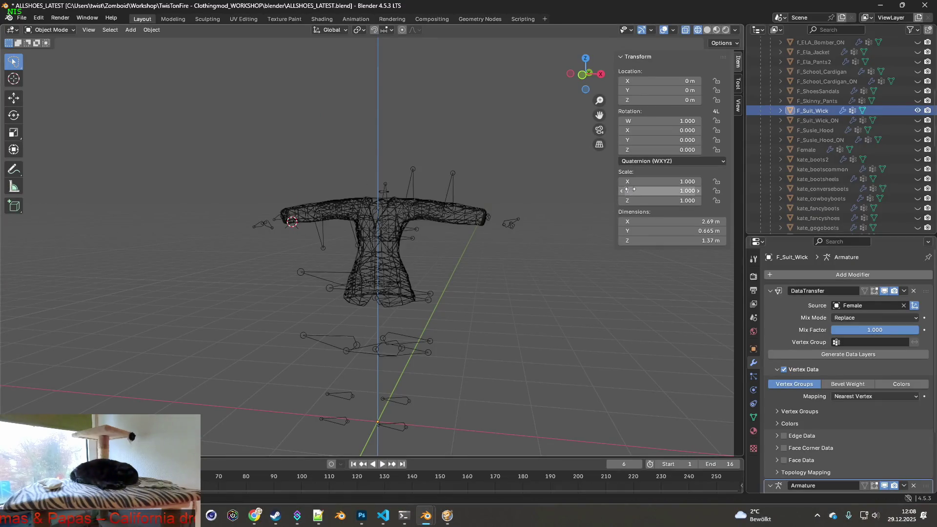
{"action": "key", "text": "alt+Tab"}
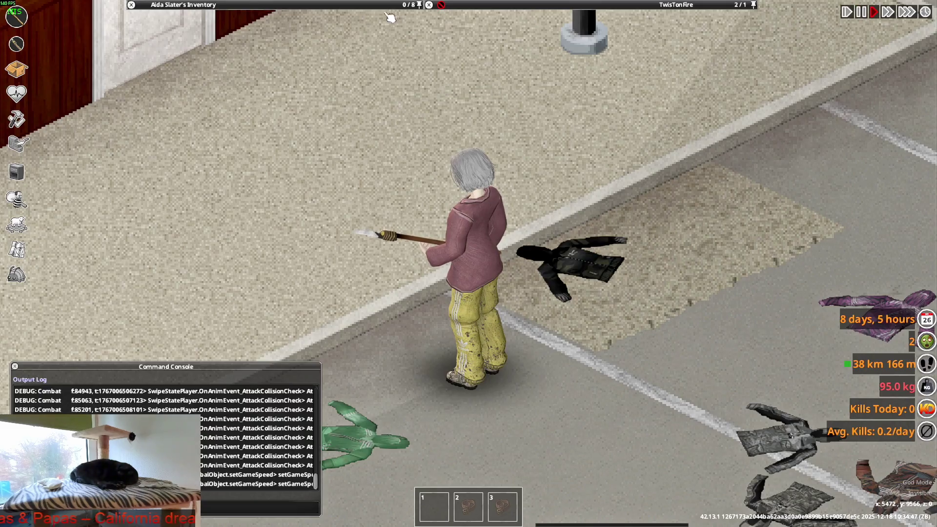
{"action": "mouse_move", "coordinate": [386, 6]}
{"action": "right_click", "coordinate": [229, 104]}
{"action": "left_click", "coordinate": [248, 135]}
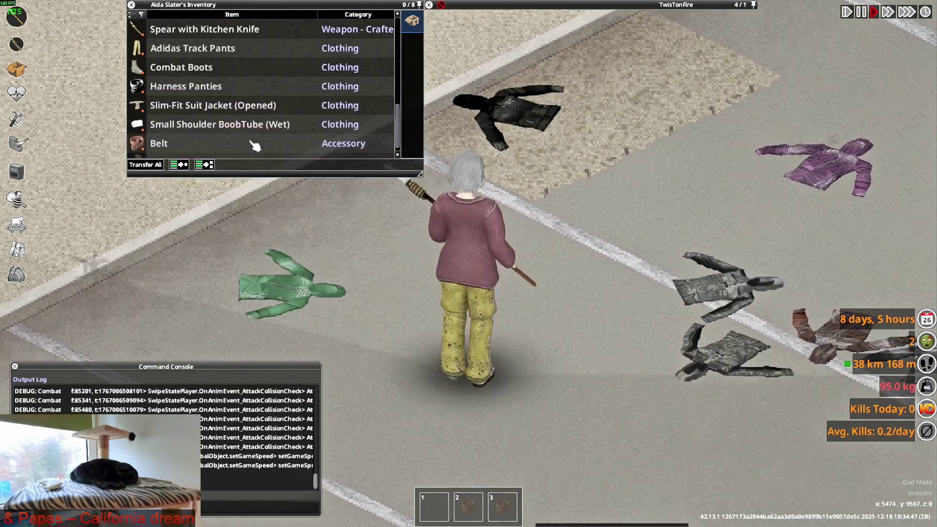
Walk onto the green jacket and thrust the spear, then orbit and zoom the jacket in Blender.
{"action": "key", "text": "a"}
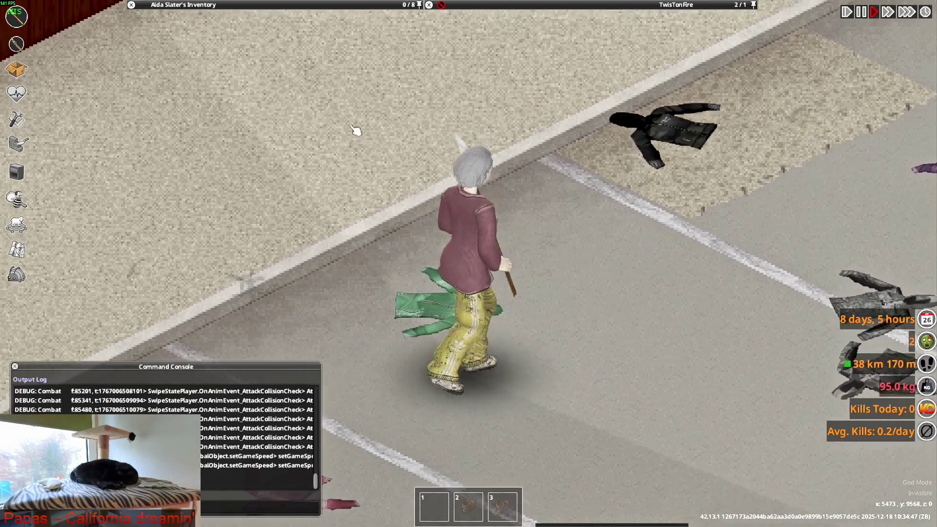
{"action": "left_click", "coordinate": [362, 133]}
{"action": "left_click", "coordinate": [359, 132]}
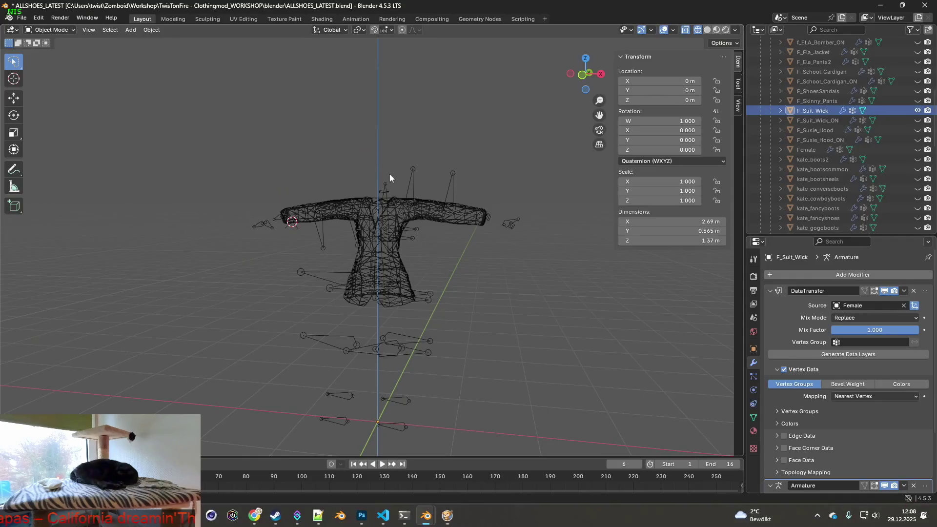
{"action": "mouse_move", "coordinate": [390, 173]}
{"action": "middle_mouse_down"}
{"action": "mouse_move", "coordinate": [418, 203]}
{"action": "mouse_move", "coordinate": [350, 180]}
{"action": "mouse_move", "coordinate": [503, 219]}
{"action": "middle_mouse_up"}
{"action": "scroll", "coordinate": [349, 179], "scroll_direction": "up", "scroll_amount": 2}
{"action": "scroll", "coordinate": [411, 202], "scroll_direction": "up", "scroll_amount": 3}
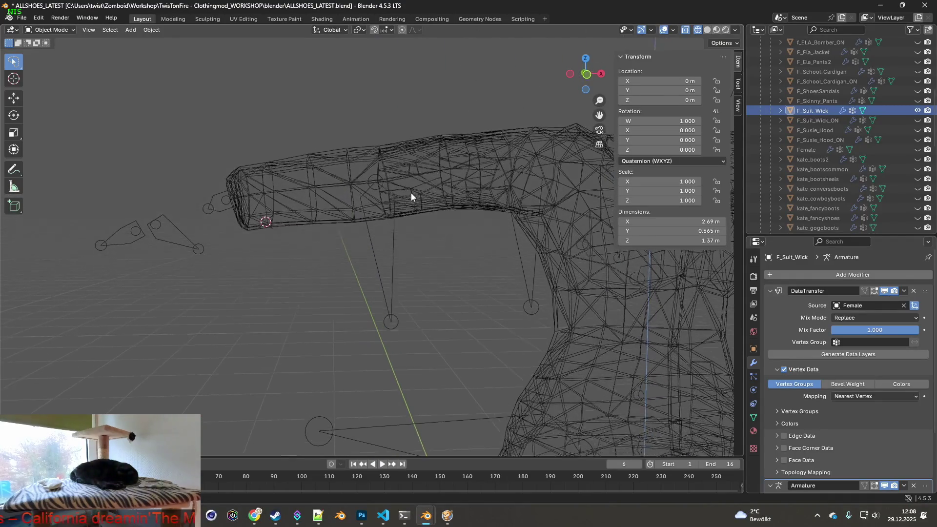
Select both F_Suit_Wick_ON and F_Suit_Wick and enter Edit Mode.
{"action": "middle_click_drag", "start_coordinate": [410, 198], "coordinate": [411, 196]}
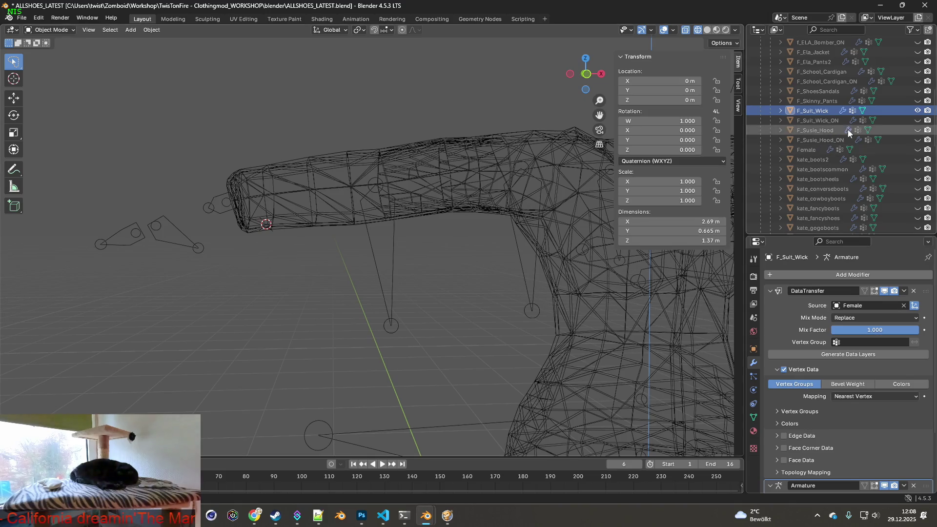
{"action": "left_click", "coordinate": [827, 120]}
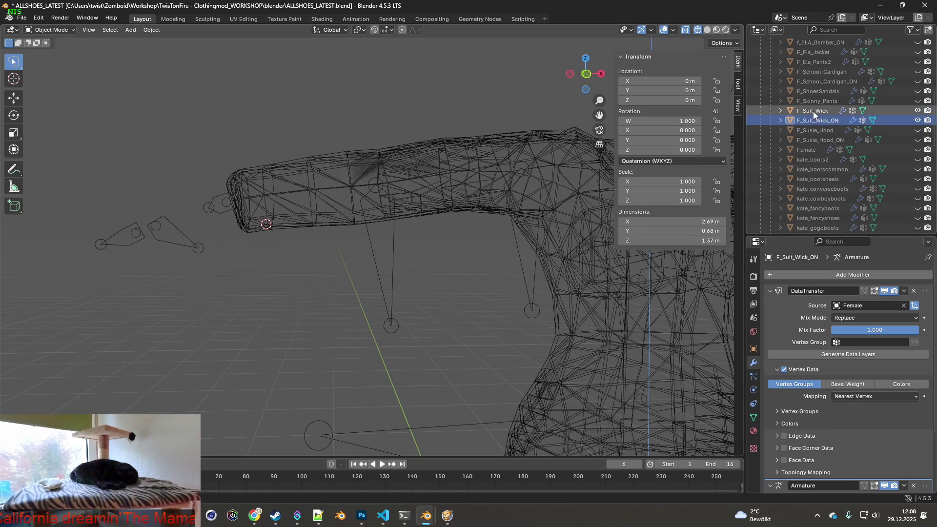
{"action": "left_click", "coordinate": [814, 121]}
{"action": "left_click", "coordinate": [813, 111], "text": "ctrl"}
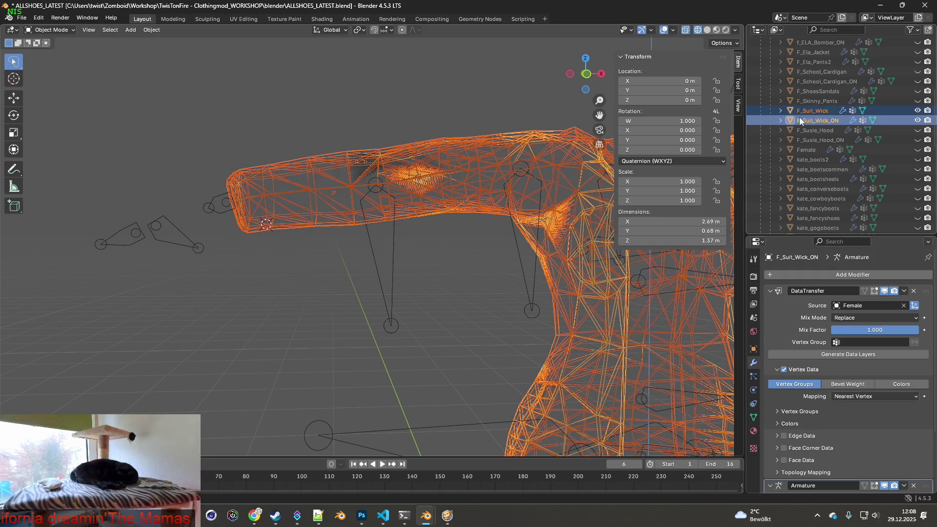
{"action": "left_click", "coordinate": [52, 30]}
{"action": "left_click", "coordinate": [52, 51]}
Lasso a face band on the first sleeve and scale it up by 1.028.
{"action": "scroll", "coordinate": [378, 204], "scroll_direction": "up", "scroll_amount": 3}
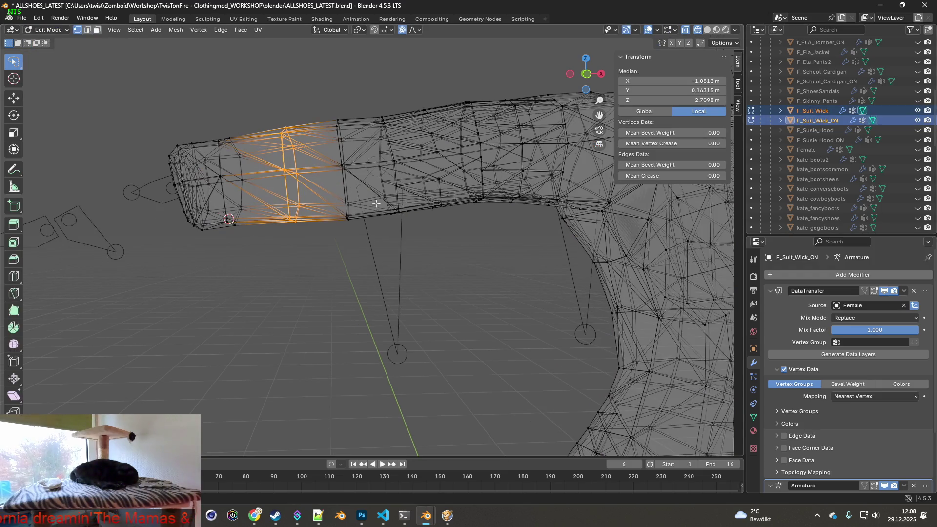
{"action": "scroll", "coordinate": [370, 217], "scroll_direction": "up", "scroll_amount": 2}
{"action": "middle_click_drag", "start_coordinate": [370, 218], "coordinate": [368, 213]}
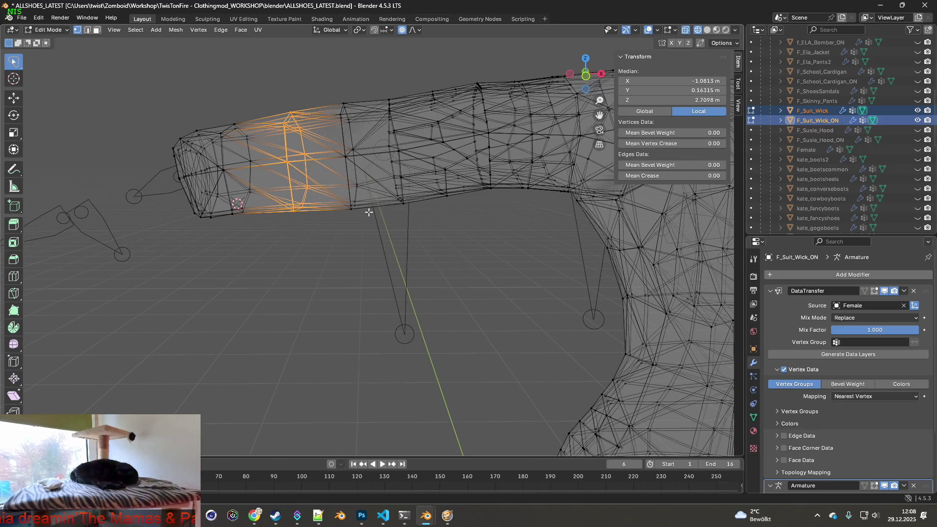
{"action": "mouse_move", "coordinate": [315, 123]}
{"action": "right_mouse_down", "text": "ctrl"}
{"action": "mouse_move", "coordinate": [386, 195]}
{"action": "mouse_move", "coordinate": [423, 215]}
{"action": "right_mouse_up", "text": "ctrl"}
{"action": "middle_click_drag", "start_coordinate": [423, 215], "coordinate": [423, 212]}
{"action": "key", "text": "s"}
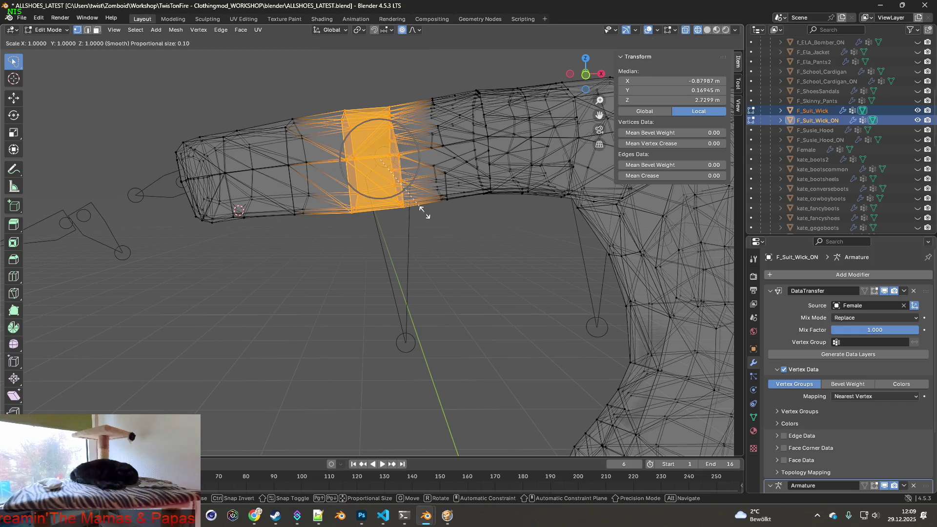
{"action": "left_click", "coordinate": [427, 214]}
Lasso a ring on the other sleeve and enlarge it by 1.056.
{"action": "mouse_move", "coordinate": [429, 214]}
{"action": "middle_mouse_down", "text": "shift"}
{"action": "mouse_move", "coordinate": [349, 215]}
{"action": "mouse_move", "coordinate": [380, 227]}
{"action": "mouse_move", "coordinate": [308, 230]}
{"action": "middle_mouse_up", "text": "shift"}
{"action": "middle_click_drag", "start_coordinate": [415, 222], "coordinate": [369, 222], "text": "shift"}
{"action": "scroll", "coordinate": [366, 218], "scroll_direction": "up", "scroll_amount": 1}
{"action": "mouse_move", "coordinate": [347, 104]}
{"action": "left_mouse_down"}
{"action": "mouse_move", "coordinate": [367, 190]}
{"action": "mouse_move", "coordinate": [400, 210]}
{"action": "left_mouse_up"}
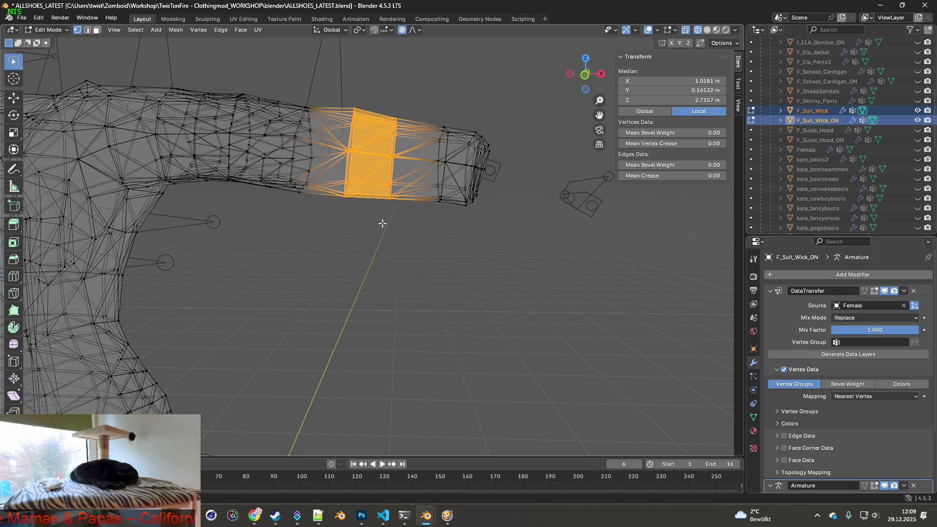
{"action": "left_click_drag", "start_coordinate": [414, 113], "coordinate": [407, 212]}
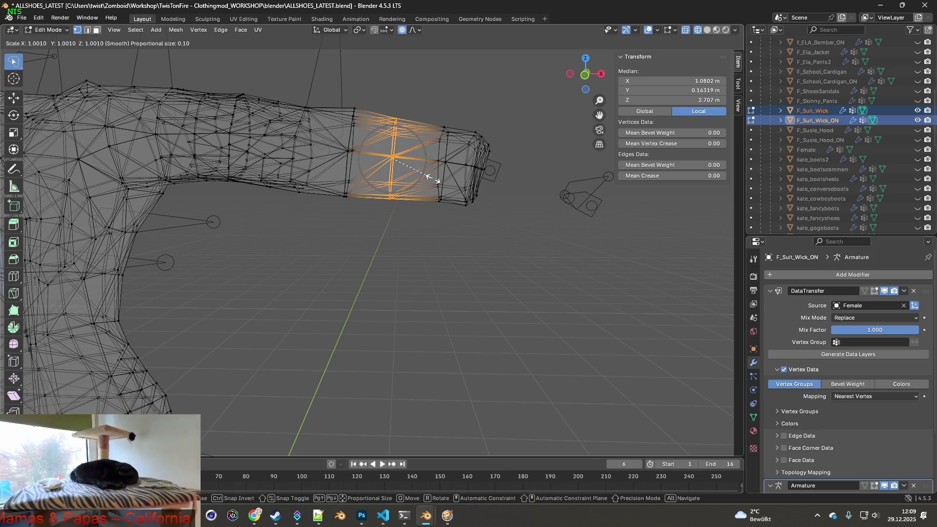
{"action": "left_click", "coordinate": [457, 181]}
Return to Object Mode and orbit to a front view of the jacket.
{"action": "middle_click_drag", "start_coordinate": [456, 181], "coordinate": [307, 184]}
{"action": "left_click", "coordinate": [59, 34]}
{"action": "left_click", "coordinate": [49, 41]}
{"action": "mouse_move", "coordinate": [86, 55]}
{"action": "middle_mouse_down"}
{"action": "mouse_move", "coordinate": [261, 158]}
{"action": "mouse_move", "coordinate": [274, 156]}
{"action": "mouse_move", "coordinate": [243, 162]}
{"action": "mouse_move", "coordinate": [338, 157]}
{"action": "mouse_move", "coordinate": [344, 165]}
{"action": "middle_mouse_up"}
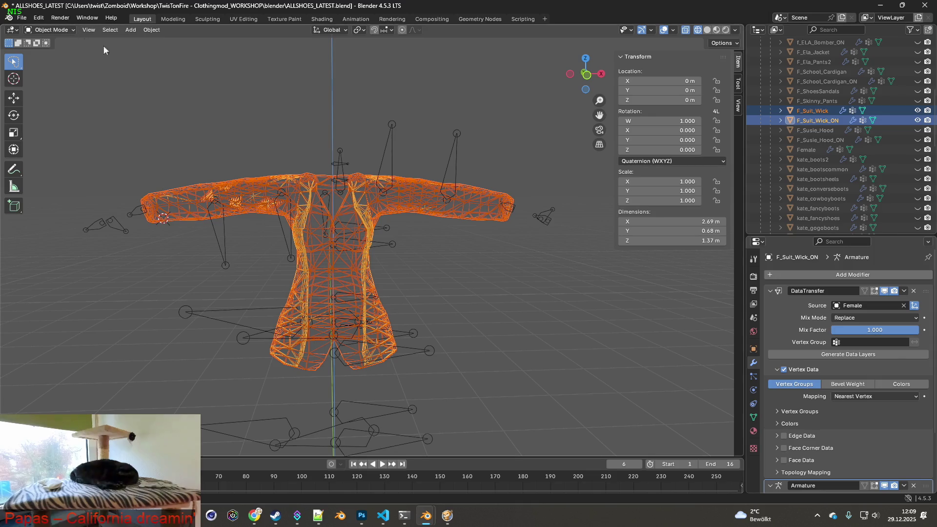
Select only F_Suit_Wick and orbit to view the jacket from behind.
{"action": "left_click", "coordinate": [457, 132]}
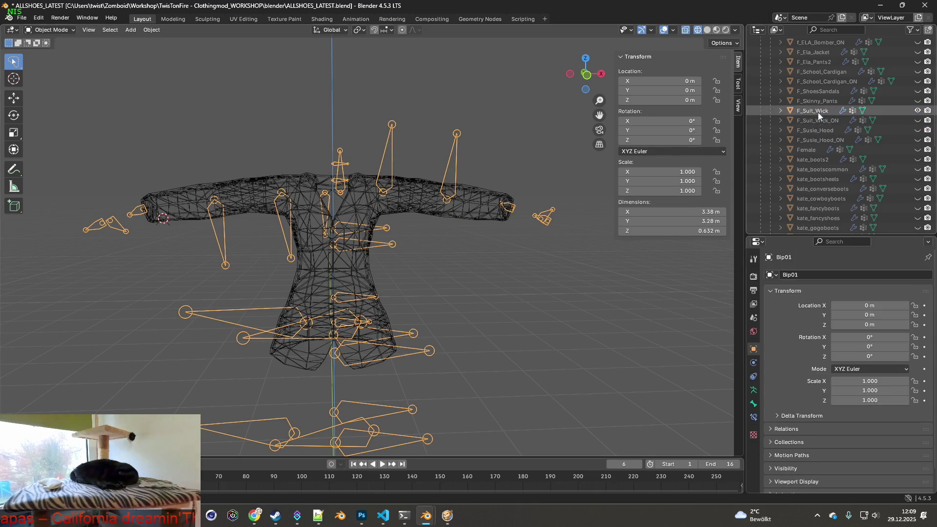
{"action": "left_click", "coordinate": [815, 117]}
{"action": "left_click", "coordinate": [815, 113]}
{"action": "left_click", "coordinate": [22, 18]}
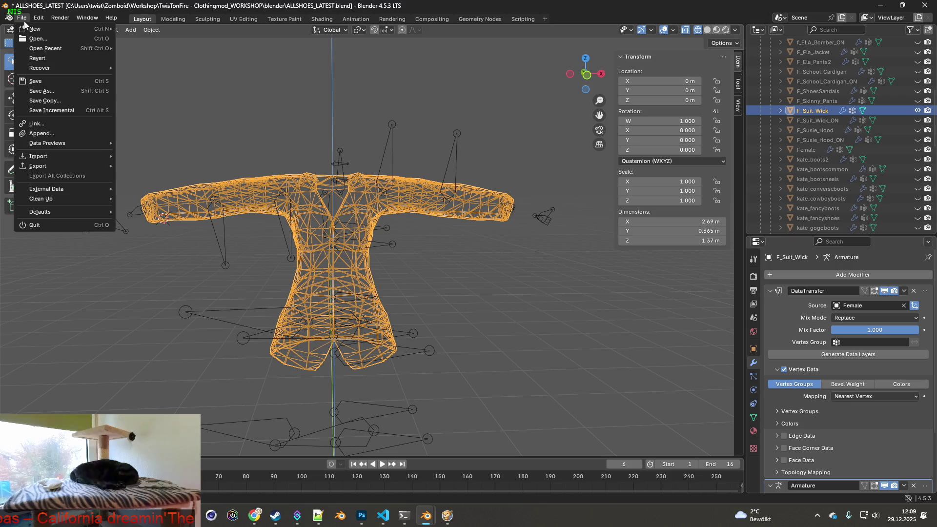
{"action": "mouse_move", "coordinate": [47, 169]}
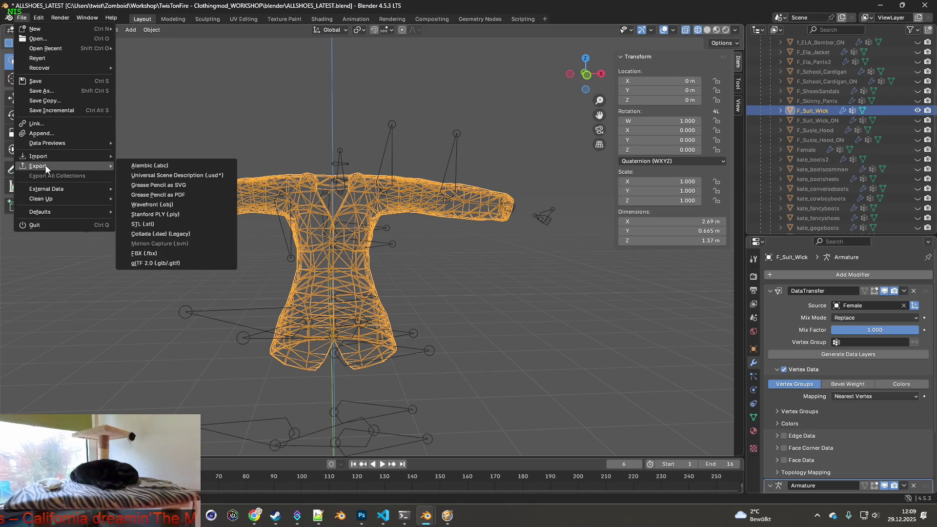
{"action": "mouse_move", "coordinate": [276, 200]}
{"action": "middle_mouse_down"}
{"action": "mouse_move", "coordinate": [336, 205]}
{"action": "mouse_move", "coordinate": [341, 193]}
{"action": "middle_mouse_up"}
{"action": "scroll", "coordinate": [341, 193], "scroll_direction": "up", "scroll_amount": 7}
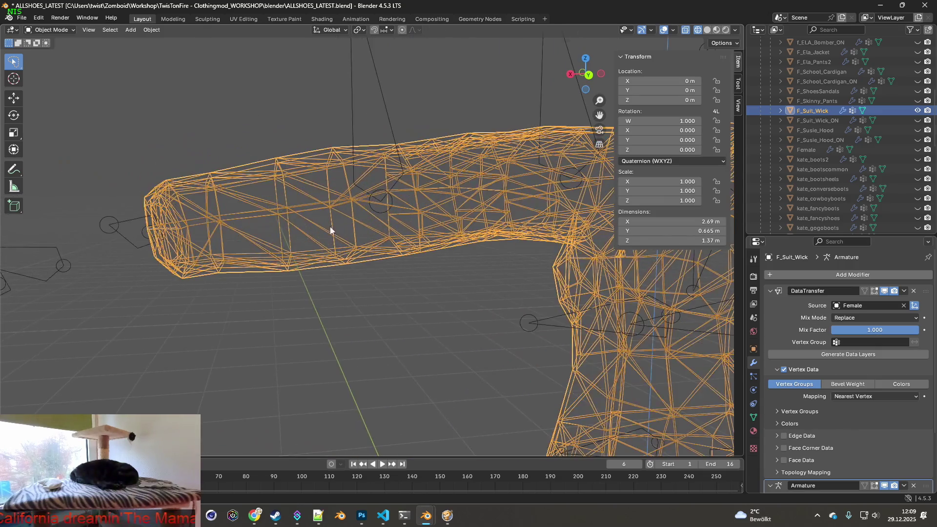
{"action": "middle_click_drag", "start_coordinate": [331, 226], "coordinate": [309, 222]}
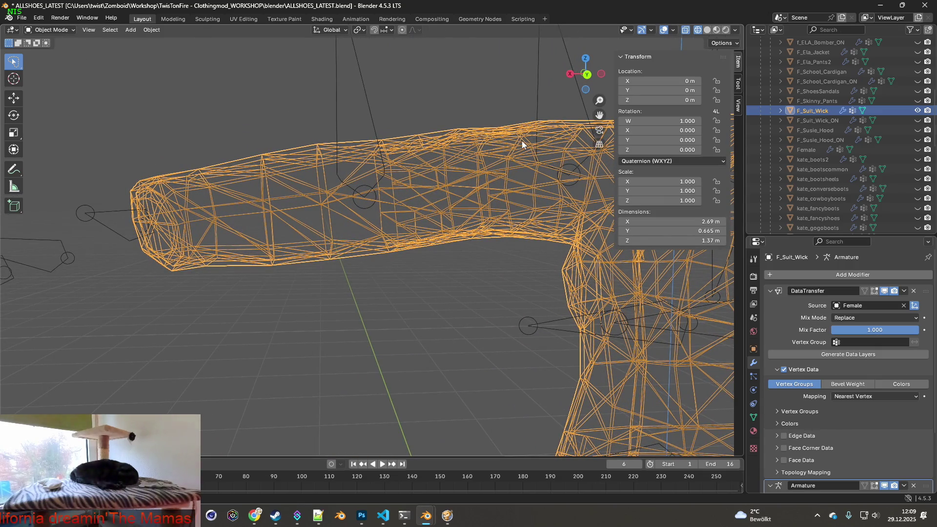
Unhide F_Suit_Wick_ON, select both jacket meshes, and enter Edit Mode.
{"action": "left_click", "coordinate": [823, 121]}
{"action": "left_click", "coordinate": [917, 120]}
{"action": "left_click", "coordinate": [813, 120]}
{"action": "left_click", "coordinate": [813, 110], "text": "ctrl"}
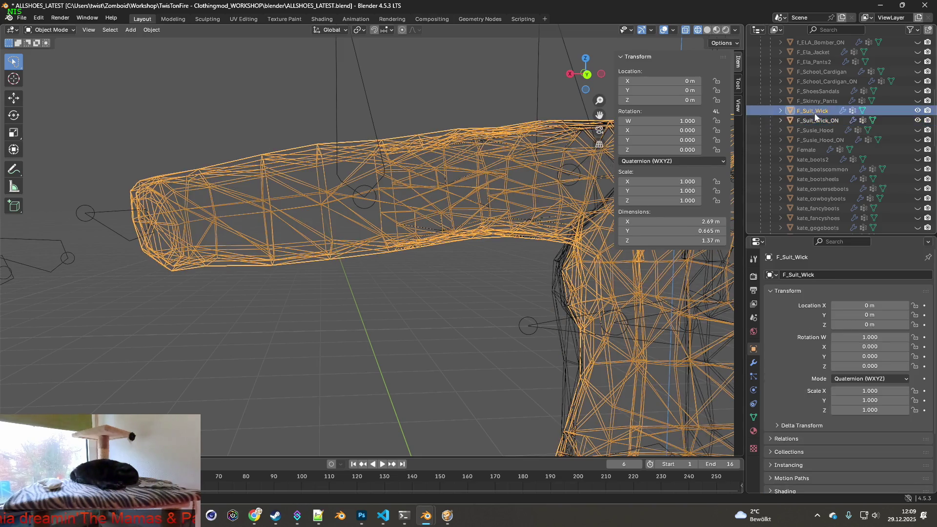
{"action": "left_click", "coordinate": [58, 30]}
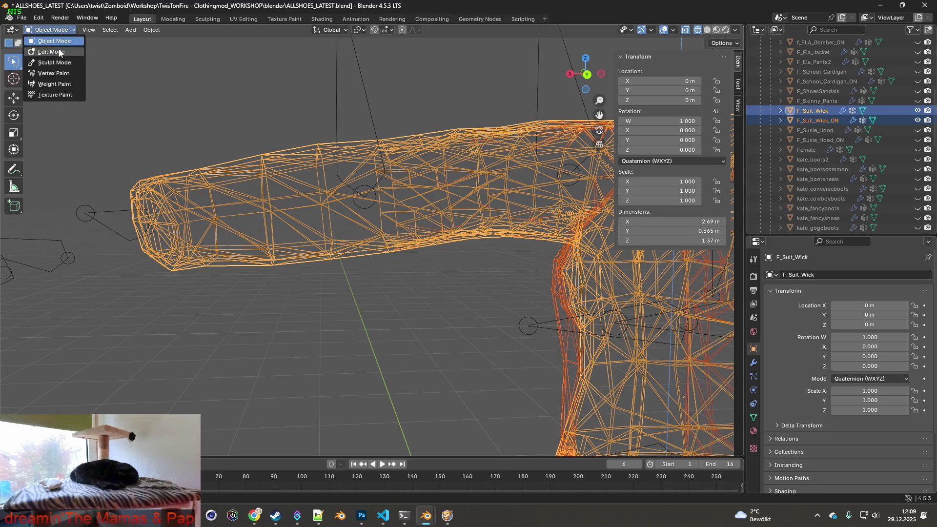
{"action": "left_click", "coordinate": [64, 52]}
{"action": "scroll", "coordinate": [306, 167], "scroll_direction": "down", "scroll_amount": 2}
{"action": "mouse_move", "coordinate": [307, 169]}
{"action": "middle_mouse_down", "text": "shift"}
{"action": "mouse_move", "coordinate": [358, 170]}
{"action": "mouse_move", "coordinate": [337, 171]}
{"action": "middle_mouse_up", "text": "shift"}
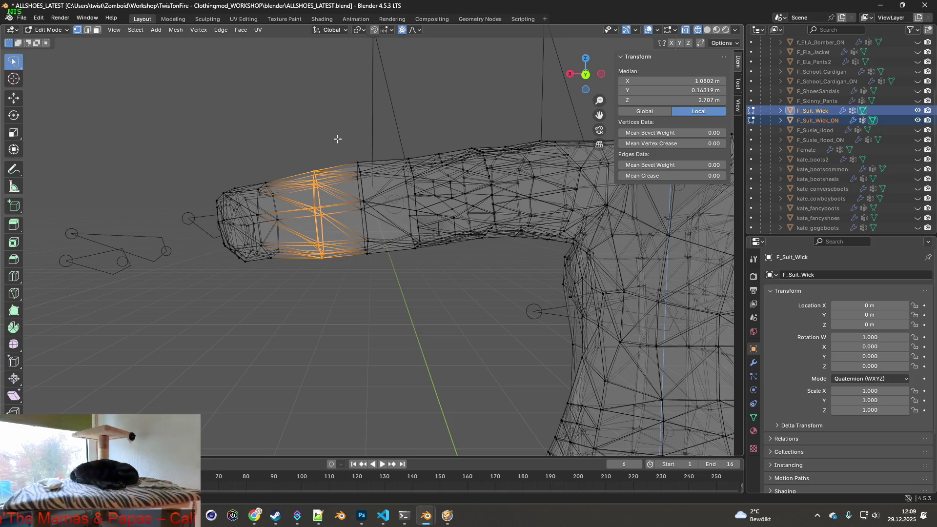
Enlarge the middle sleeve vertex ring by 1.012 and the next ring by 1.008.
{"action": "left_click", "coordinate": [319, 134]}
{"action": "mouse_move", "coordinate": [293, 222]}
{"action": "left_mouse_down"}
{"action": "mouse_move", "coordinate": [344, 276]}
{"action": "mouse_move", "coordinate": [342, 155]}
{"action": "left_mouse_up"}
{"action": "key", "text": "s"}
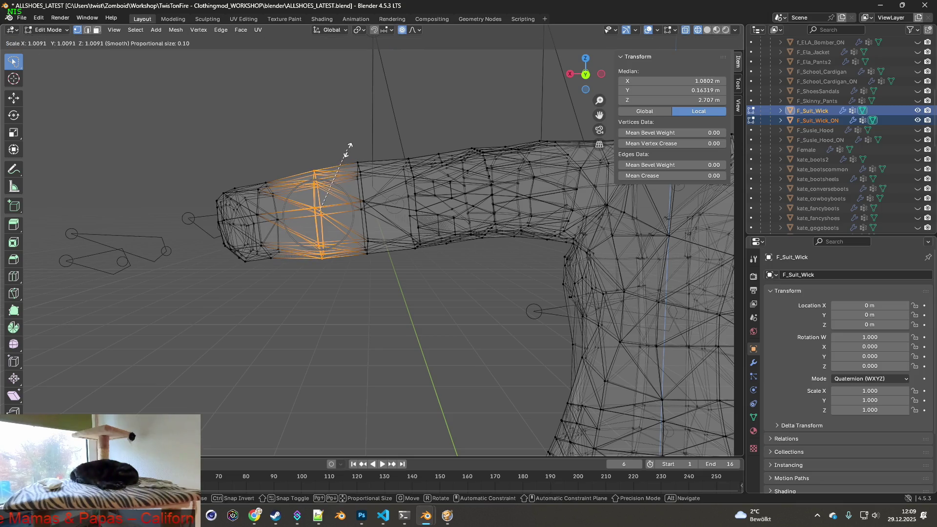
{"action": "left_click", "coordinate": [349, 149]}
{"action": "left_click_drag", "start_coordinate": [364, 258], "coordinate": [374, 148]}
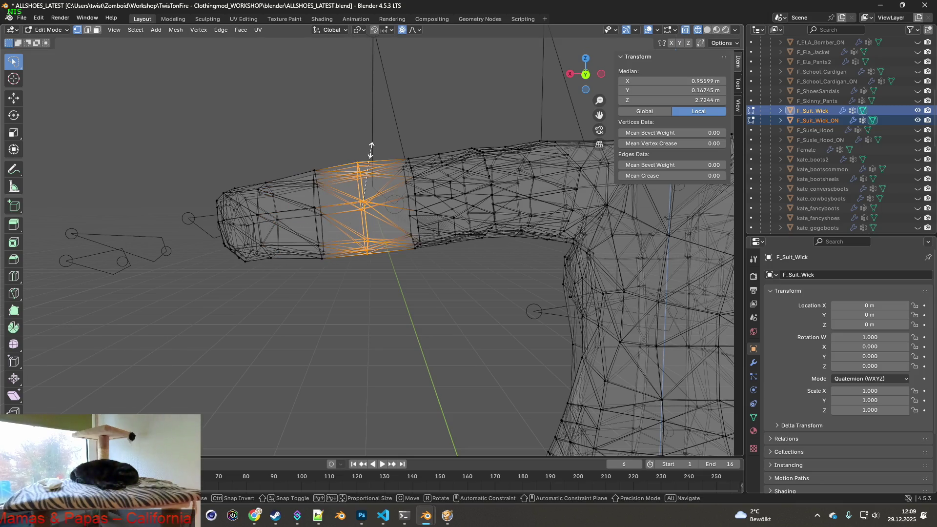
{"action": "key", "text": "s"}
{"action": "left_click", "coordinate": [376, 143]}
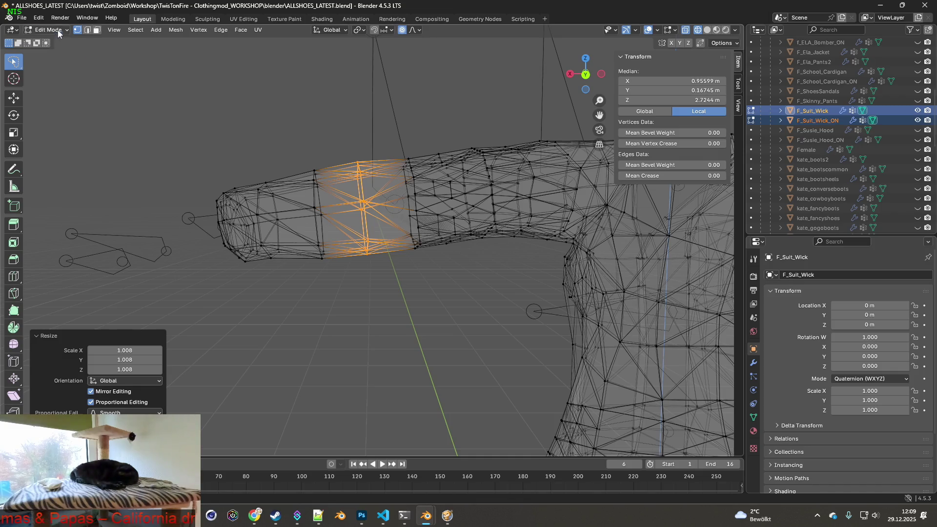
Return to Object Mode and deselect the jacket.
{"action": "key", "text": "Tab"}
{"action": "scroll", "coordinate": [454, 190], "scroll_direction": "down", "scroll_amount": 5}
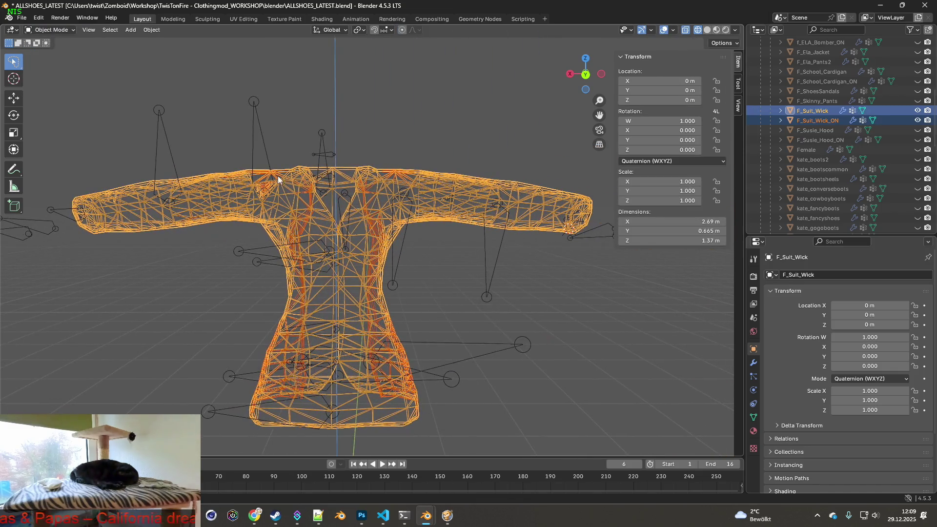
{"action": "left_click", "coordinate": [383, 163]}
Select F_Suit_Wick and hide the F_Suit_Wick_ON mesh.
{"action": "middle_click_drag", "start_coordinate": [377, 165], "coordinate": [385, 165], "text": "shift"}
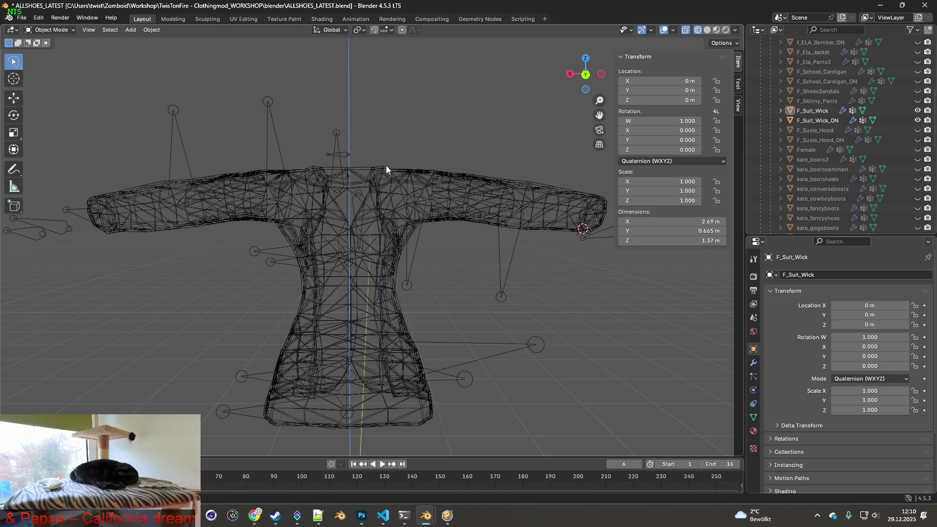
{"action": "left_click", "coordinate": [805, 121]}
{"action": "left_click", "coordinate": [818, 112]}
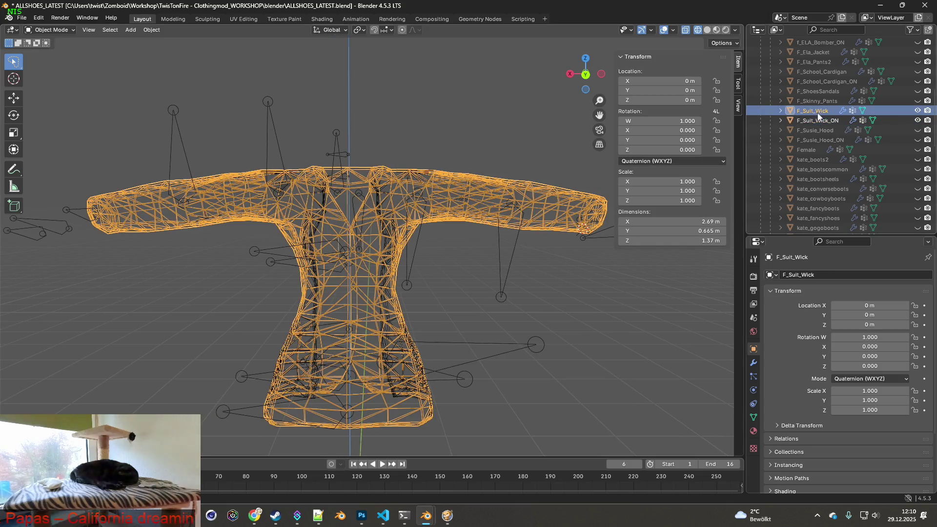
{"action": "left_click", "coordinate": [917, 121]}
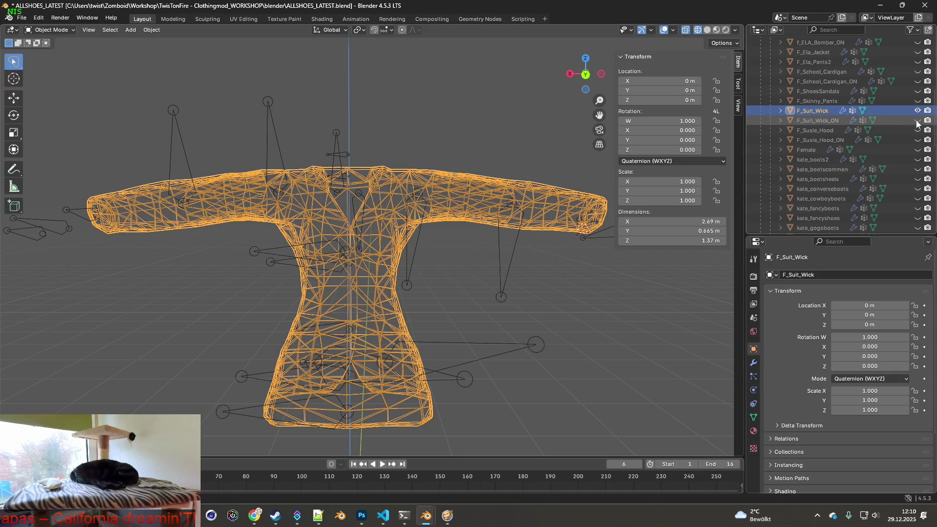
{"action": "scroll", "coordinate": [381, 123], "scroll_direction": "down", "scroll_amount": 1}
{"action": "mouse_move", "coordinate": [383, 137]}
{"action": "middle_mouse_down"}
{"action": "mouse_move", "coordinate": [313, 161]}
{"action": "mouse_move", "coordinate": [359, 155]}
{"action": "mouse_move", "coordinate": [353, 148]}
{"action": "middle_mouse_up"}
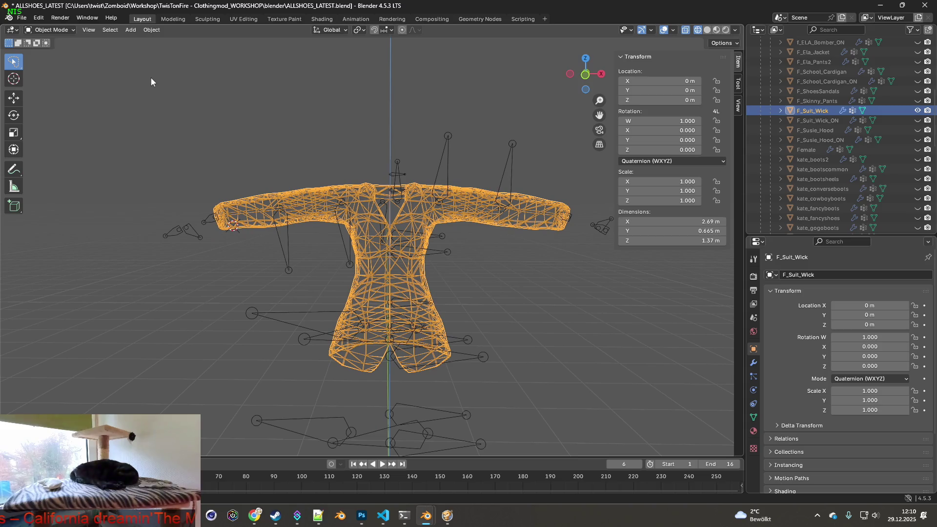
Export the jacket as F_Suit_Wick.fbx via the FBX exporter.
{"action": "left_click", "coordinate": [38, 18]}
{"action": "left_click", "coordinate": [38, 18]}
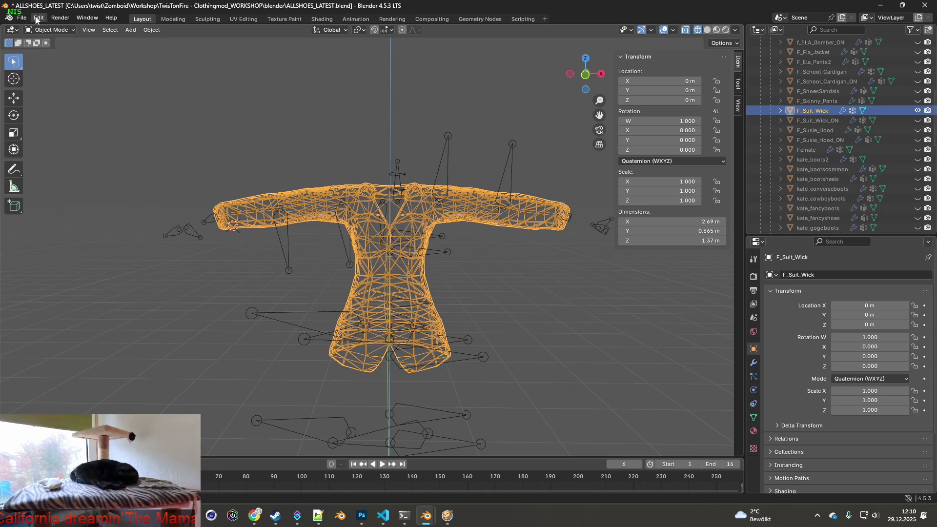
{"action": "left_click", "coordinate": [38, 18]}
{"action": "mouse_move", "coordinate": [21, 18]}
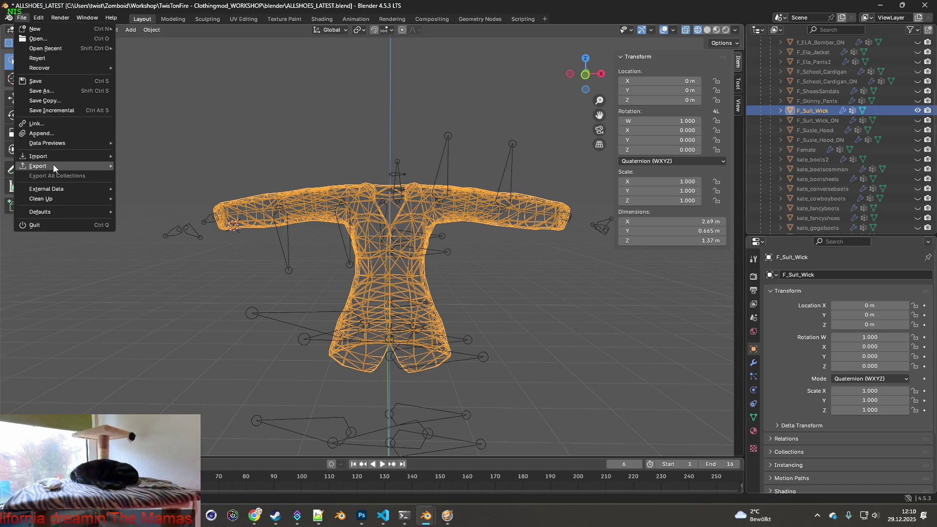
{"action": "mouse_move", "coordinate": [52, 165]}
{"action": "left_click", "coordinate": [168, 250]}
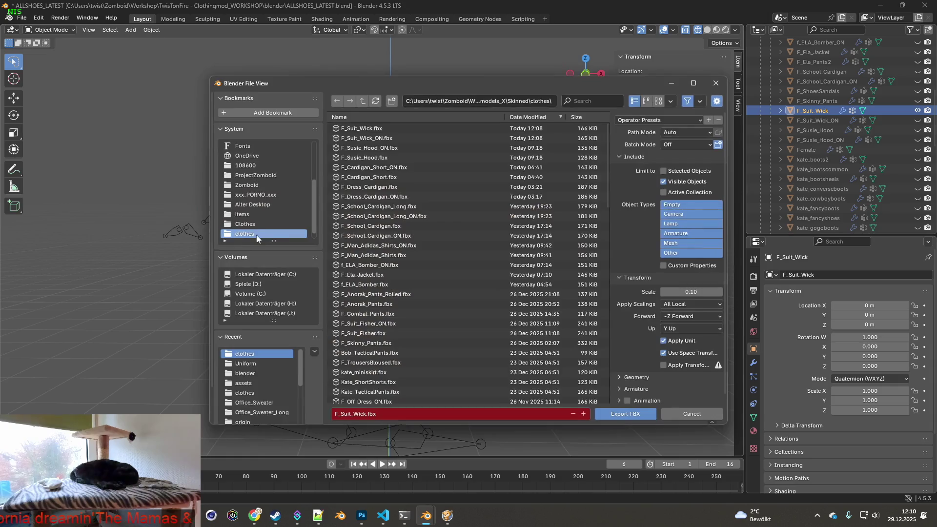
{"action": "left_click", "coordinate": [625, 413]}
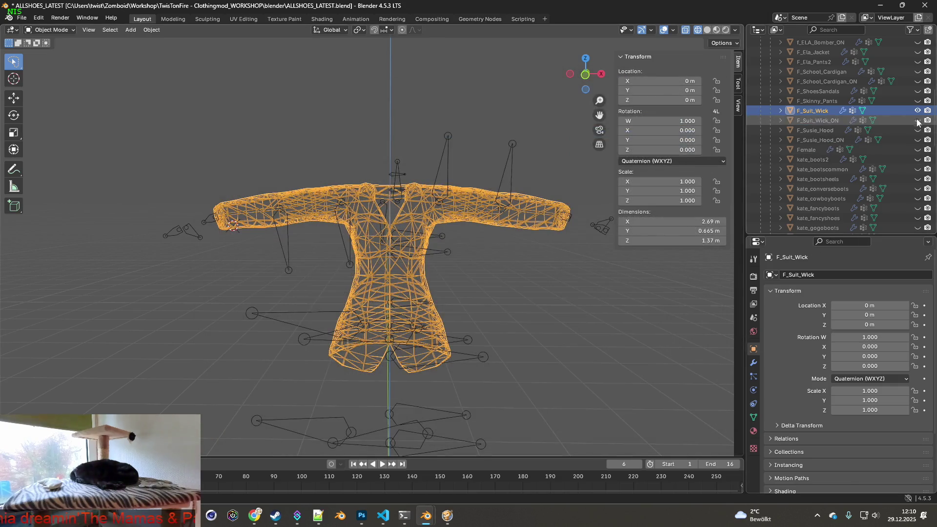
Export again to F_Suit_Wick_ON.fbx, then switch to the game.
{"action": "left_click", "coordinate": [22, 17]}
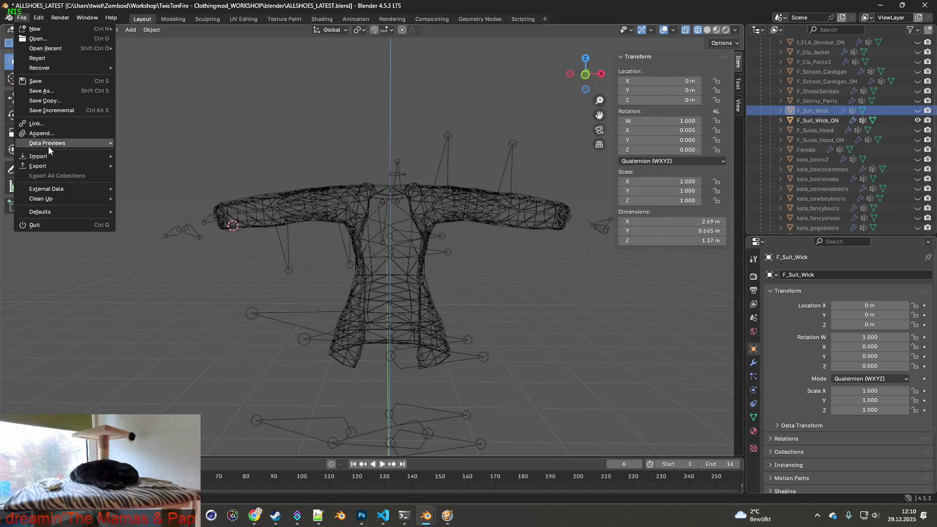
{"action": "mouse_move", "coordinate": [52, 165]}
{"action": "left_click", "coordinate": [168, 250]}
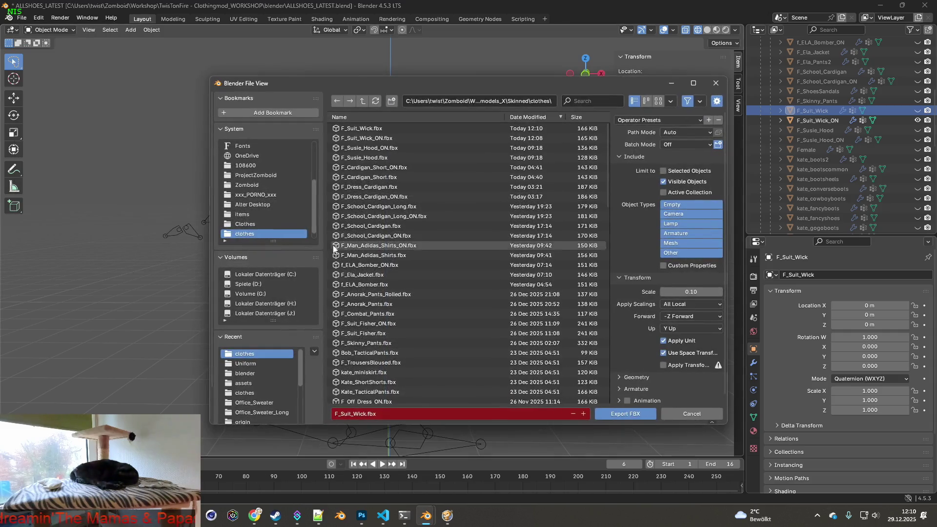
{"action": "left_click", "coordinate": [366, 138]}
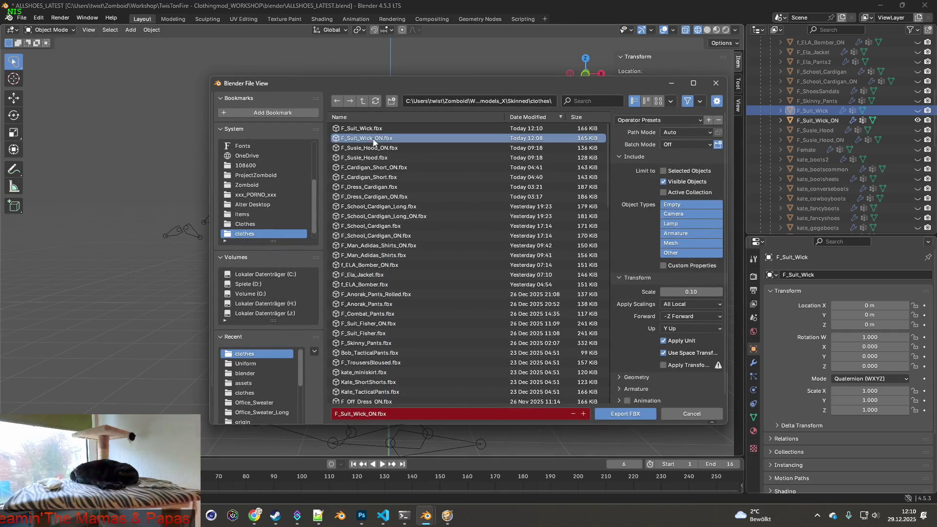
{"action": "left_click", "coordinate": [631, 414]}
{"action": "key", "text": "alt+Tab"}
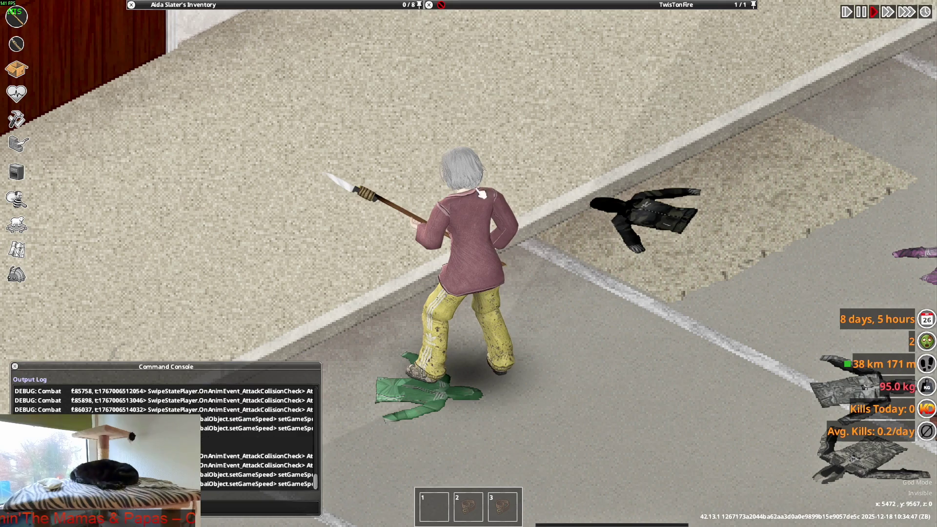
Swing the spear twice and walk the character across and along the road.
{"action": "left_click", "coordinate": [364, 264]}
{"action": "left_click", "coordinate": [366, 263]}
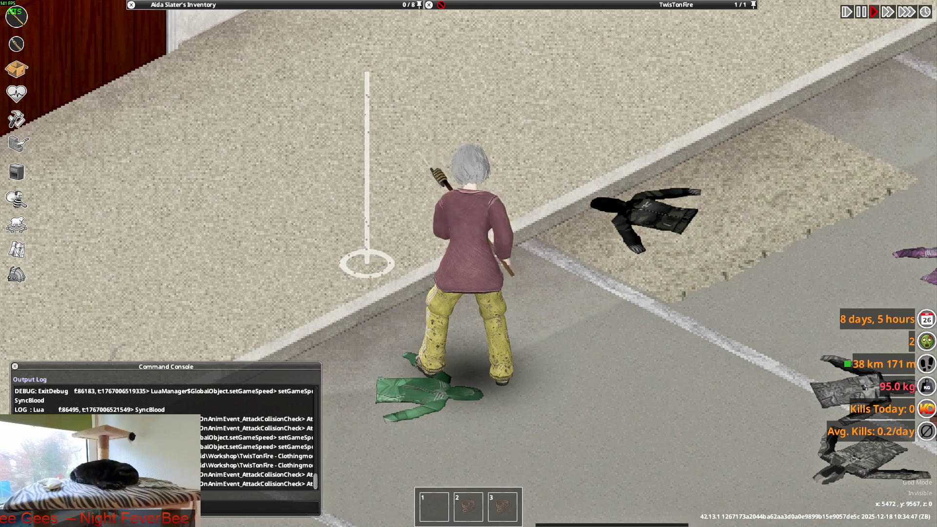
{"action": "key", "text": "d"}
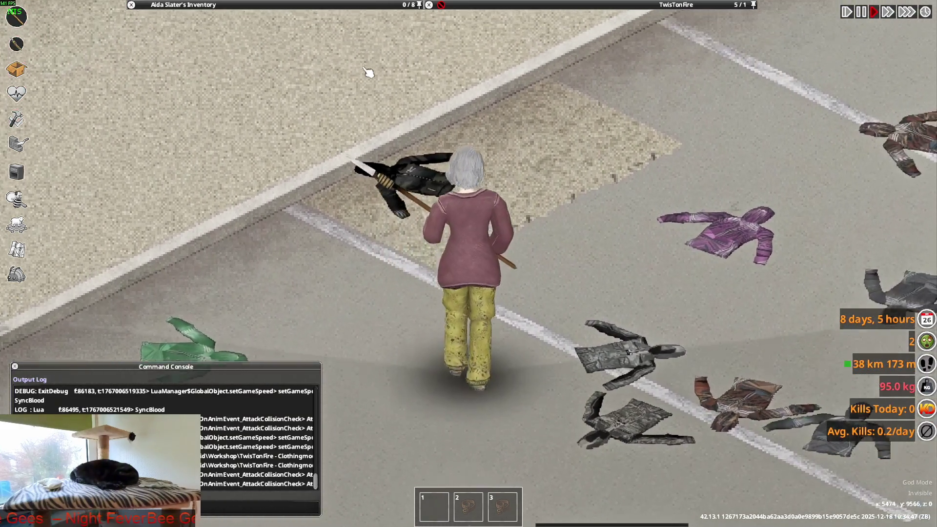
{"action": "key", "text": "w"}
{"action": "key", "text": "s"}
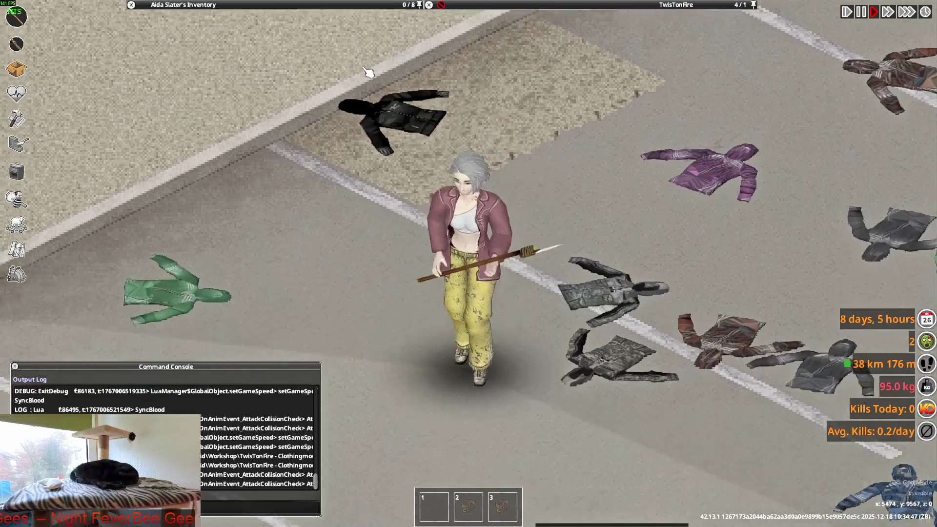
{"action": "key", "text": "a"}
{"action": "key", "text": "w"}
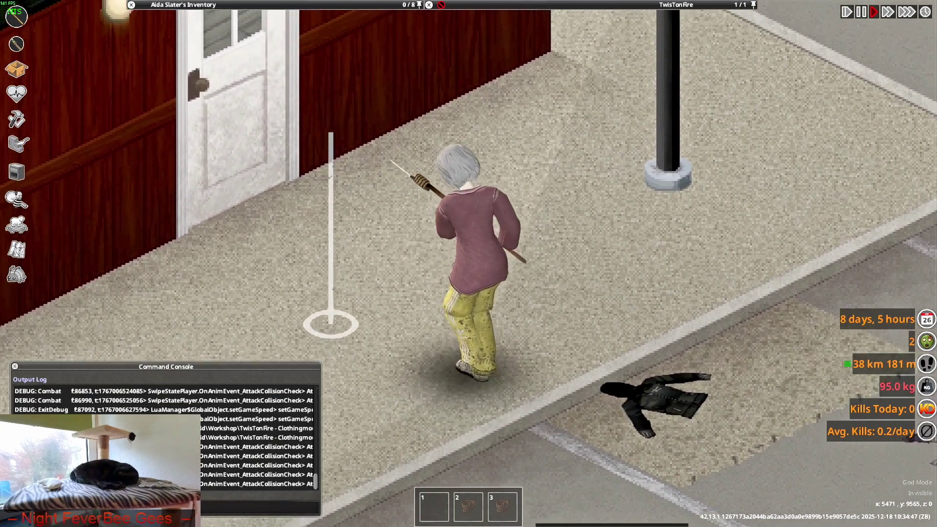
Keep walking along the sidewalk, then bring up the Adidas Track Pants options in the inventory.
{"action": "key", "text": "d"}
{"action": "key", "text": "d"}
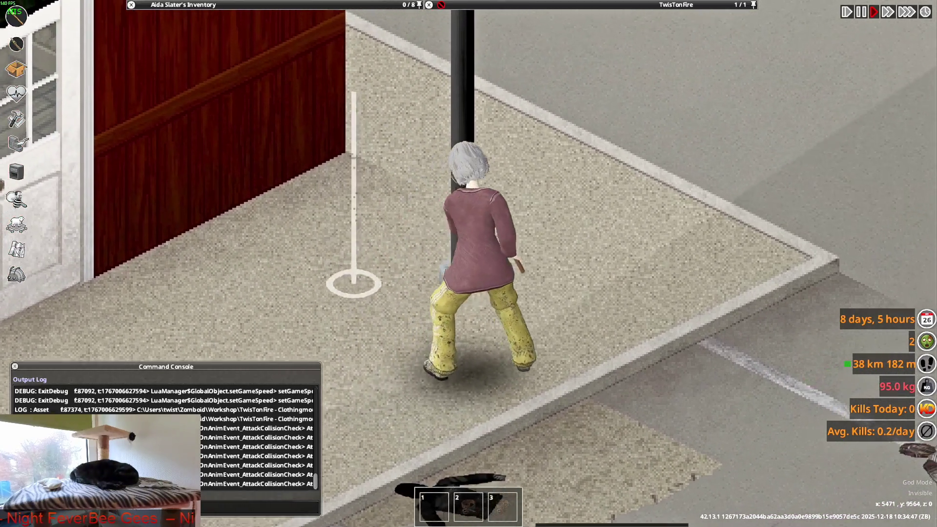
{"action": "key", "text": "d"}
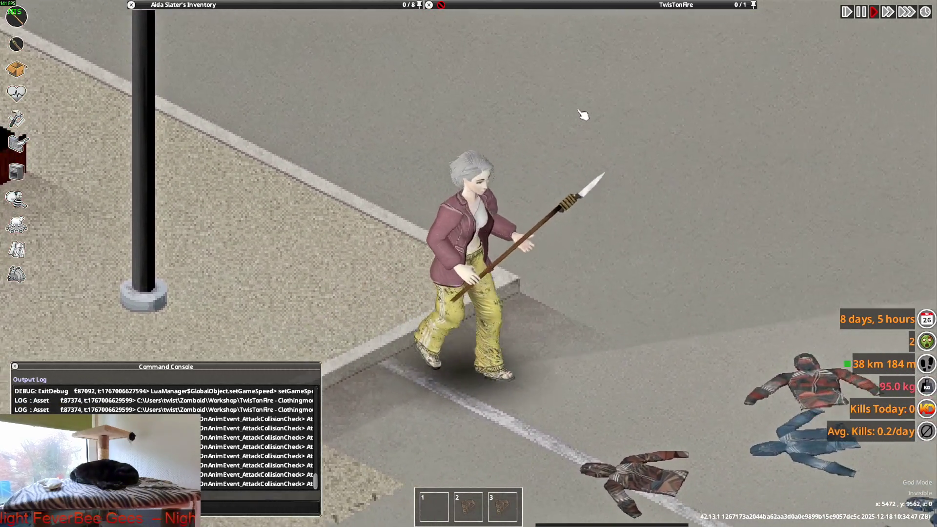
{"action": "key", "text": "a"}
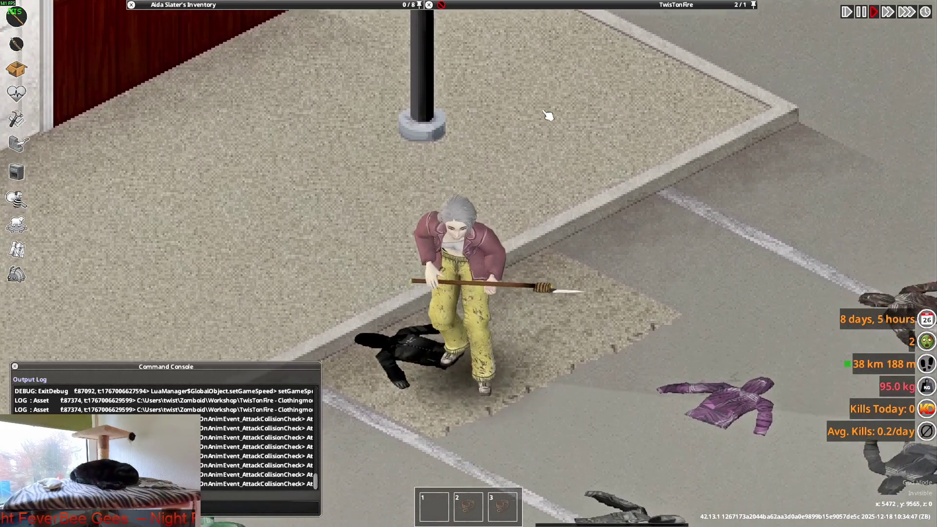
{"action": "key", "text": "s"}
{"action": "key", "text": "s"}
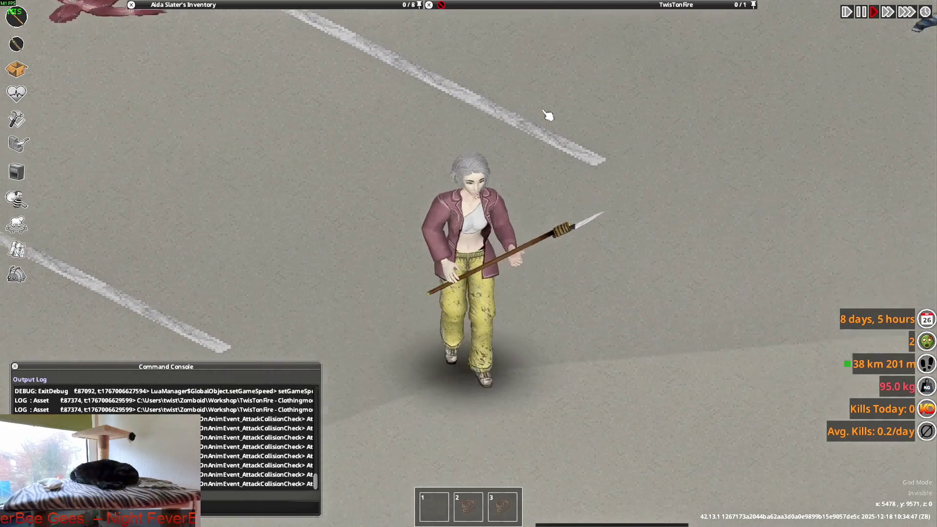
{"action": "right_click", "coordinate": [209, 51]}
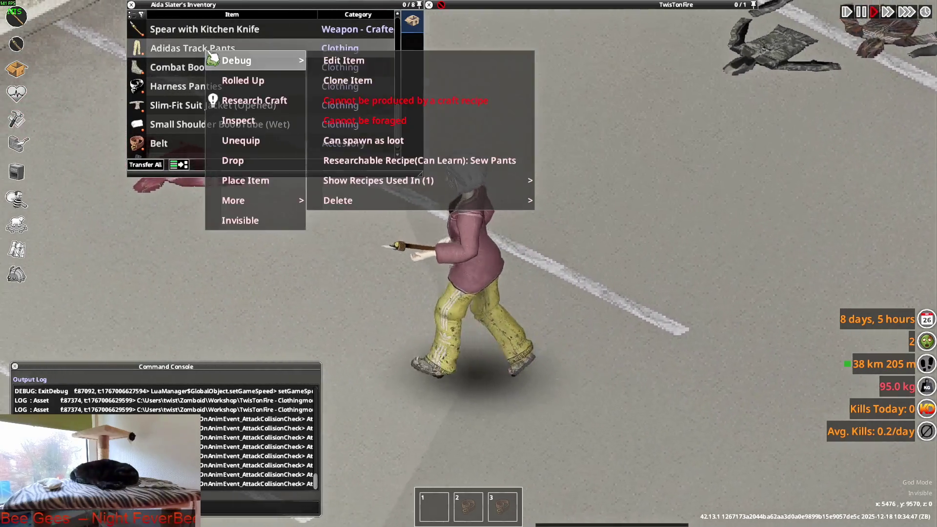
Close the suit jacket's front and walk the character back and forth to view it.
{"action": "left_click", "coordinate": [205, 123]}
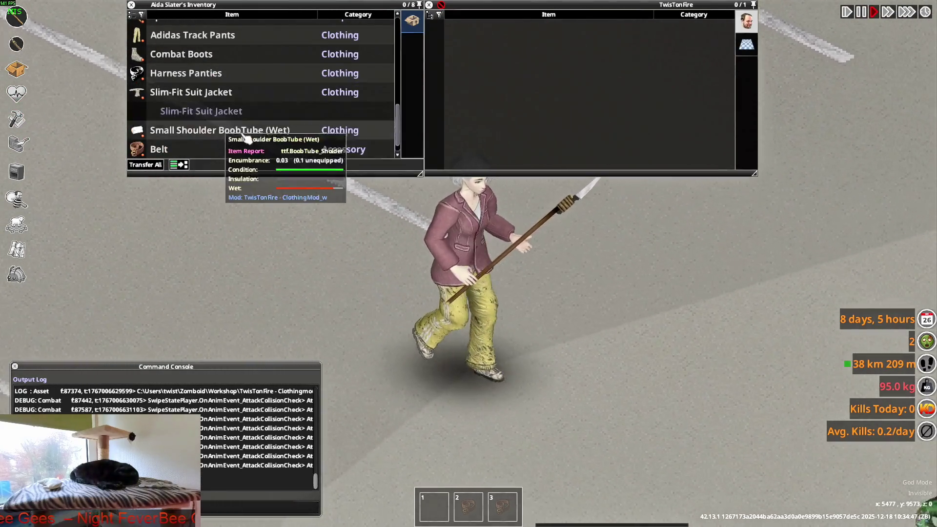
{"action": "key", "text": "w"}
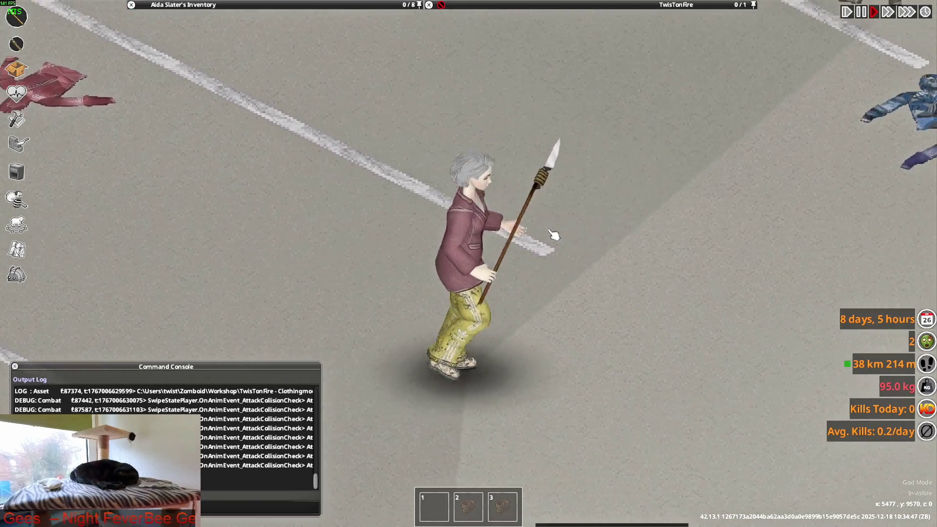
{"action": "key", "text": "s"}
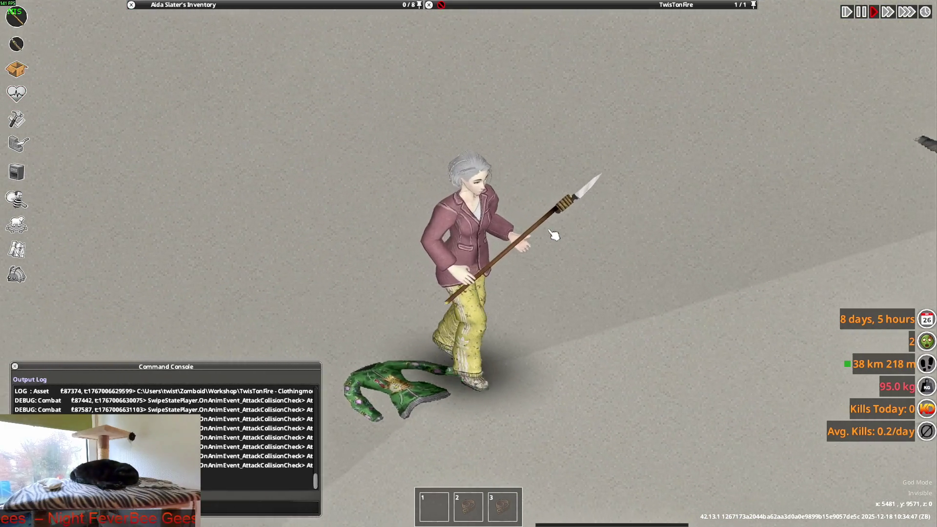
{"action": "key", "text": "w"}
{"action": "key", "text": "s"}
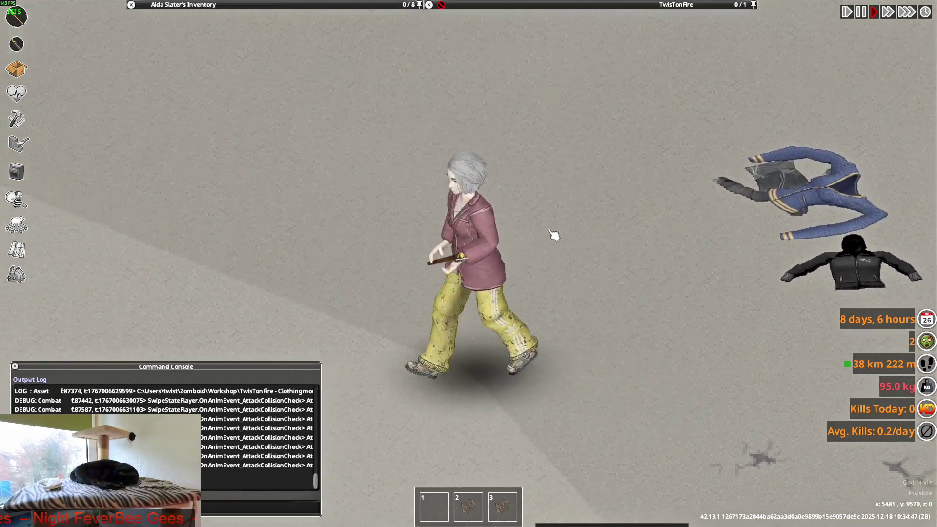
{"action": "key", "text": "w"}
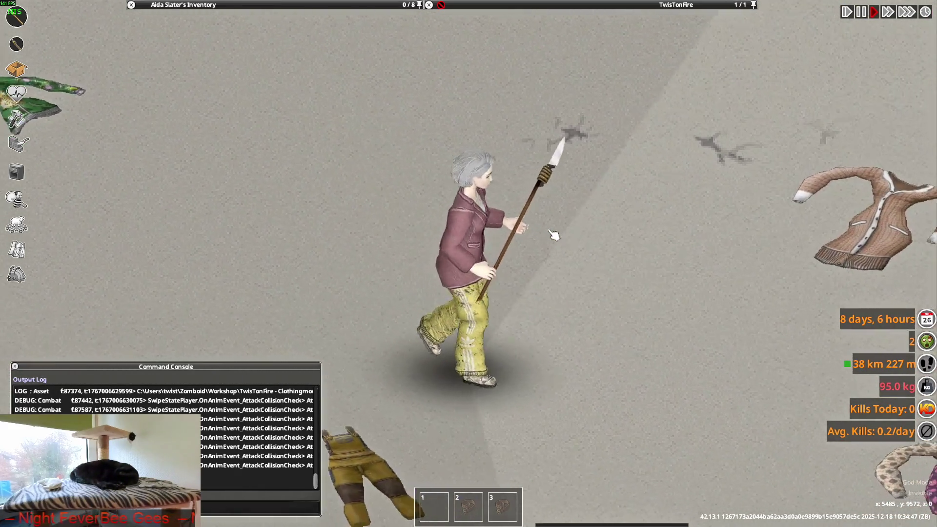
{"action": "key", "text": "s"}
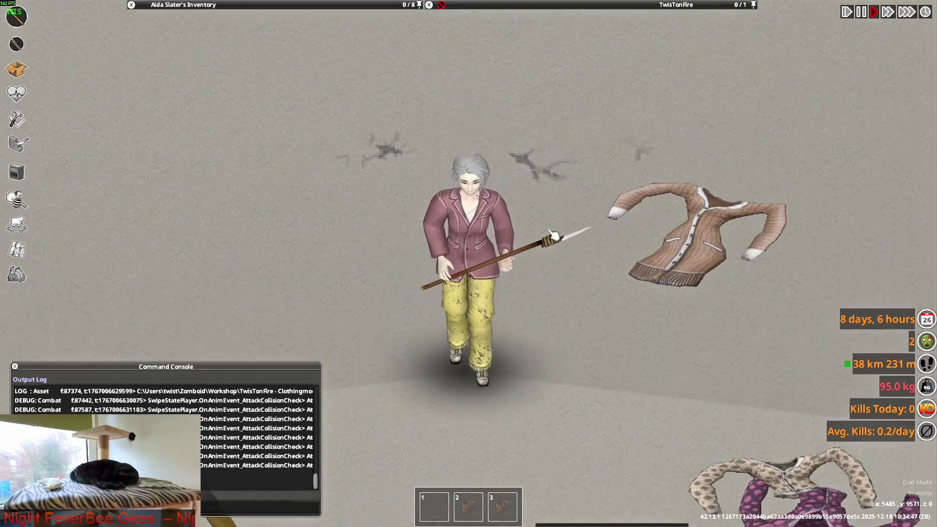
{"action": "key", "text": "w"}
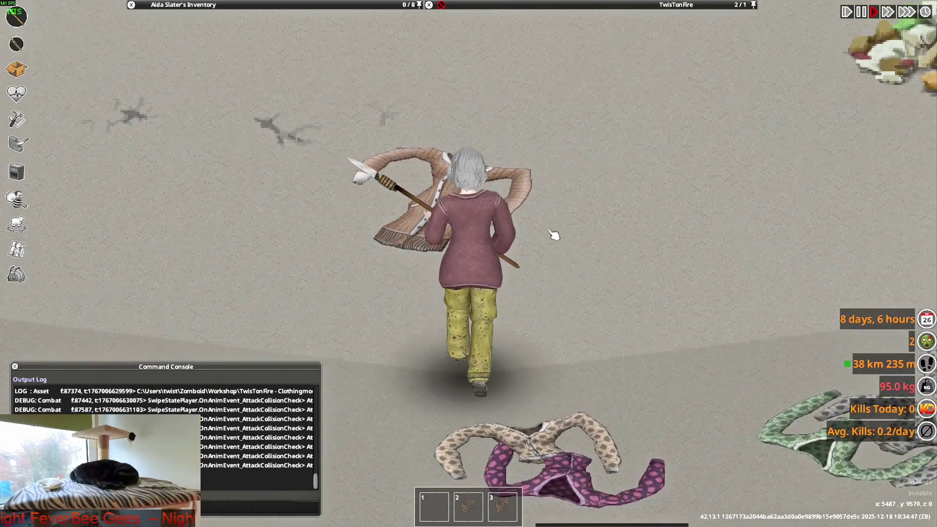
Equip the first hotbar item and keep walking the character around.
{"action": "key", "text": "1"}
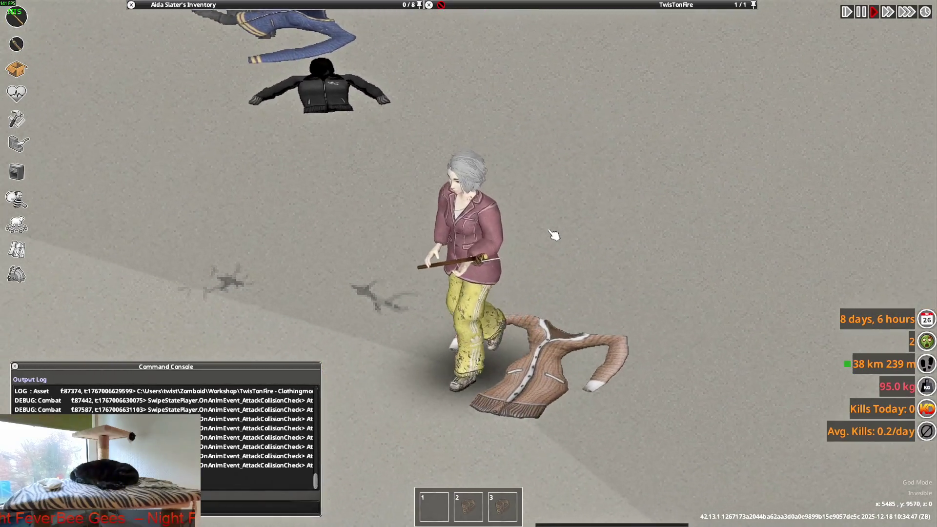
{"action": "key", "text": "w"}
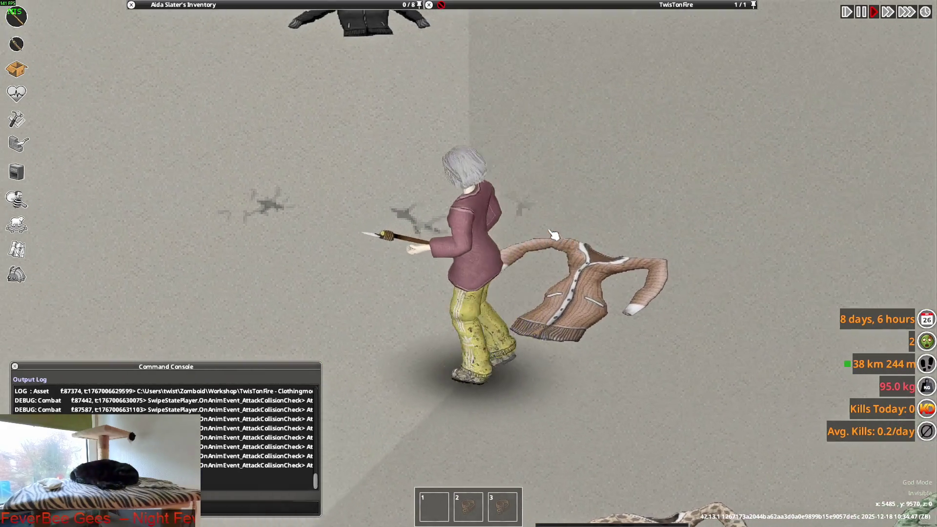
{"action": "key", "text": "w"}
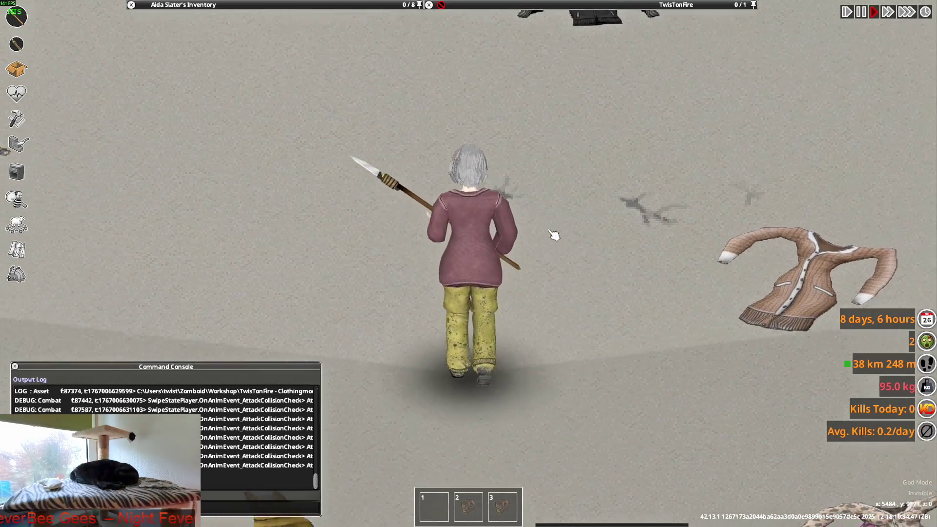
{"action": "key", "text": "s"}
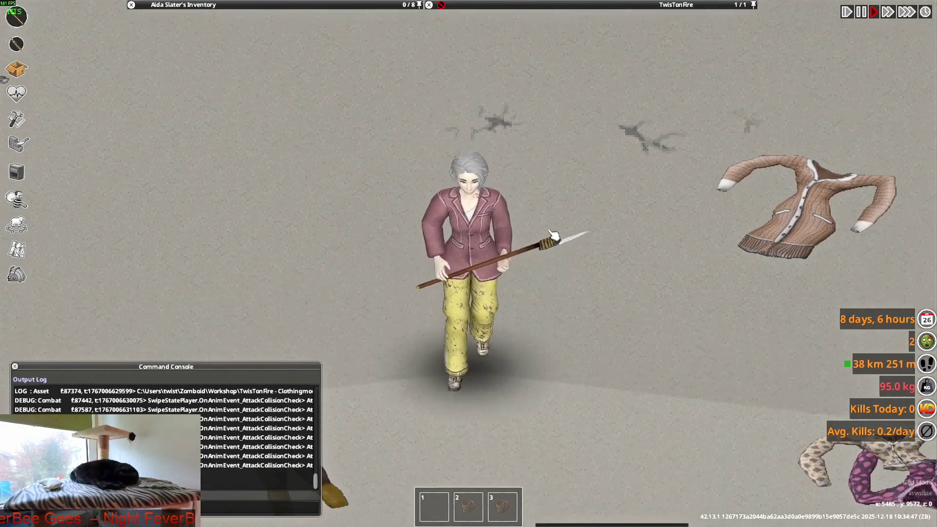
Aim the spear and swing it six times, then switch back to Blender.
{"action": "key", "text": "w"}
{"action": "right_click_drag", "start_coordinate": [418, 151], "coordinate": [401, 332]}
{"action": "left_click", "coordinate": [400, 332]}
{"action": "left_click", "coordinate": [400, 332]}
{"action": "left_click", "coordinate": [400, 331]}
{"action": "left_click", "coordinate": [400, 332]}
{"action": "left_click", "coordinate": [400, 332]}
{"action": "left_click", "coordinate": [400, 331]}
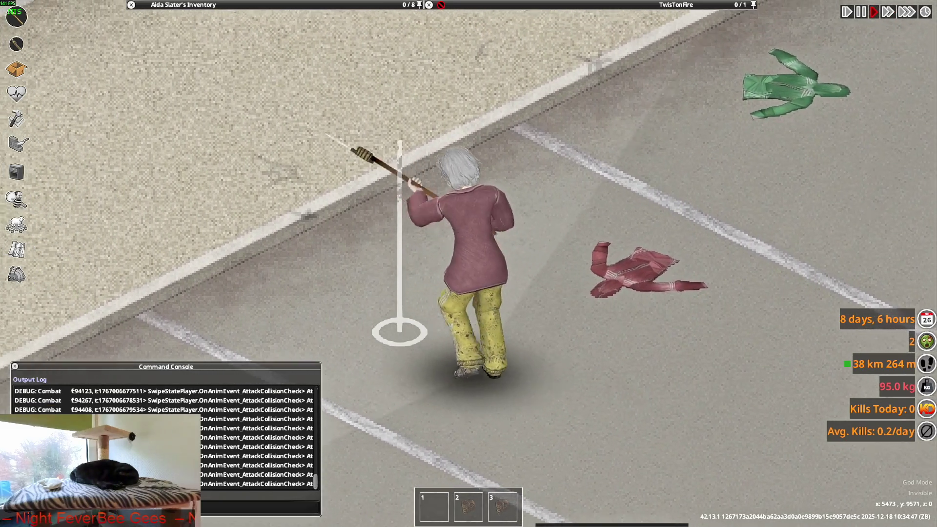
{"action": "key", "text": "alt+Tab"}
Unhide F_Suit_Wick, select it together with F_Suit_Wick_ON, and enter Edit Mode.
{"action": "mouse_move", "coordinate": [390, 185]}
{"action": "middle_mouse_down"}
{"action": "mouse_move", "coordinate": [397, 219]}
{"action": "mouse_move", "coordinate": [534, 229]}
{"action": "mouse_move", "coordinate": [424, 185]}
{"action": "mouse_move", "coordinate": [468, 190]}
{"action": "middle_mouse_up"}
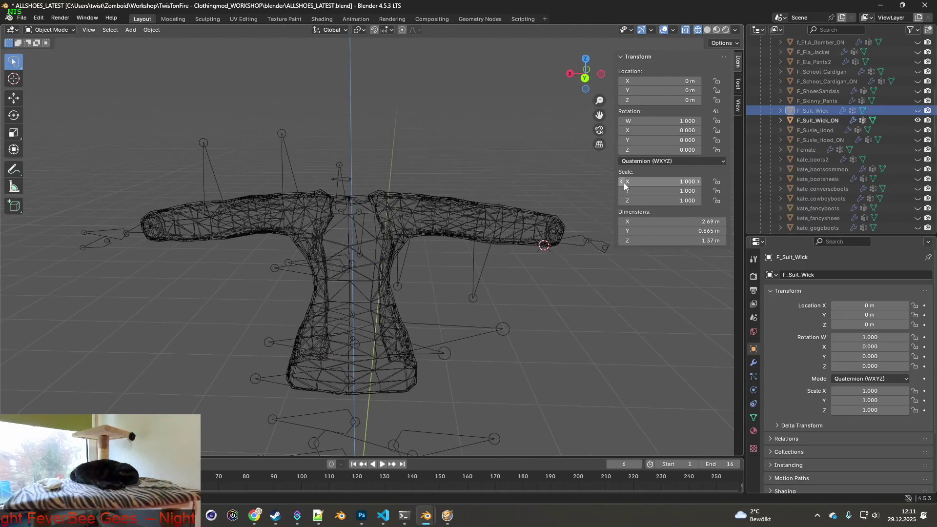
{"action": "left_click", "coordinate": [917, 110]}
{"action": "left_click", "coordinate": [818, 120]}
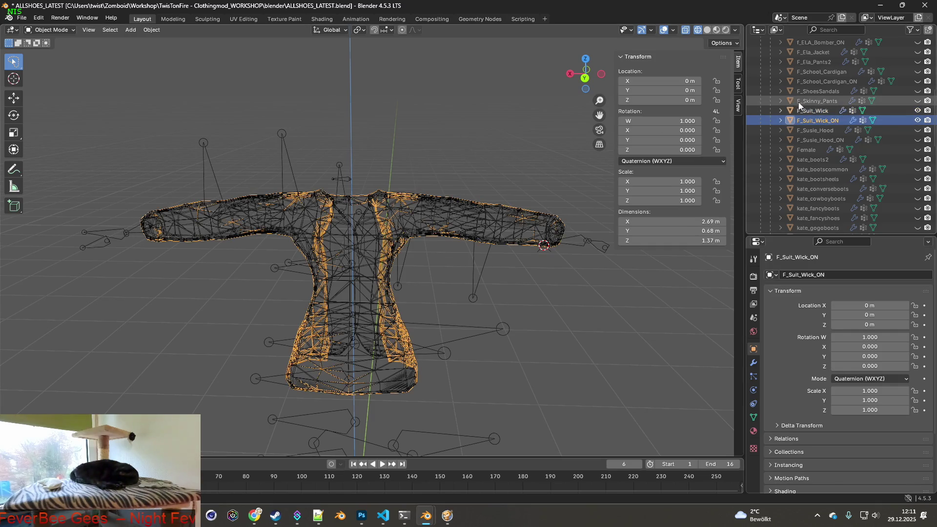
{"action": "left_click", "coordinate": [814, 111], "text": "ctrl"}
{"action": "left_click", "coordinate": [61, 30]}
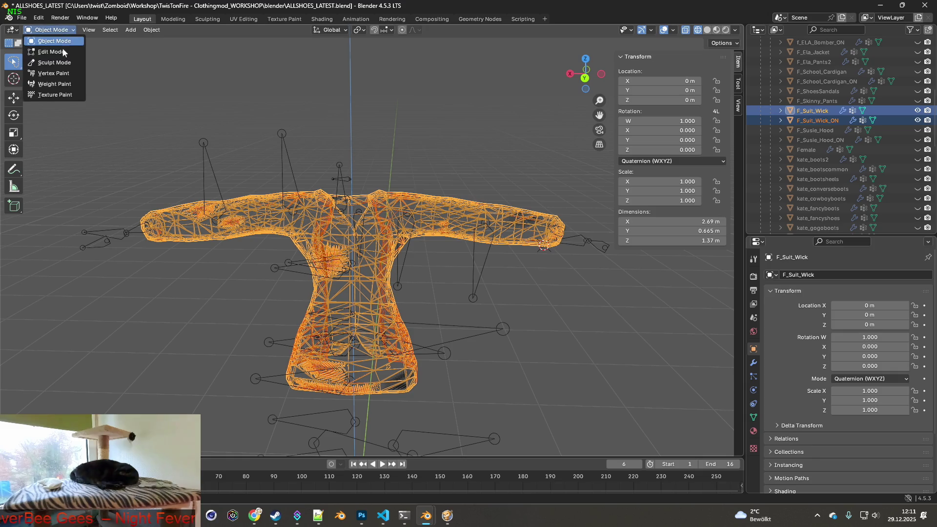
{"action": "left_click", "coordinate": [53, 51]}
Enlarge an edge ring on each sleeve by about 1.028 using proportional editing.
{"action": "scroll", "coordinate": [359, 182], "scroll_direction": "up", "scroll_amount": 5}
{"action": "mouse_move", "coordinate": [358, 182]}
{"action": "middle_mouse_down"}
{"action": "mouse_move", "coordinate": [364, 167]}
{"action": "mouse_move", "coordinate": [336, 201]}
{"action": "middle_mouse_up"}
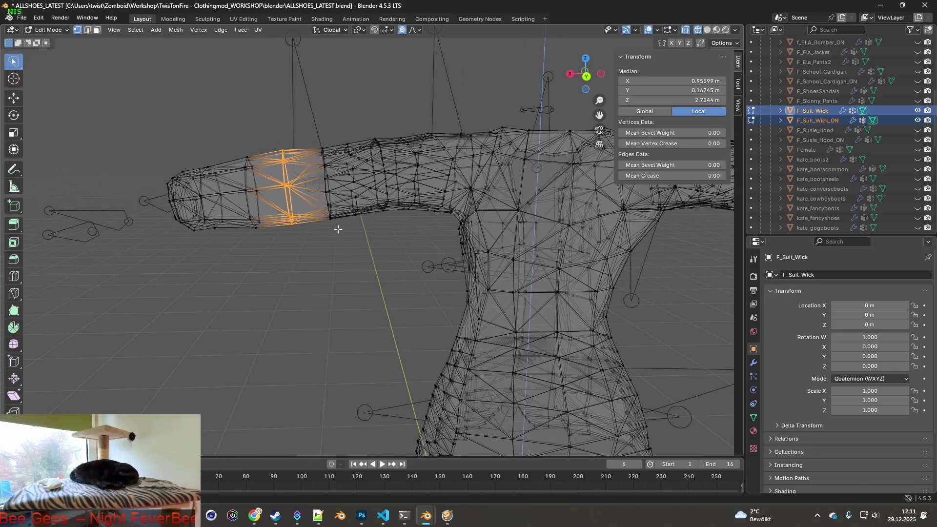
{"action": "left_click", "coordinate": [331, 149], "text": "alt"}
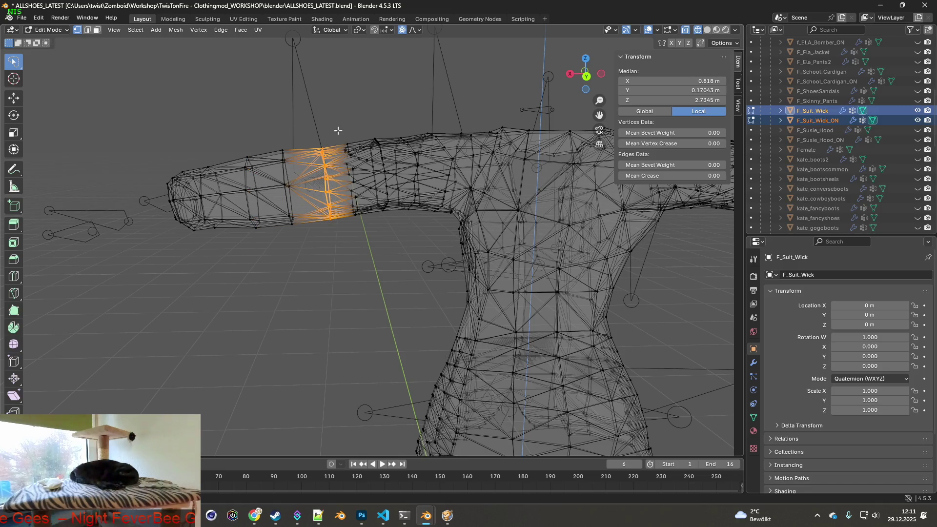
{"action": "key", "text": "s"}
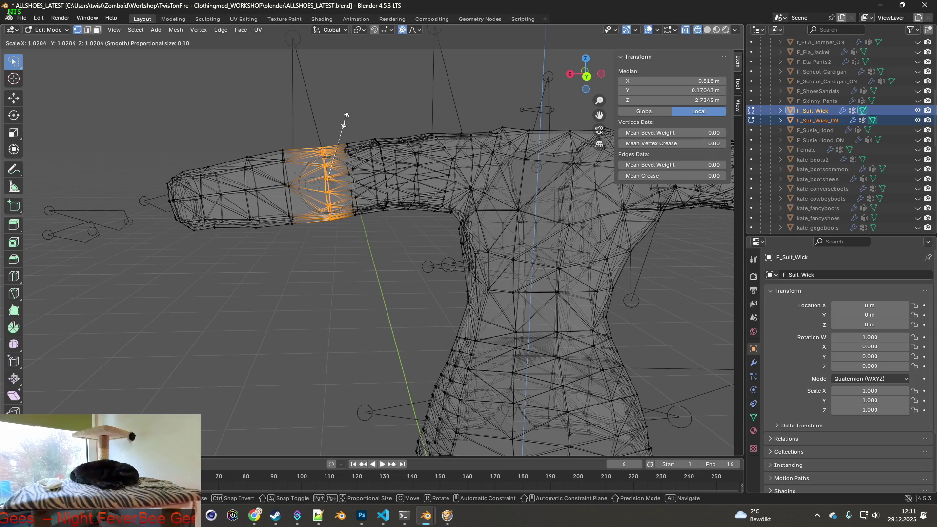
{"action": "left_click", "coordinate": [351, 112]}
{"action": "middle_click_drag", "start_coordinate": [422, 168], "coordinate": [236, 172], "text": "shift"}
{"action": "middle_click_drag", "start_coordinate": [352, 189], "coordinate": [349, 190]}
{"action": "left_click", "coordinate": [376, 126], "text": "alt"}
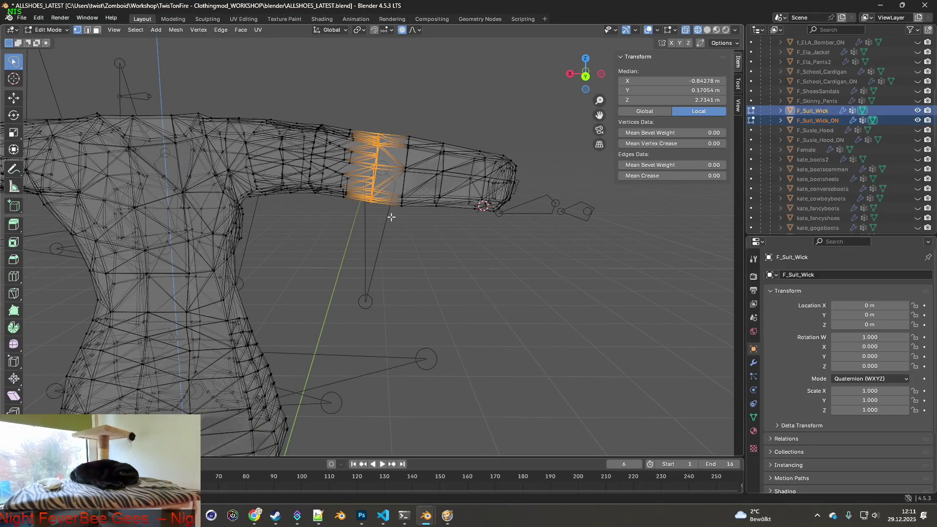
{"action": "key", "text": "s"}
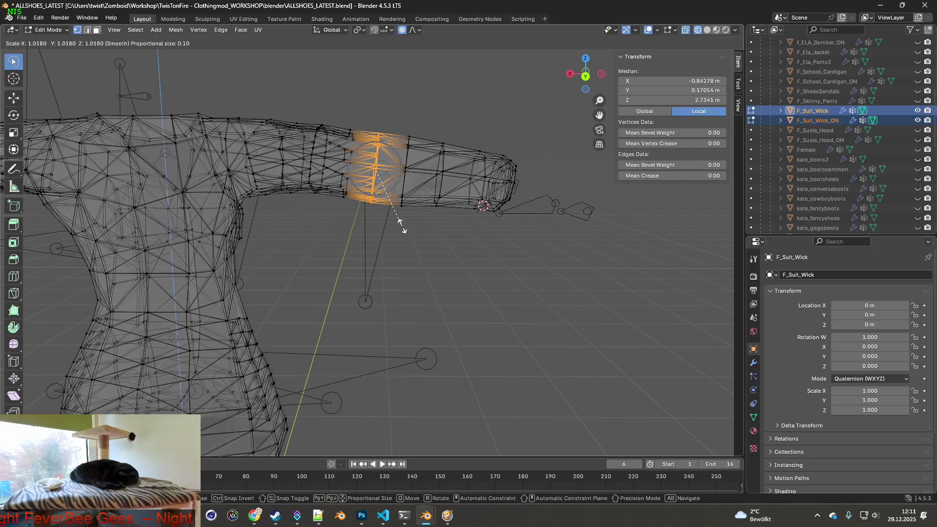
{"action": "left_click", "coordinate": [405, 230]}
Return to Object Mode and deselect the jacket meshes, viewing the back.
{"action": "scroll", "coordinate": [410, 222], "scroll_direction": "down", "scroll_amount": 5}
{"action": "left_click", "coordinate": [46, 29]}
{"action": "left_click", "coordinate": [27, 39]}
{"action": "scroll", "coordinate": [291, 122], "scroll_direction": "down", "scroll_amount": 3}
{"action": "middle_click_drag", "start_coordinate": [325, 160], "coordinate": [379, 158], "text": "shift"}
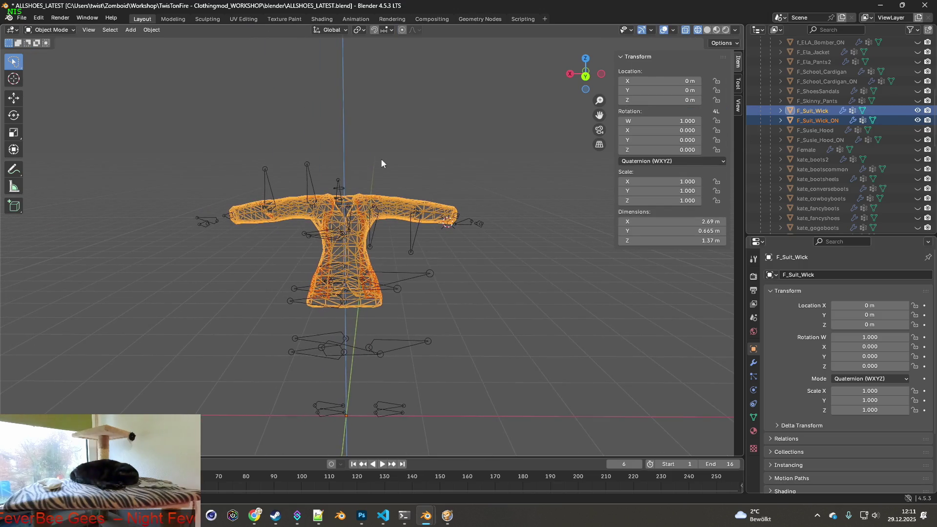
{"action": "mouse_move", "coordinate": [528, 154]}
{"action": "middle_mouse_down"}
{"action": "mouse_move", "coordinate": [434, 164]}
{"action": "mouse_move", "coordinate": [461, 172]}
{"action": "mouse_move", "coordinate": [473, 244]}
{"action": "mouse_move", "coordinate": [474, 219]}
{"action": "middle_mouse_up"}
{"action": "left_click", "coordinate": [438, 166]}
{"action": "scroll", "coordinate": [473, 215], "scroll_direction": "up", "scroll_amount": 2}
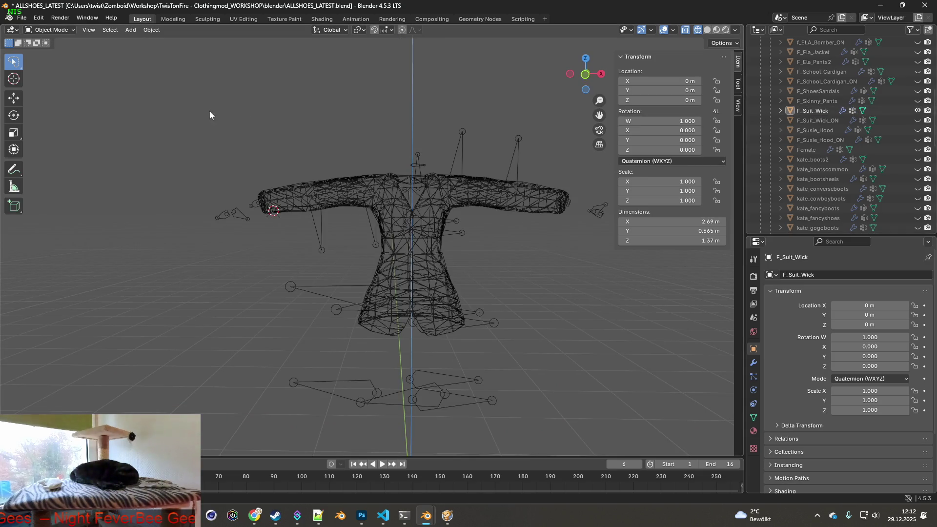
Export F_Suit_Wick as F_Suit_Wick.fbx via File > Export > FBX.
{"action": "left_click", "coordinate": [26, 19]}
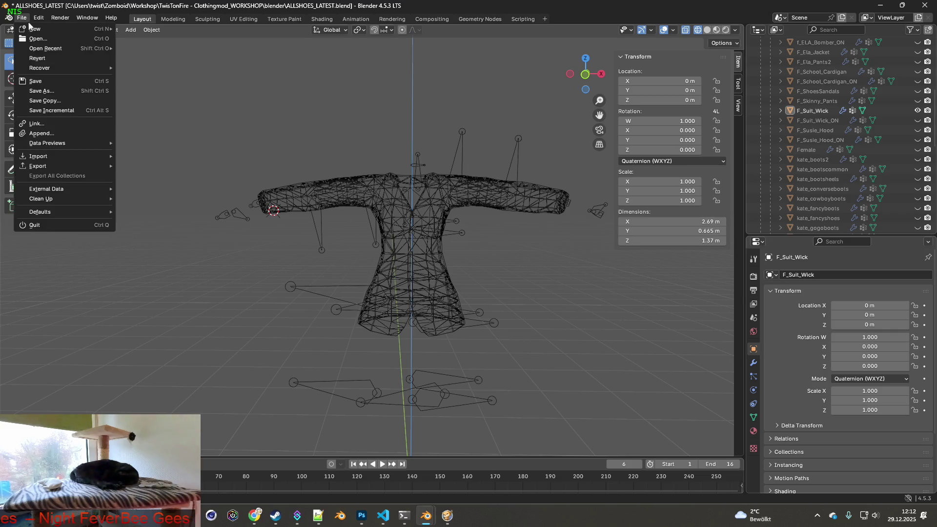
{"action": "mouse_move", "coordinate": [43, 170]}
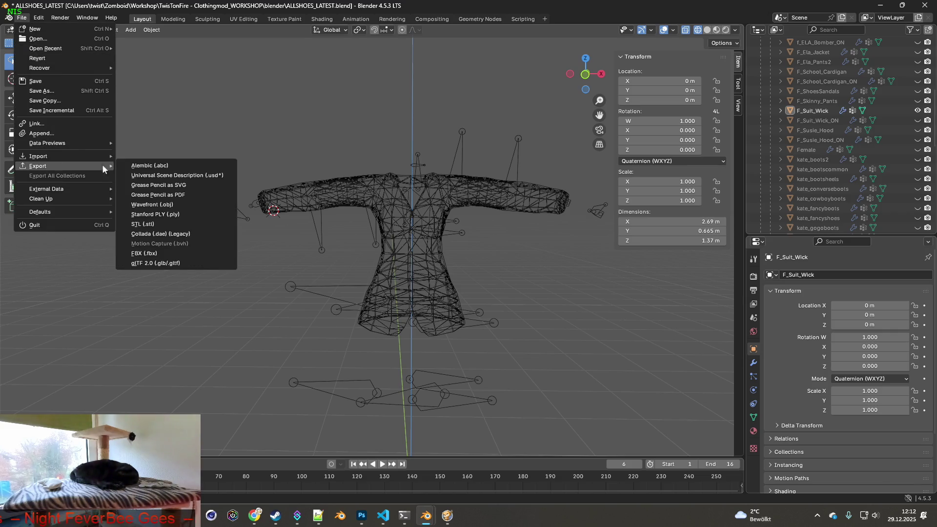
{"action": "left_click", "coordinate": [144, 253]}
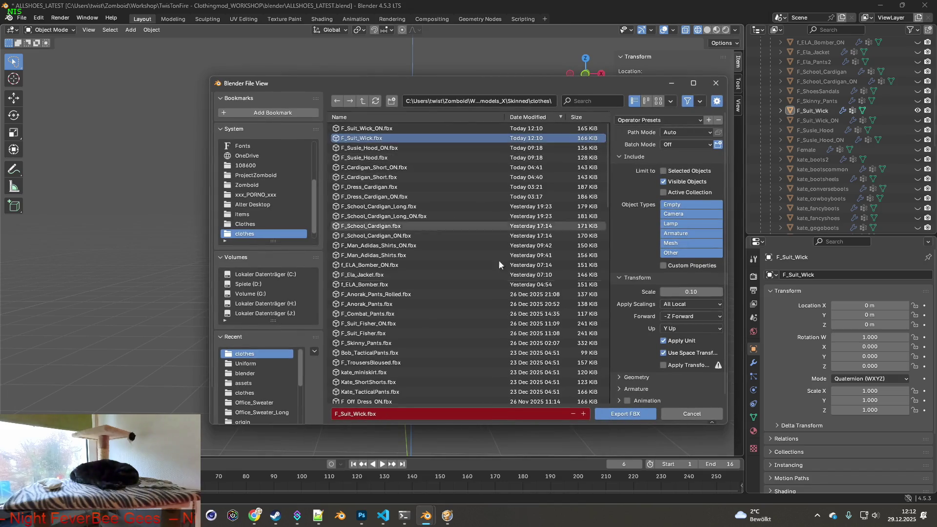
{"action": "left_click", "coordinate": [649, 413]}
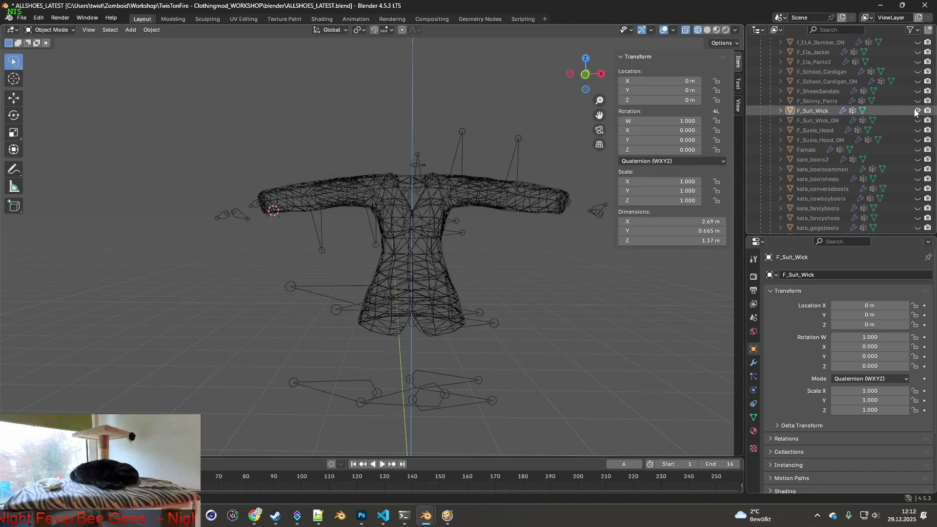
Hide F_Suit_Wick, show F_Suit_Wick_ON and select it.
{"action": "left_click", "coordinate": [916, 111]}
{"action": "left_click", "coordinate": [917, 101]}
{"action": "left_click", "coordinate": [918, 101]}
{"action": "left_click", "coordinate": [917, 121]}
{"action": "left_click", "coordinate": [824, 121]}
Export F_Suit_Wick_ON.fbx over the old file, then return to Project Zomboid.
{"action": "left_click", "coordinate": [21, 18]}
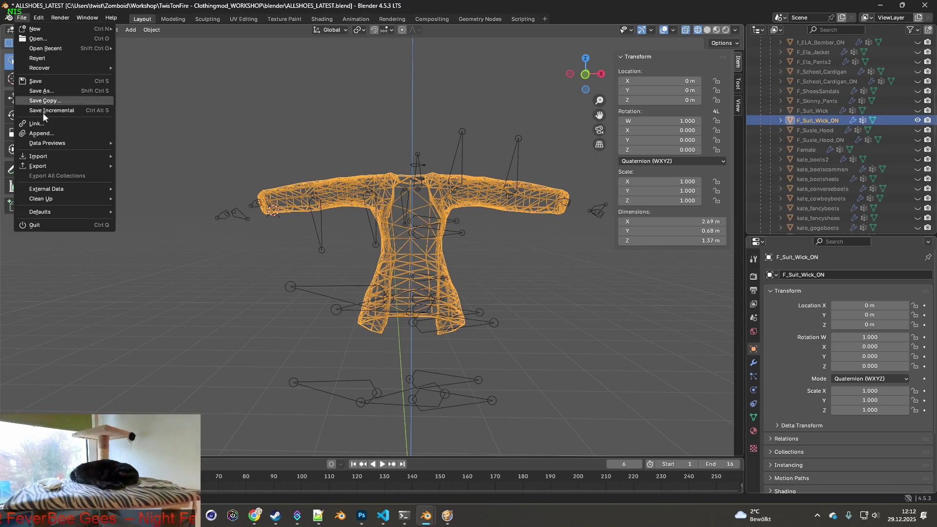
{"action": "mouse_move", "coordinate": [46, 165]}
{"action": "left_click", "coordinate": [180, 253]}
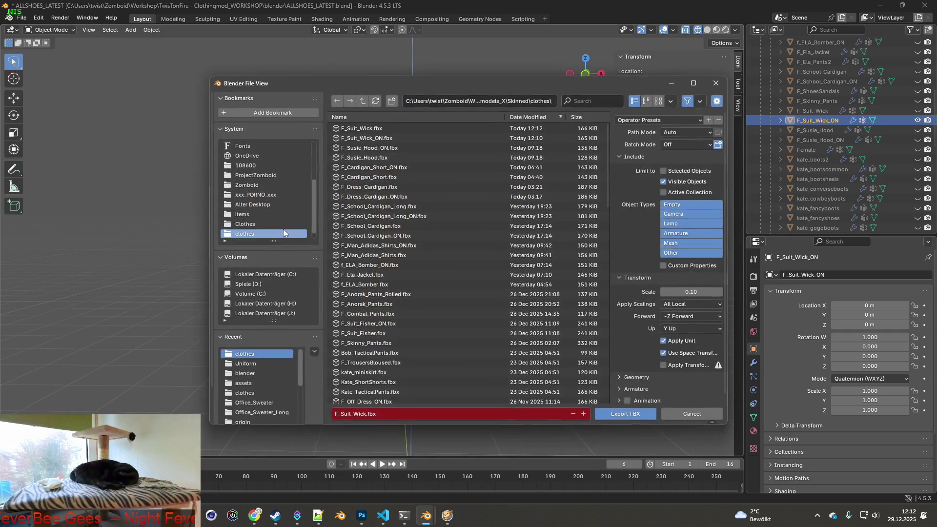
{"action": "left_click", "coordinate": [371, 138]}
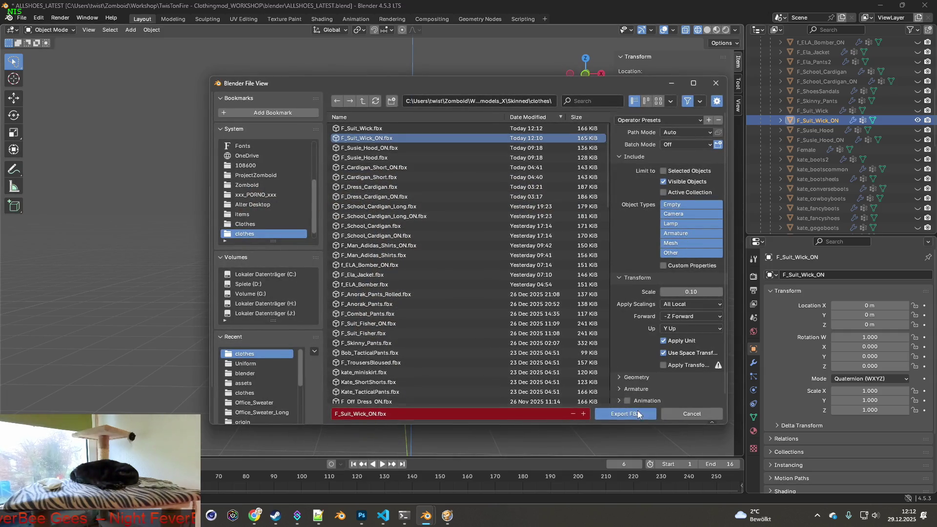
{"action": "left_click", "coordinate": [625, 414]}
{"action": "left_click", "coordinate": [447, 516]}
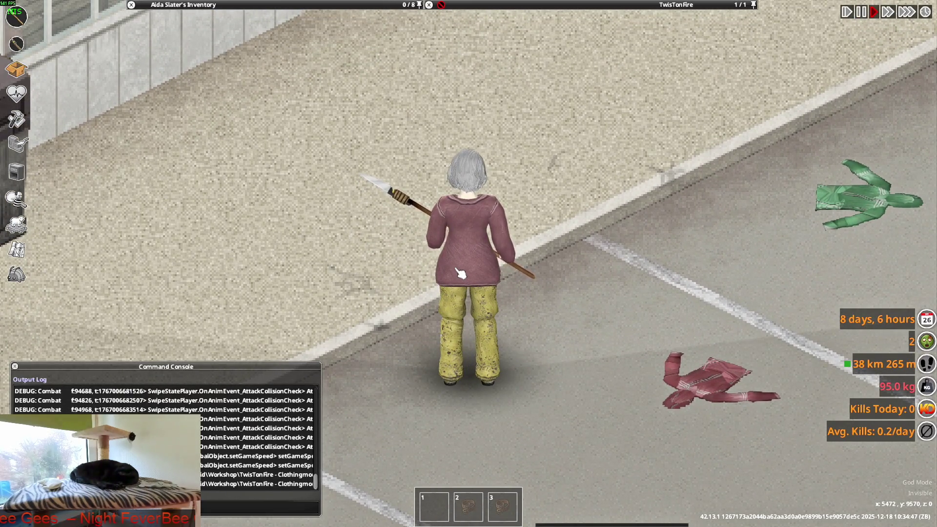
Walk the character briefly, then Alt+Tab over to the Photoshop reference screenshot.
{"action": "key", "text": "s"}
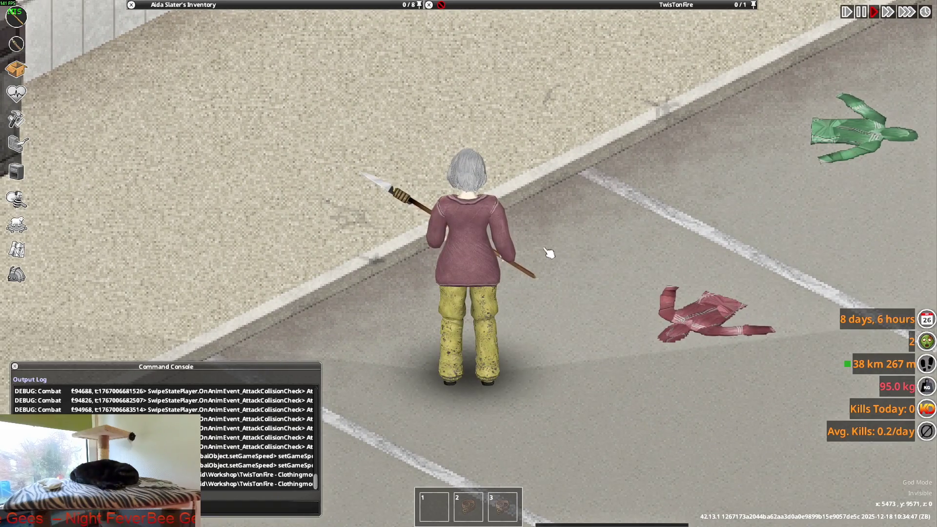
{"action": "key", "text": "alt+Tab"}
{"action": "key", "text": "alt+Tab"}
{"action": "key", "text": "alt+Tab"}
{"action": "key", "text": "alt+Tab"}
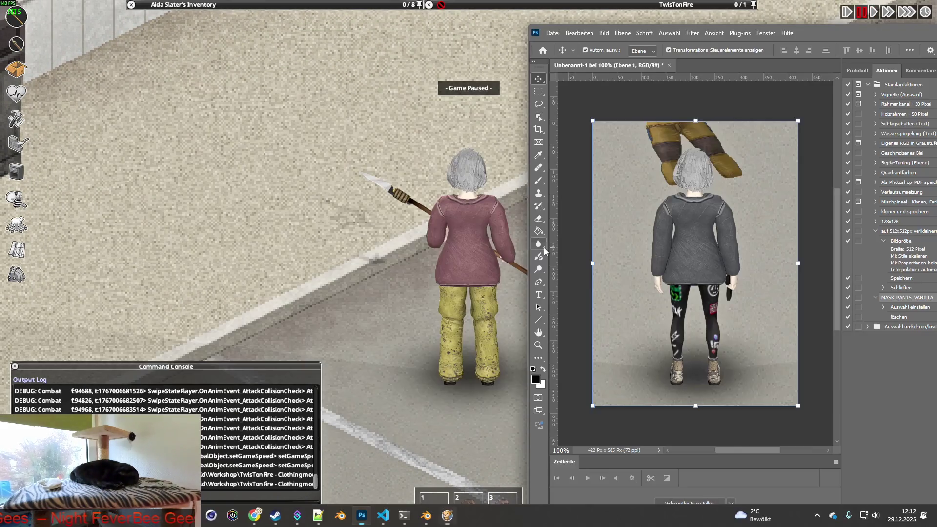
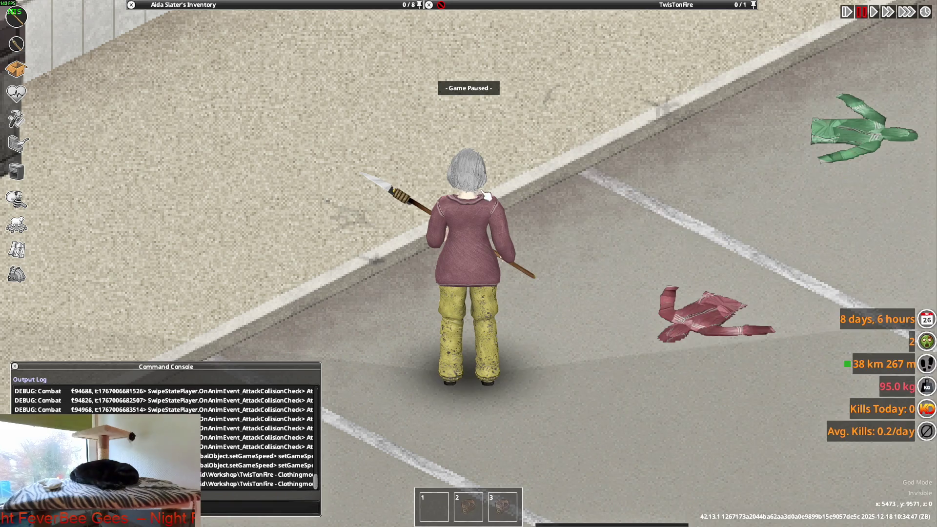
Unpause the game and attack the post with the spear several times to test the jacket.
{"action": "key", "text": "space"}
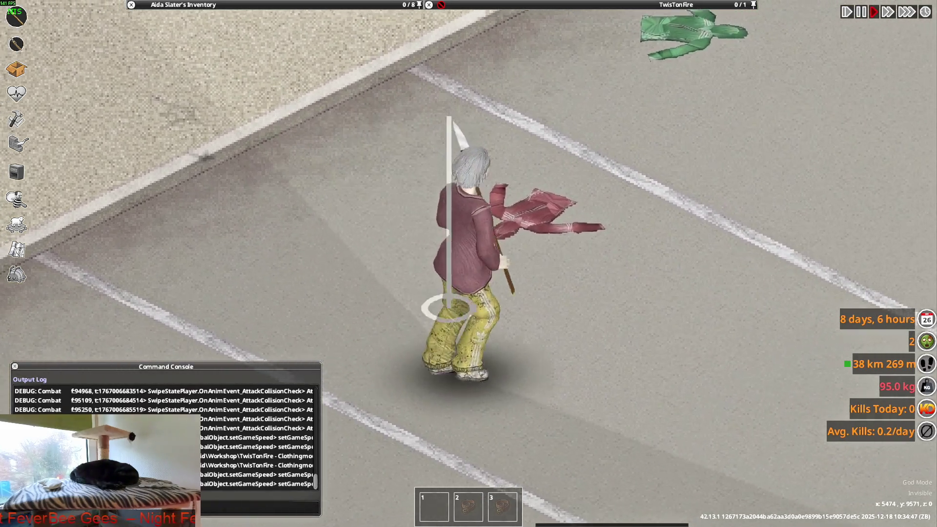
{"action": "left_click", "coordinate": [306, 321]}
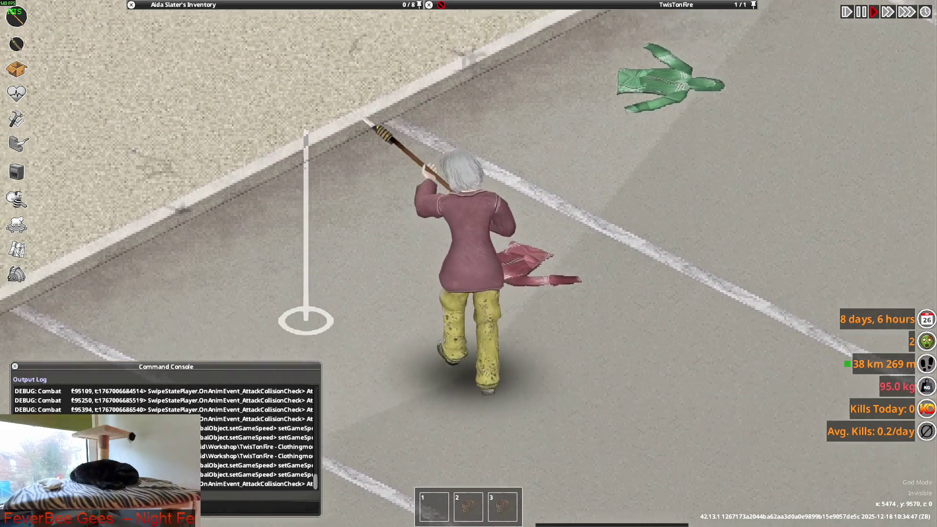
{"action": "left_click", "coordinate": [296, 336]}
{"action": "left_click", "coordinate": [307, 332]}
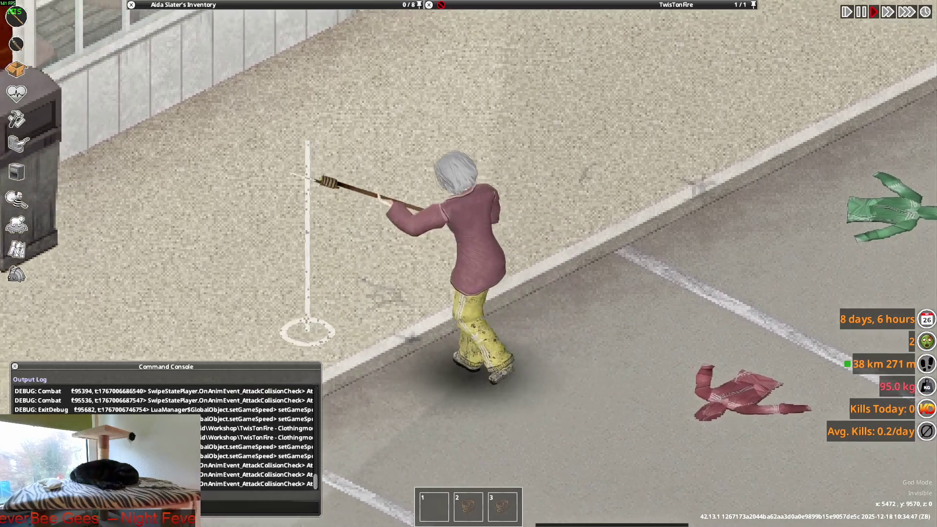
{"action": "left_click", "coordinate": [308, 331]}
{"action": "left_click", "coordinate": [308, 332]}
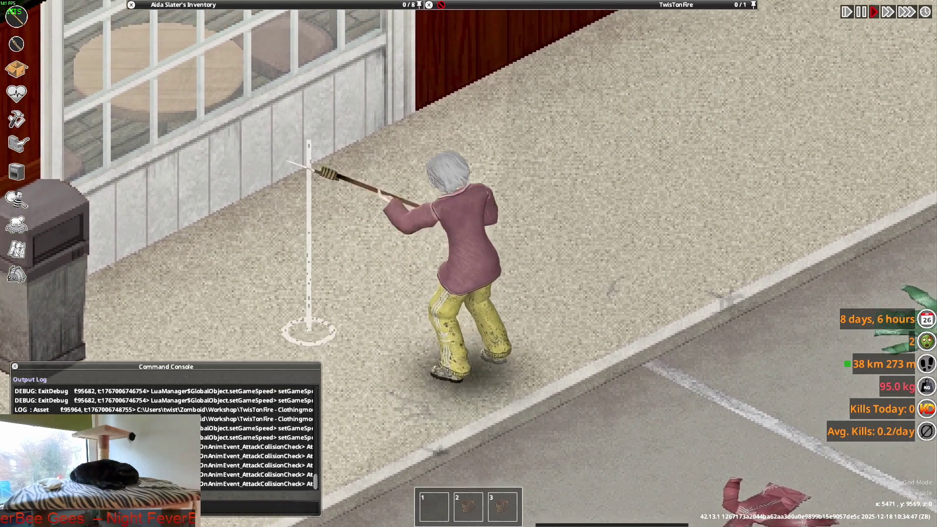
{"action": "left_click", "coordinate": [309, 332]}
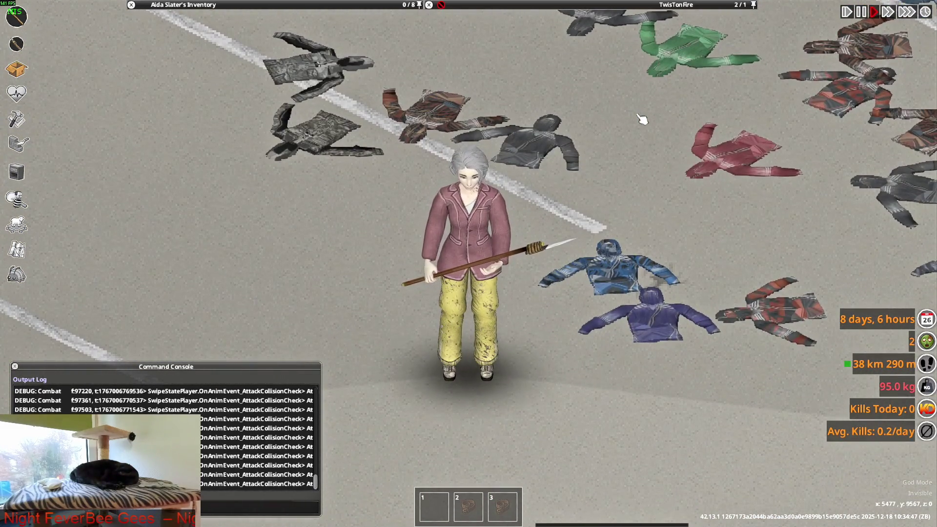
Walk the character around, then open up the worn Slim-Fit Suit Jacket from the inventory.
{"action": "key", "text": "w"}
{"action": "key", "text": "w"}
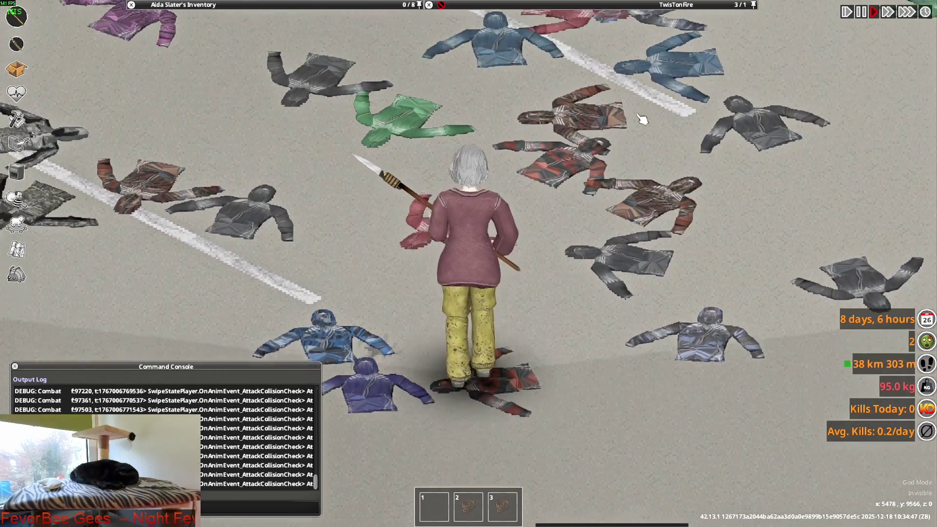
{"action": "key", "text": "s"}
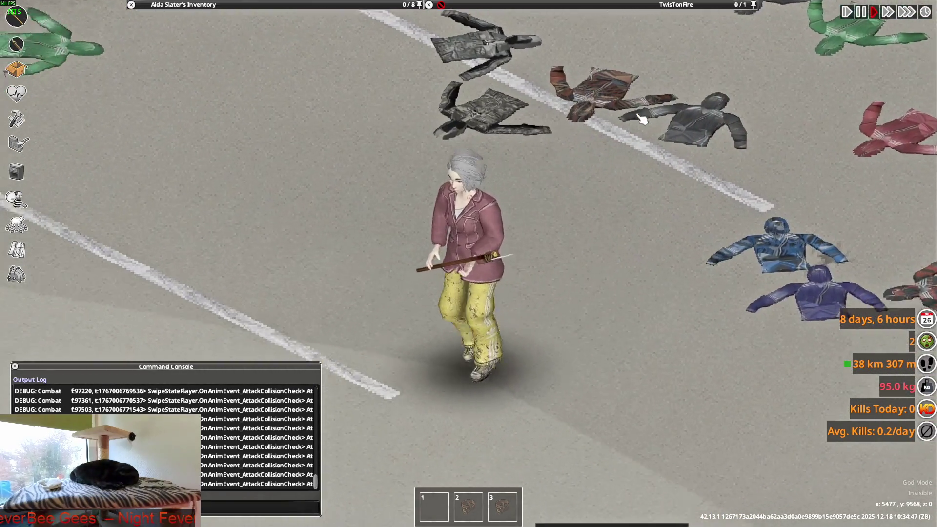
{"action": "key", "text": "s"}
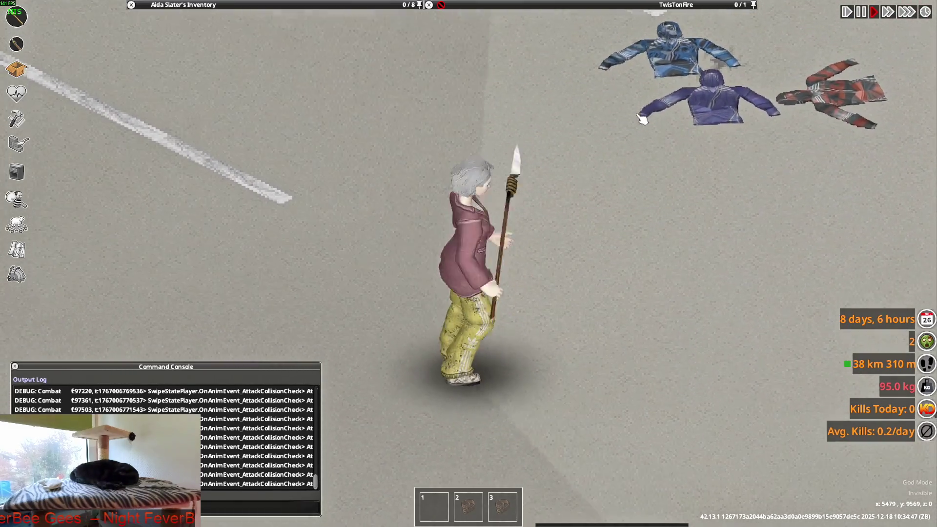
{"action": "mouse_move", "coordinate": [229, 5]}
{"action": "right_click", "coordinate": [198, 95]}
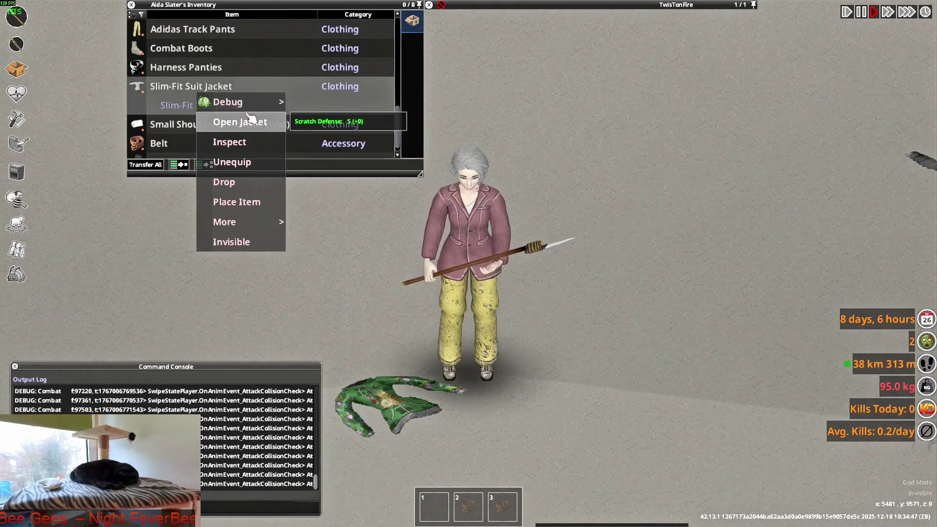
{"action": "left_click", "coordinate": [250, 119]}
Walk and aim the spear once more, then switch over to Blender.
{"action": "key", "text": "w"}
{"action": "mouse_move", "coordinate": [341, 130]}
{"action": "right_mouse_down"}
{"action": "mouse_move", "coordinate": [324, 116]}
{"action": "mouse_move", "coordinate": [594, 104]}
{"action": "mouse_move", "coordinate": [623, 125]}
{"action": "mouse_move", "coordinate": [604, 171]}
{"action": "right_mouse_up"}
{"action": "scroll", "coordinate": [607, 167], "scroll_direction": "down", "scroll_amount": 2}
{"action": "scroll", "coordinate": [611, 171], "scroll_direction": "up", "scroll_amount": 2}
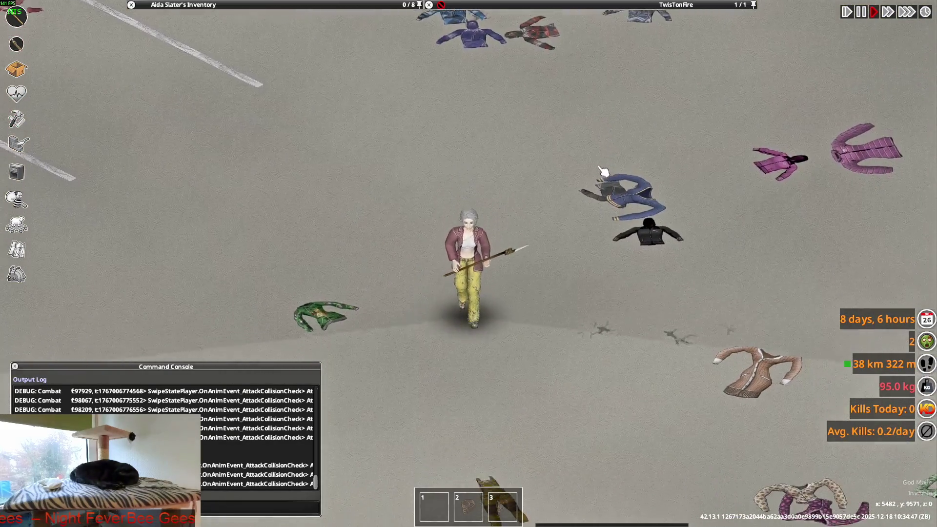
{"action": "key", "text": "alt+Tab"}
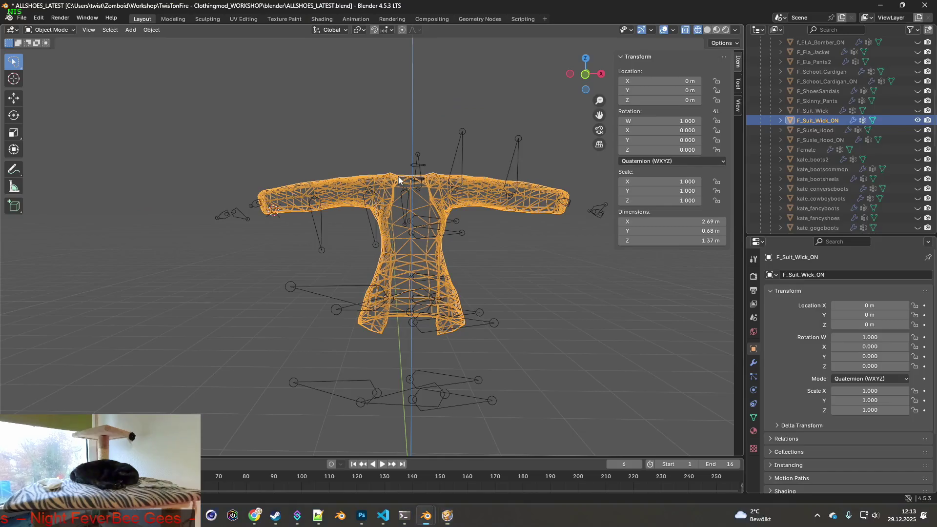
Select the F_Suit_Wick object and go to the Shading workspace.
{"action": "left_click", "coordinate": [477, 151]}
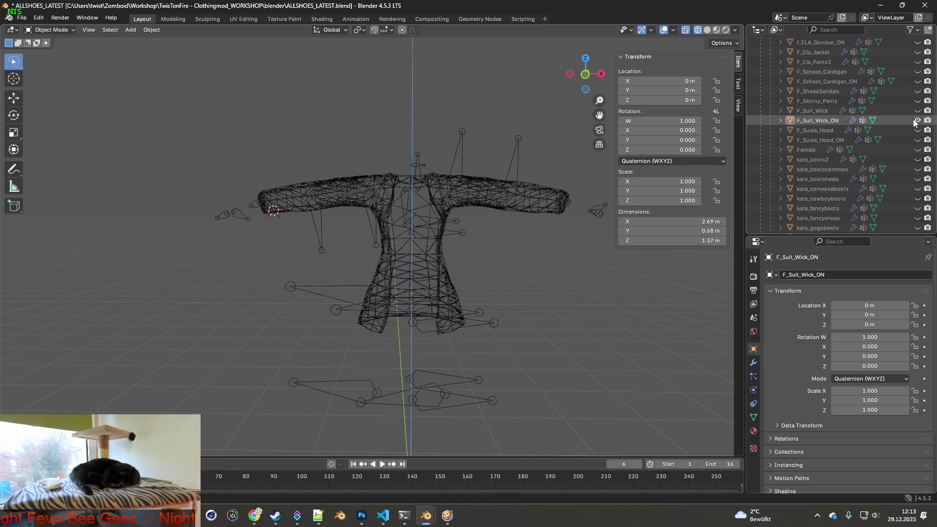
{"action": "left_click", "coordinate": [812, 111]}
{"action": "mouse_move", "coordinate": [473, 131]}
{"action": "middle_mouse_down"}
{"action": "mouse_move", "coordinate": [531, 145]}
{"action": "mouse_move", "coordinate": [438, 146]}
{"action": "mouse_move", "coordinate": [349, 115]}
{"action": "mouse_move", "coordinate": [519, 220]}
{"action": "mouse_move", "coordinate": [570, 220]}
{"action": "middle_mouse_up"}
{"action": "left_click", "coordinate": [282, 19]}
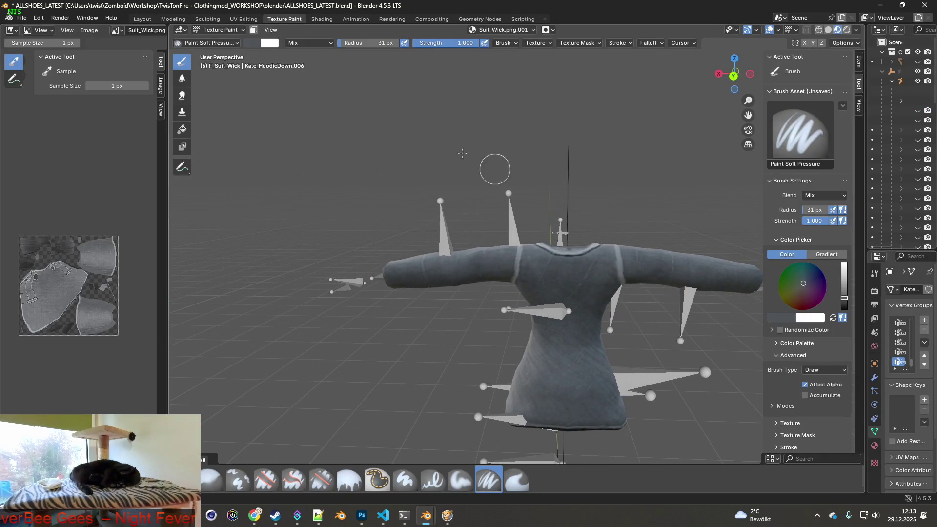
{"action": "left_click", "coordinate": [322, 19]}
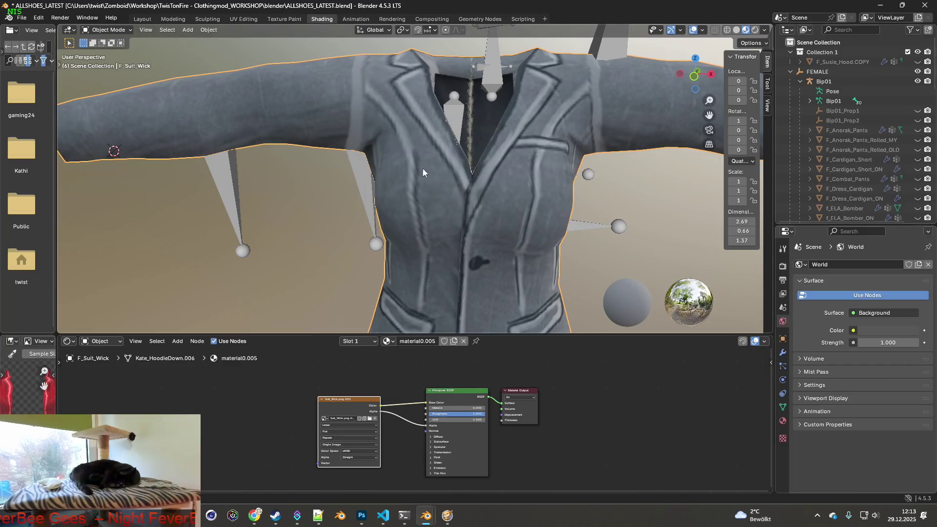
Load Suit_Wick_2.png into the jacket's image texture node and view the pink jacket in Texture Paint.
{"action": "left_click", "coordinate": [370, 419]}
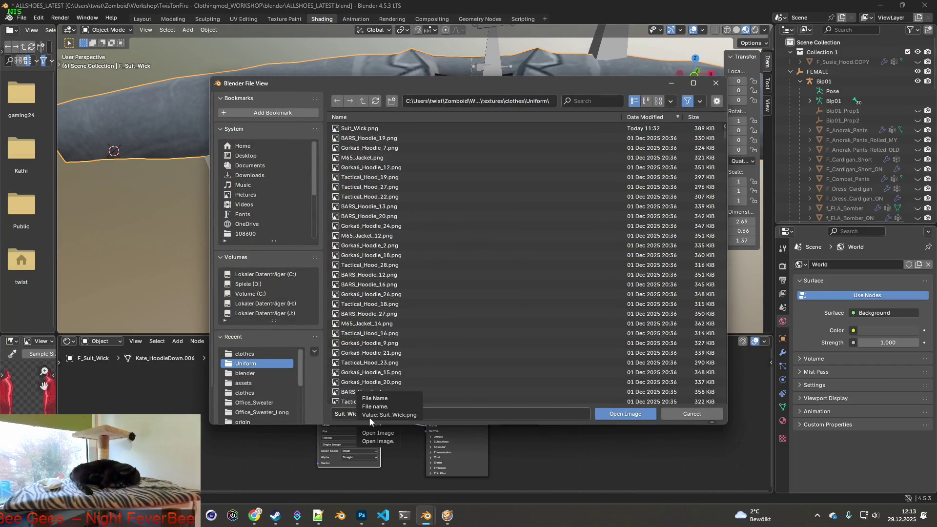
{"action": "left_click", "coordinate": [357, 414]}
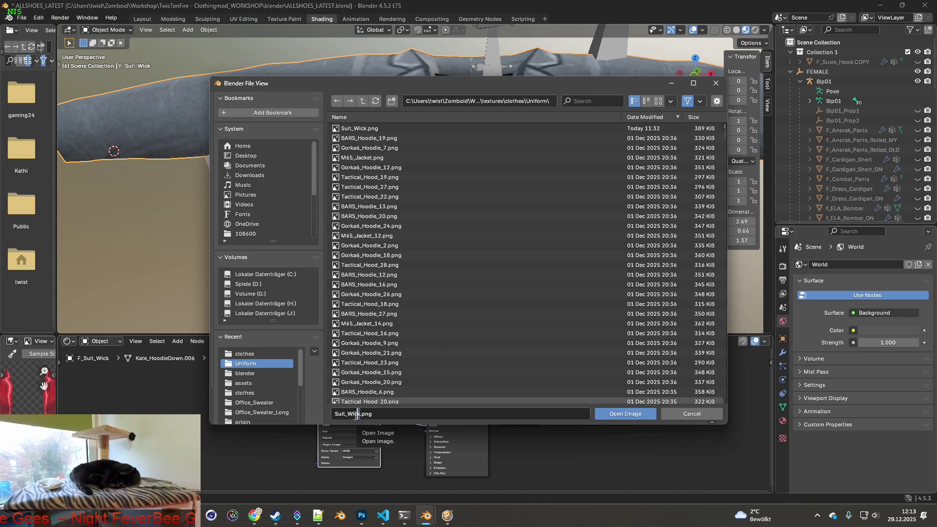
{"action": "left_click", "coordinate": [590, 101]}
{"action": "type", "text": "Suit_Wick"}
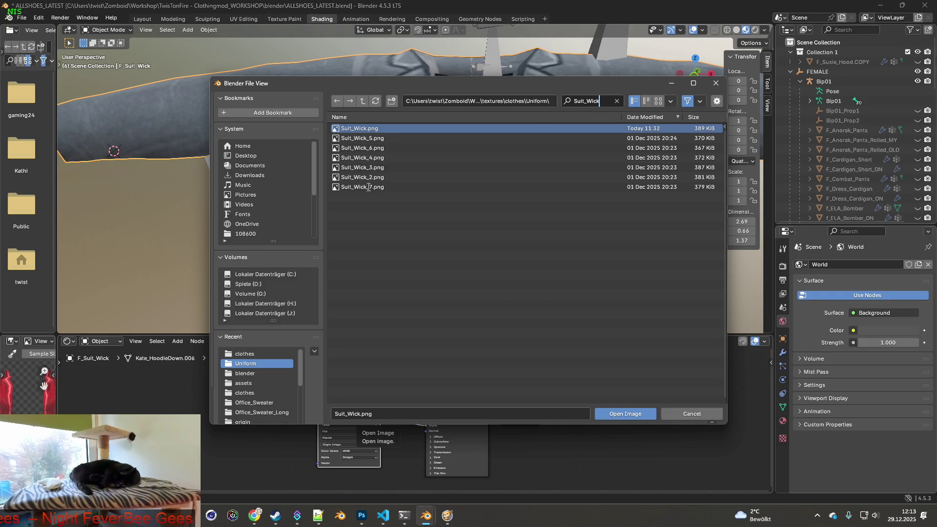
{"action": "key", "text": "Return"}
{"action": "left_click", "coordinate": [369, 179]}
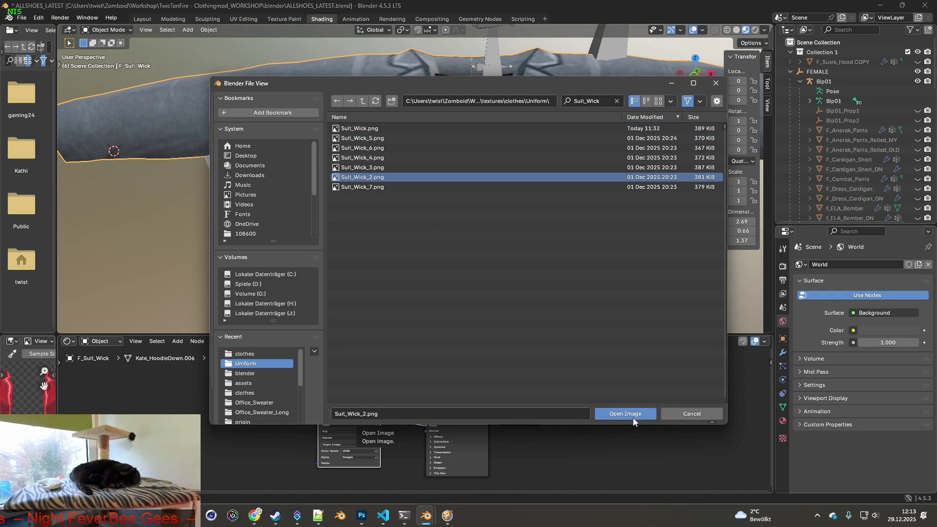
{"action": "left_click", "coordinate": [625, 414]}
{"action": "mouse_move", "coordinate": [475, 241]}
{"action": "middle_mouse_down"}
{"action": "mouse_move", "coordinate": [468, 185]}
{"action": "mouse_move", "coordinate": [497, 192]}
{"action": "mouse_move", "coordinate": [449, 246]}
{"action": "mouse_move", "coordinate": [419, 238]}
{"action": "mouse_move", "coordinate": [476, 228]}
{"action": "mouse_move", "coordinate": [479, 251]}
{"action": "mouse_move", "coordinate": [584, 269]}
{"action": "mouse_move", "coordinate": [472, 225]}
{"action": "mouse_move", "coordinate": [463, 173]}
{"action": "mouse_move", "coordinate": [496, 141]}
{"action": "mouse_move", "coordinate": [509, 152]}
{"action": "mouse_move", "coordinate": [510, 181]}
{"action": "mouse_move", "coordinate": [381, 196]}
{"action": "middle_mouse_up"}
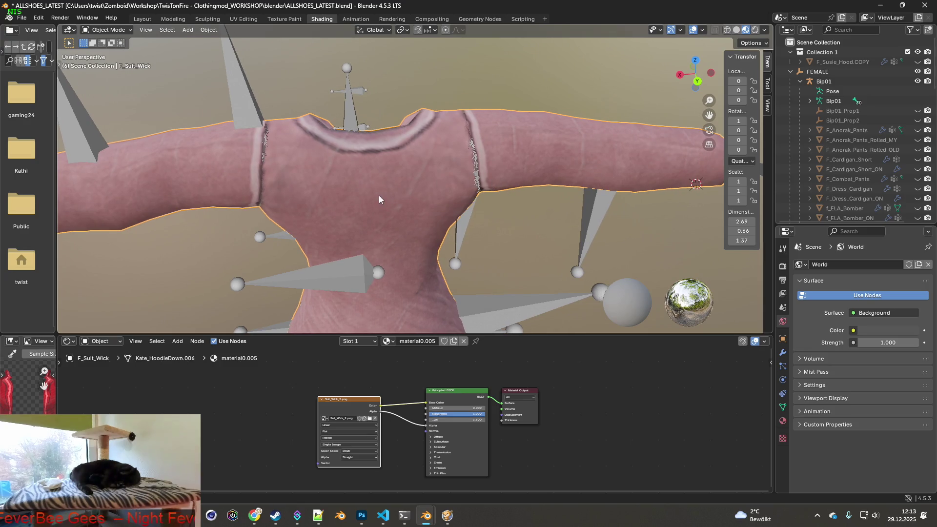
{"action": "left_click", "coordinate": [284, 19]}
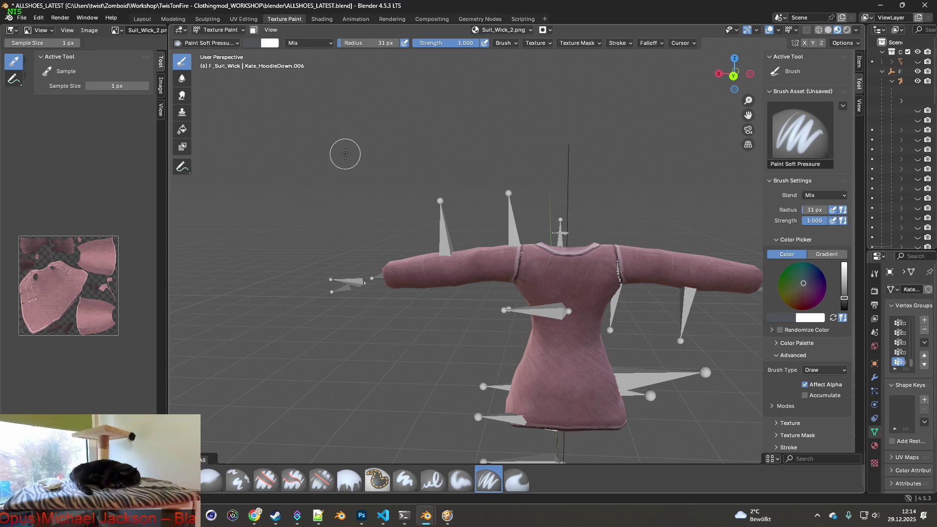
Hide the Bip01 armature and shrink the side panels and image editor to enlarge the viewport.
{"action": "mouse_move", "coordinate": [471, 211]}
{"action": "middle_mouse_down"}
{"action": "mouse_move", "coordinate": [388, 191]}
{"action": "mouse_move", "coordinate": [401, 184]}
{"action": "mouse_move", "coordinate": [373, 201]}
{"action": "mouse_move", "coordinate": [405, 206]}
{"action": "middle_mouse_up"}
{"action": "scroll", "coordinate": [439, 211], "scroll_direction": "up", "scroll_amount": 5}
{"action": "scroll", "coordinate": [405, 206], "scroll_direction": "up", "scroll_amount": 1}
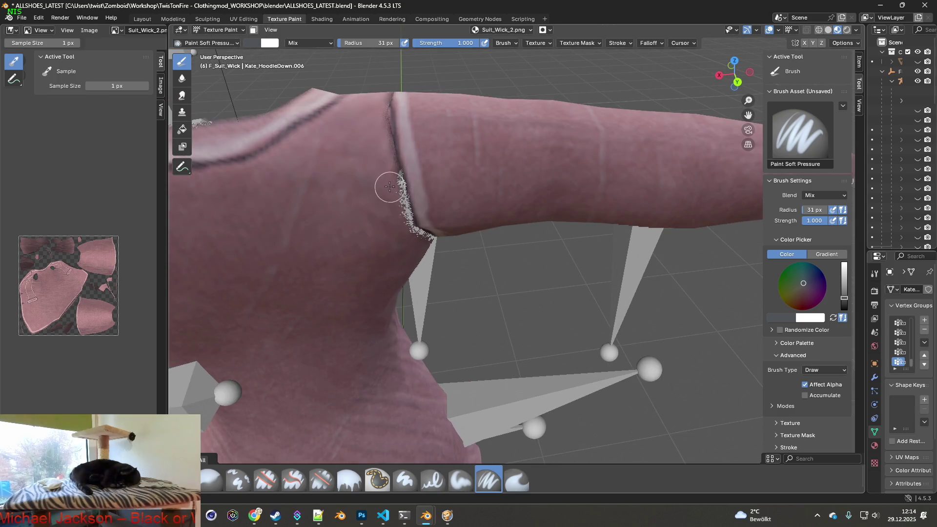
{"action": "scroll", "coordinate": [388, 189], "scroll_direction": "up", "scroll_amount": 1}
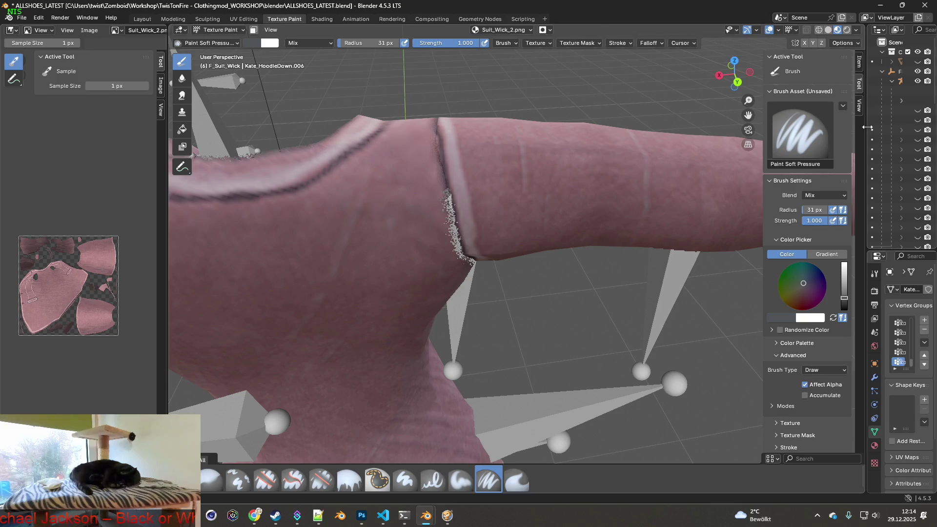
{"action": "left_click_drag", "start_coordinate": [869, 126], "coordinate": [638, 122]}
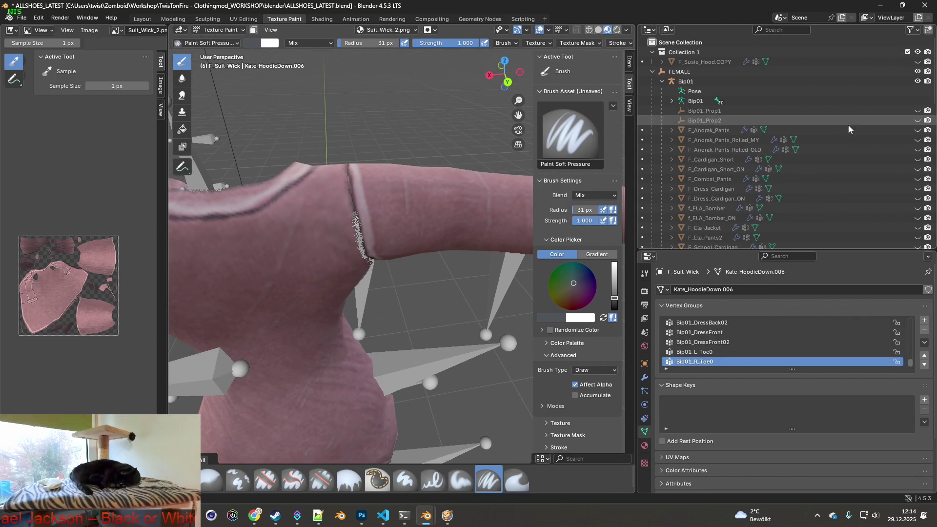
{"action": "left_click", "coordinate": [917, 81]}
{"action": "scroll", "coordinate": [392, 169], "scroll_direction": "down", "scroll_amount": 2}
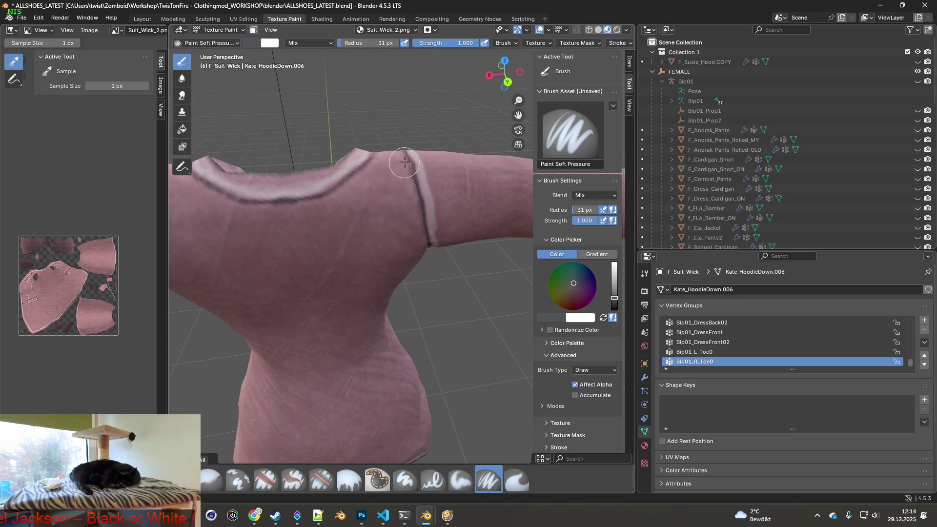
{"action": "left_click_drag", "start_coordinate": [636, 179], "coordinate": [863, 179]}
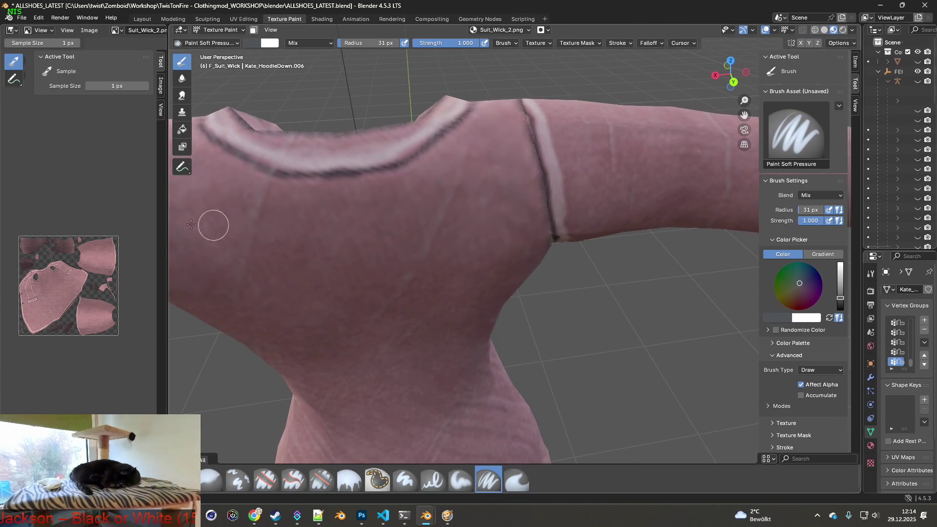
{"action": "left_click_drag", "start_coordinate": [167, 224], "coordinate": [104, 224]}
{"action": "scroll", "coordinate": [471, 155], "scroll_direction": "up", "scroll_amount": 1}
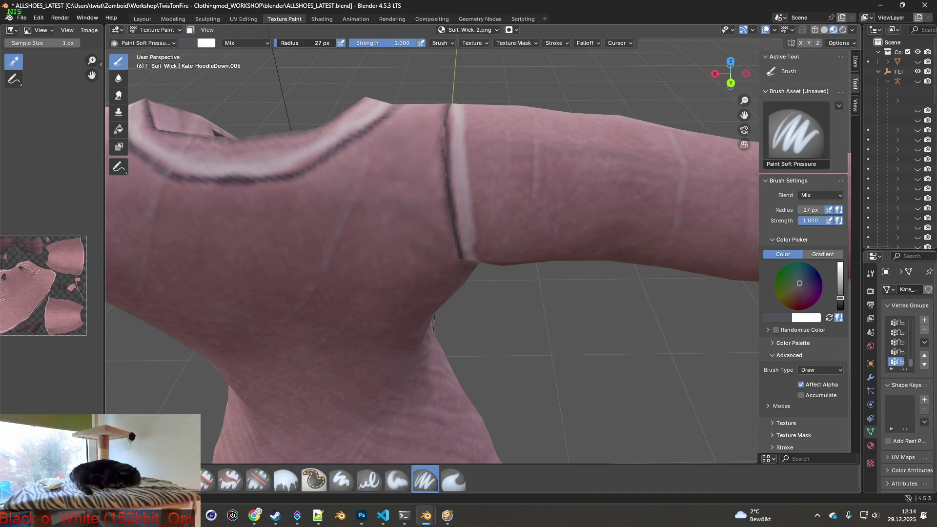
{"action": "scroll", "coordinate": [443, 199], "scroll_direction": "up", "scroll_amount": 1}
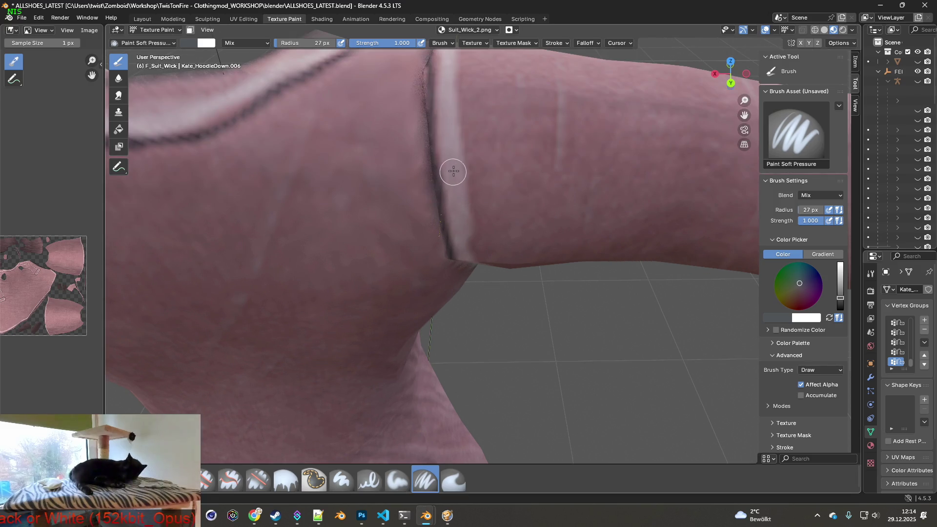
{"action": "scroll", "coordinate": [454, 179], "scroll_direction": "up", "scroll_amount": 1}
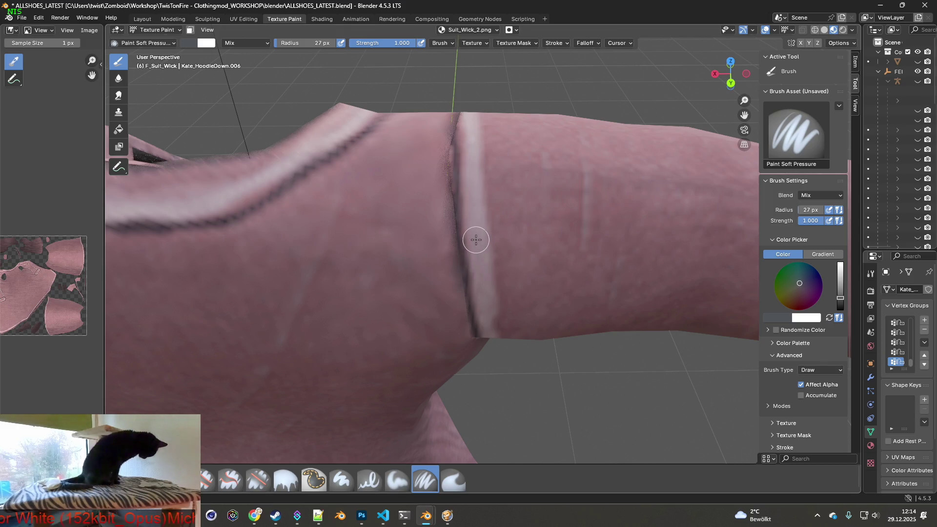
Sample the sleeve's pink and paint over the dark sleeve seam line.
{"action": "key", "text": "s"}
{"action": "scroll", "coordinate": [477, 244], "scroll_direction": "up", "scroll_amount": 1}
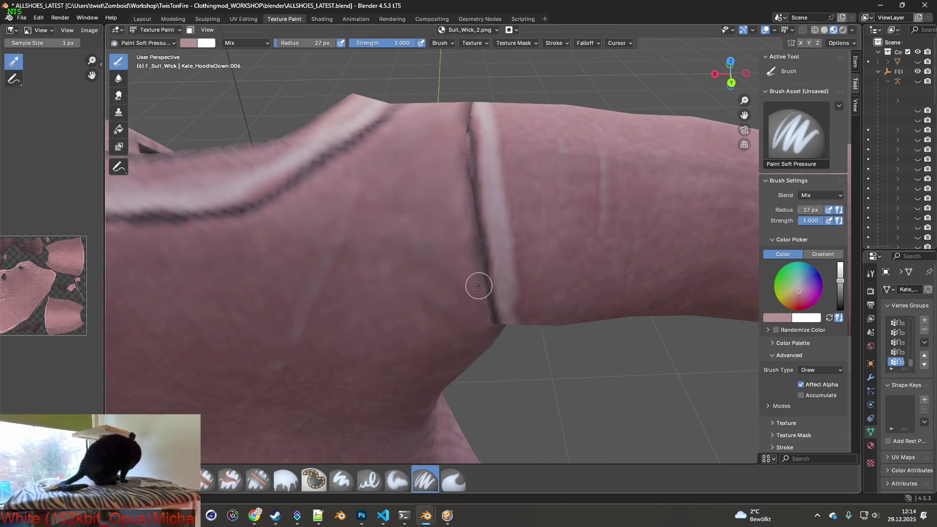
{"action": "scroll", "coordinate": [488, 273], "scroll_direction": "up", "scroll_amount": 2}
{"action": "middle_click_drag", "start_coordinate": [494, 251], "coordinate": [495, 295]}
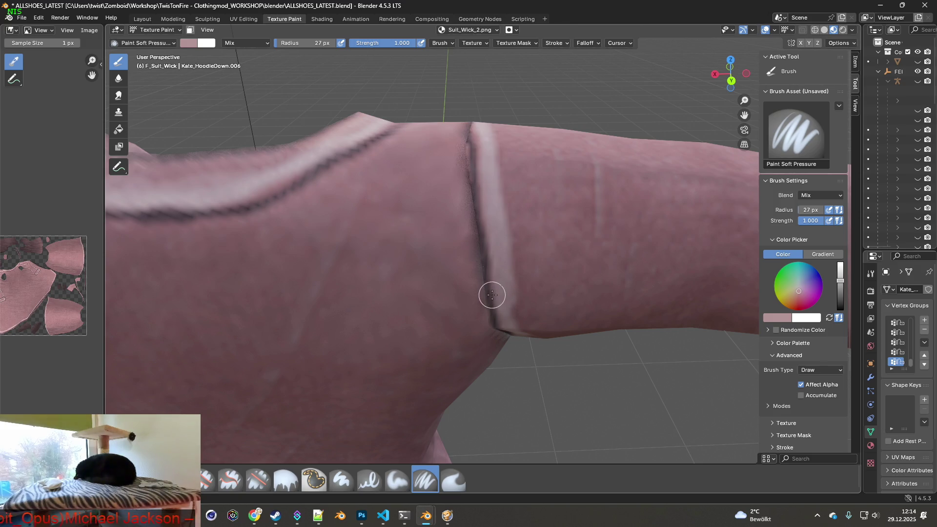
{"action": "mouse_move", "coordinate": [494, 296]}
{"action": "left_mouse_down"}
{"action": "mouse_move", "coordinate": [466, 134]}
{"action": "mouse_move", "coordinate": [473, 128]}
{"action": "left_mouse_up"}
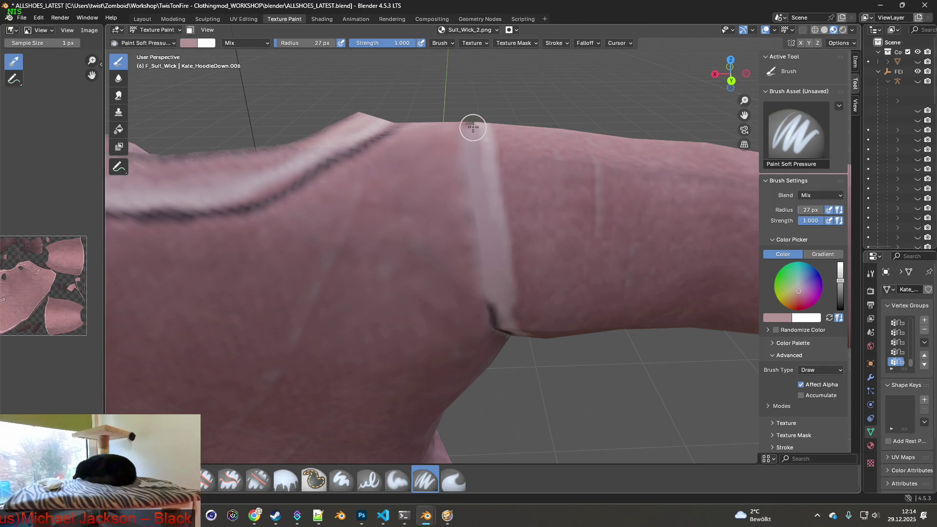
{"action": "mouse_move", "coordinate": [474, 126]}
{"action": "middle_mouse_down"}
{"action": "mouse_move", "coordinate": [387, 171]}
{"action": "mouse_move", "coordinate": [371, 335]}
{"action": "mouse_move", "coordinate": [362, 283]}
{"action": "middle_mouse_up"}
{"action": "scroll", "coordinate": [445, 387], "scroll_direction": "up", "scroll_amount": 3}
{"action": "scroll", "coordinate": [410, 306], "scroll_direction": "up", "scroll_amount": 3}
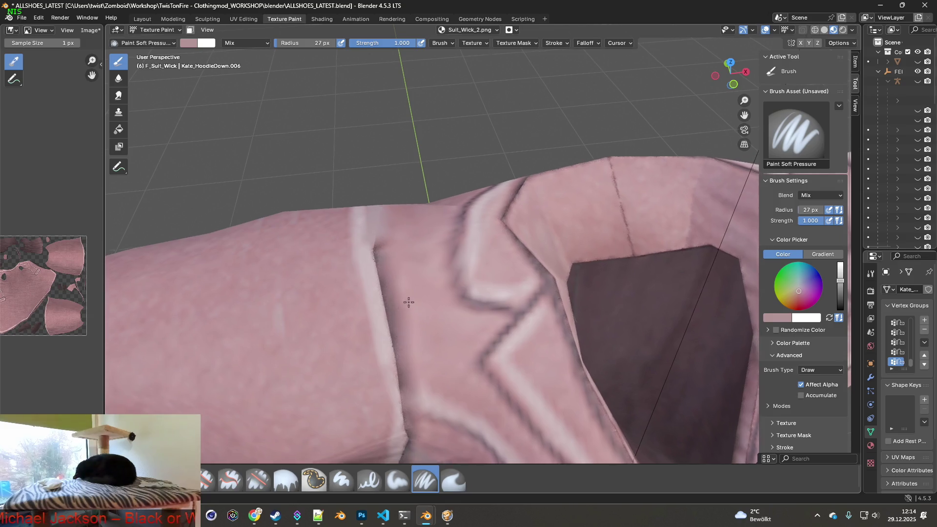
{"action": "left_click_drag", "start_coordinate": [375, 220], "coordinate": [405, 388]}
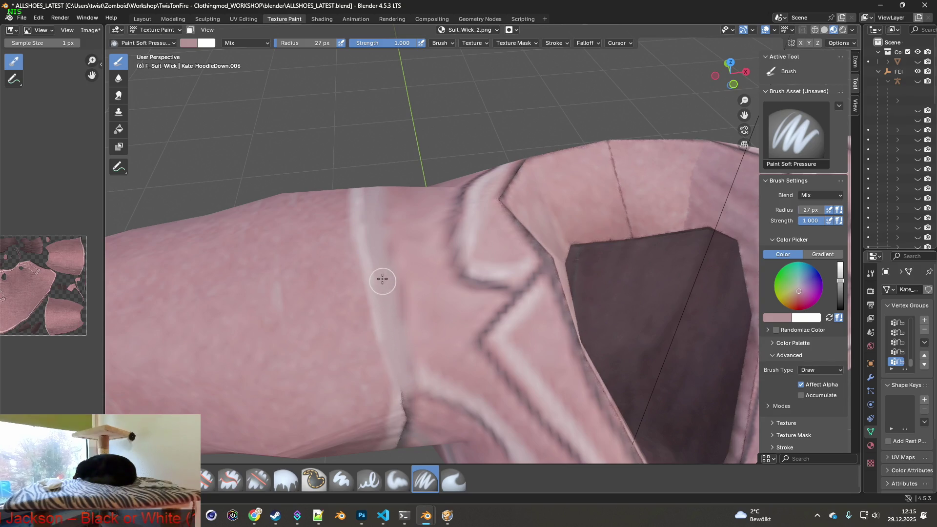
Sample a slightly lighter pink and lay lighter strokes down the sleeve seam.
{"action": "key", "text": "s"}
{"action": "left_click_drag", "start_coordinate": [370, 217], "coordinate": [395, 355]}
{"action": "middle_click_drag", "start_coordinate": [406, 392], "coordinate": [408, 245]}
{"action": "left_click_drag", "start_coordinate": [405, 297], "coordinate": [402, 340]}
{"action": "left_click_drag", "start_coordinate": [412, 278], "coordinate": [408, 329]}
{"action": "middle_click_drag", "start_coordinate": [408, 328], "coordinate": [417, 273]}
{"action": "mouse_move", "coordinate": [421, 237]}
{"action": "left_mouse_down"}
{"action": "mouse_move", "coordinate": [370, 357]}
{"action": "mouse_move", "coordinate": [328, 396]}
{"action": "left_mouse_up"}
Sample a darker pink and tone down the shading along the sleeve seam.
{"action": "key", "text": "s"}
{"action": "left_click_drag", "start_coordinate": [376, 314], "coordinate": [326, 390]}
{"action": "left_click_drag", "start_coordinate": [381, 313], "coordinate": [338, 387]}
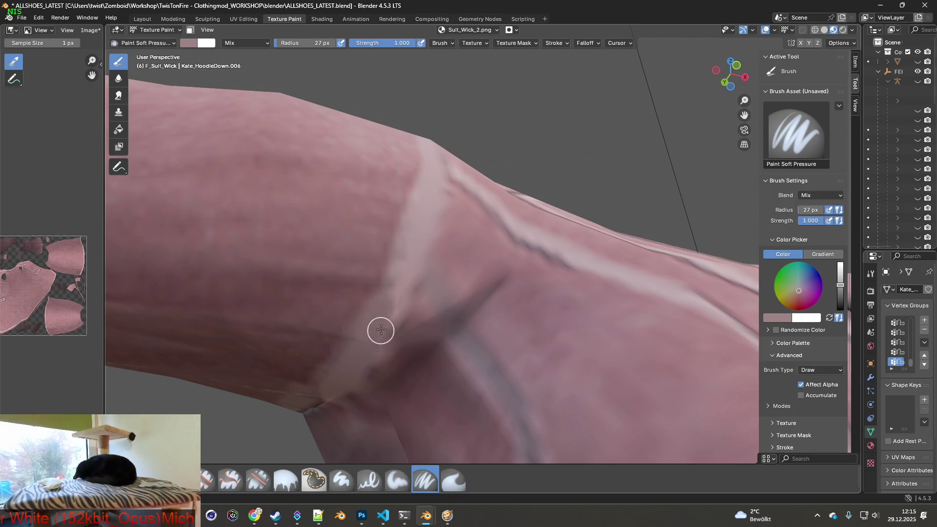
{"action": "left_click_drag", "start_coordinate": [391, 314], "coordinate": [364, 361]}
Brighten the cuff seam and paint out its dark crease, then select the Smear brush.
{"action": "middle_click_drag", "start_coordinate": [392, 318], "coordinate": [466, 320]}
{"action": "mouse_move", "coordinate": [474, 248]}
{"action": "left_mouse_down"}
{"action": "mouse_move", "coordinate": [352, 254]}
{"action": "mouse_move", "coordinate": [458, 253]}
{"action": "mouse_move", "coordinate": [393, 245]}
{"action": "mouse_move", "coordinate": [288, 263]}
{"action": "left_mouse_up"}
{"action": "mouse_move", "coordinate": [289, 264]}
{"action": "middle_mouse_down"}
{"action": "mouse_move", "coordinate": [343, 267]}
{"action": "mouse_move", "coordinate": [361, 249]}
{"action": "mouse_move", "coordinate": [546, 303]}
{"action": "middle_mouse_up"}
{"action": "mouse_move", "coordinate": [512, 251]}
{"action": "left_mouse_down"}
{"action": "mouse_move", "coordinate": [475, 165]}
{"action": "mouse_move", "coordinate": [475, 142]}
{"action": "left_mouse_up"}
{"action": "mouse_move", "coordinate": [509, 194]}
{"action": "left_mouse_down"}
{"action": "mouse_move", "coordinate": [537, 265]}
{"action": "mouse_move", "coordinate": [493, 173]}
{"action": "mouse_move", "coordinate": [513, 229]}
{"action": "left_mouse_up"}
{"action": "key", "text": "s"}
{"action": "left_click", "coordinate": [454, 480]}
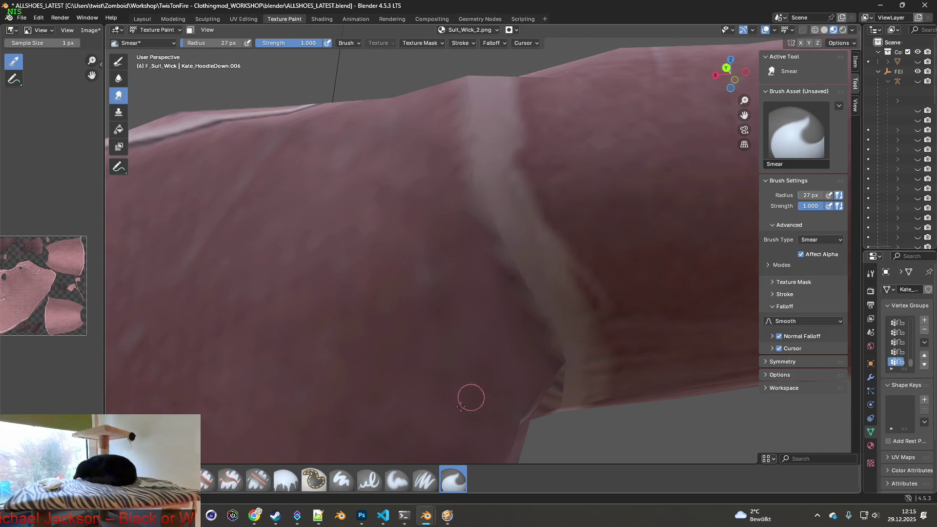
Clone nearby jacket texture along the light seam's edge with a 39 px Clone brush.
{"action": "left_click", "coordinate": [226, 481]}
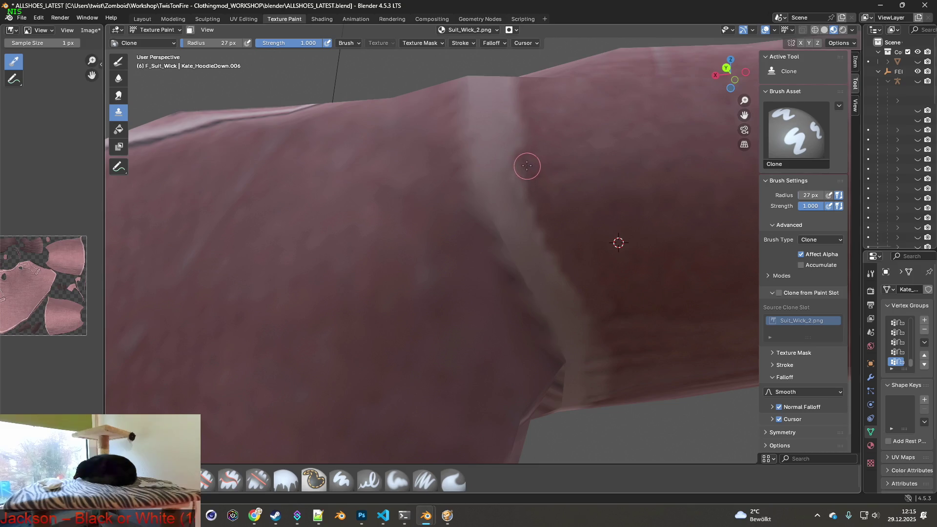
{"action": "middle_click_drag", "start_coordinate": [531, 129], "coordinate": [580, 298]}
{"action": "left_click_drag", "start_coordinate": [567, 340], "coordinate": [566, 277]}
{"action": "left_click", "coordinate": [608, 285], "text": "ctrl"}
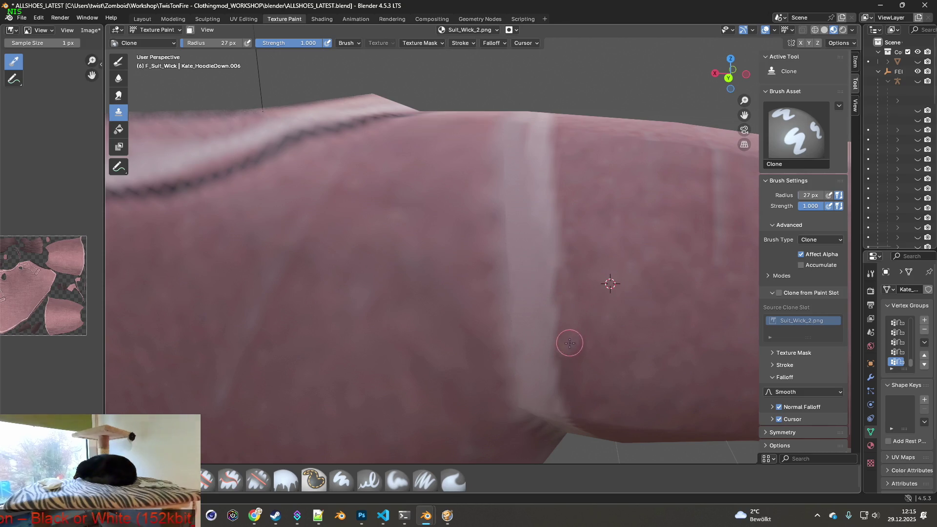
{"action": "left_click_drag", "start_coordinate": [212, 43], "coordinate": [230, 43]}
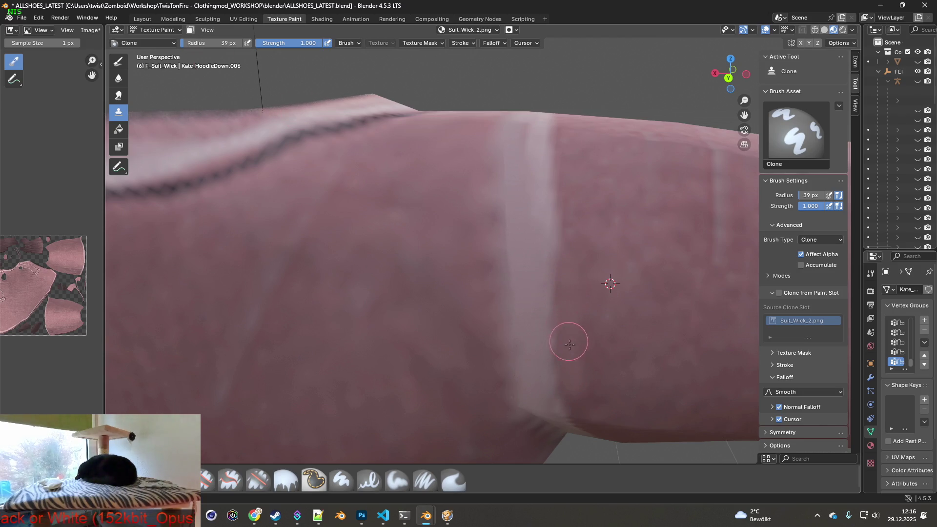
{"action": "left_click", "coordinate": [620, 341], "text": "ctrl"}
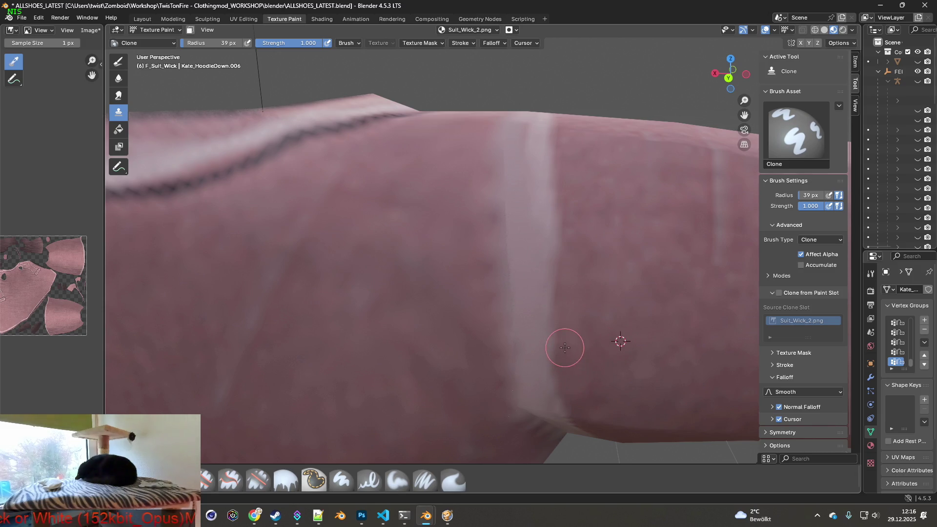
Orbit around the sleeve and check the clone brush's radius and strength.
{"action": "middle_click_drag", "start_coordinate": [567, 288], "coordinate": [499, 274]}
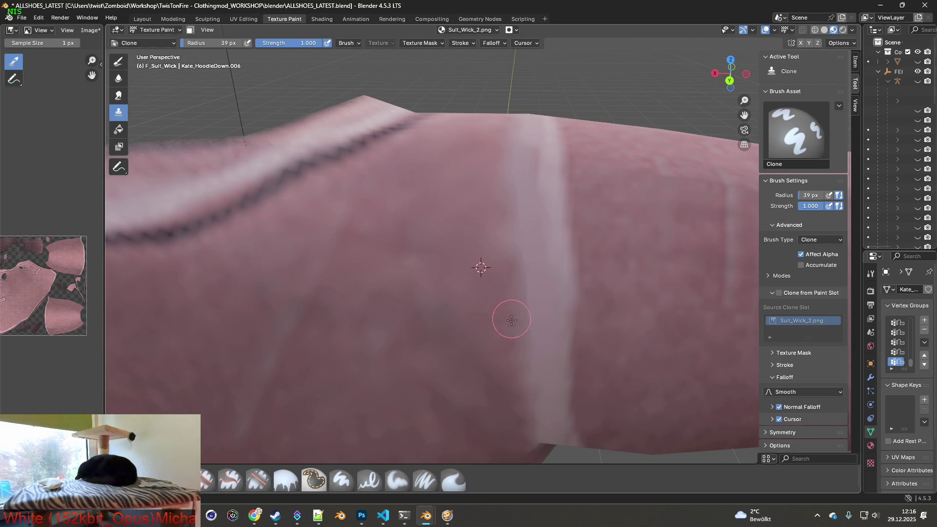
{"action": "middle_click_drag", "start_coordinate": [542, 295], "coordinate": [549, 292]}
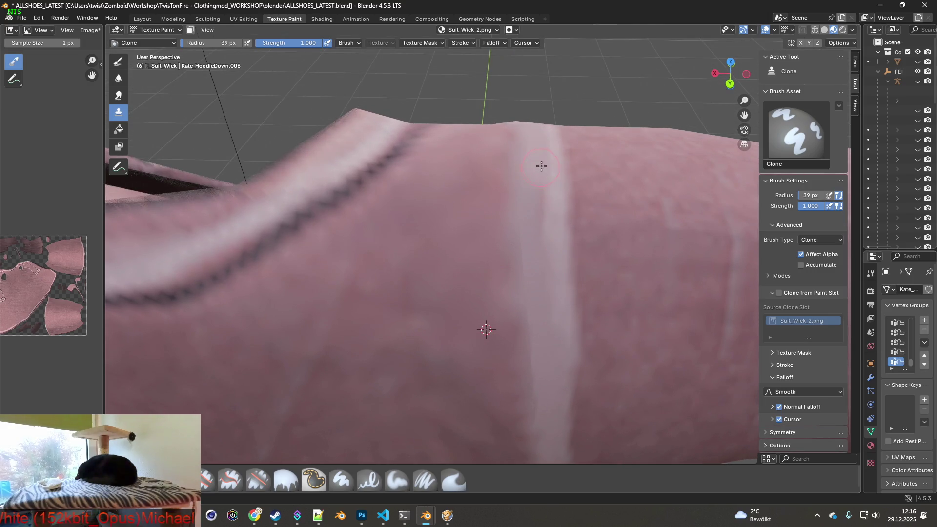
{"action": "mouse_move", "coordinate": [552, 249]}
{"action": "middle_mouse_down"}
{"action": "mouse_move", "coordinate": [534, 351]}
{"action": "mouse_move", "coordinate": [410, 303]}
{"action": "mouse_move", "coordinate": [335, 223]}
{"action": "mouse_move", "coordinate": [403, 244]}
{"action": "mouse_move", "coordinate": [468, 241]}
{"action": "middle_mouse_up"}
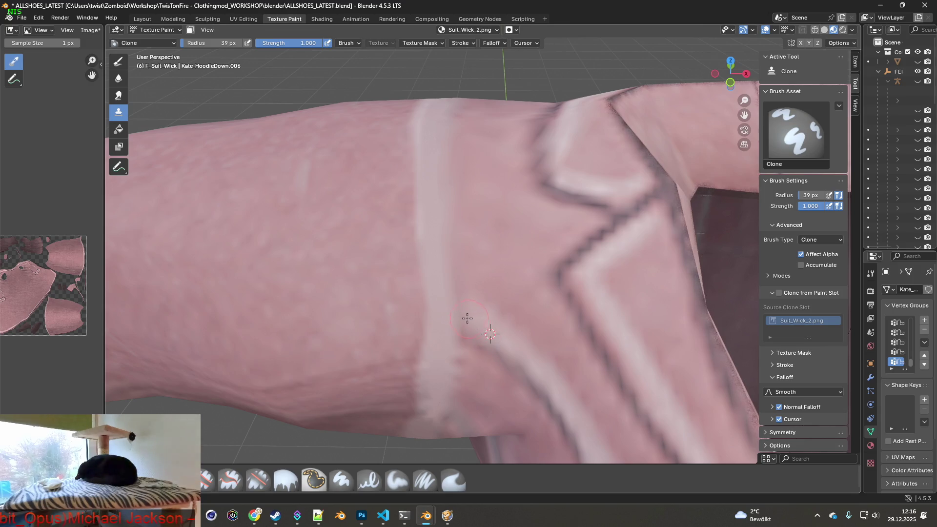
{"action": "mouse_move", "coordinate": [462, 315]}
{"action": "middle_mouse_down"}
{"action": "mouse_move", "coordinate": [464, 240]}
{"action": "mouse_move", "coordinate": [463, 301]}
{"action": "middle_mouse_up"}
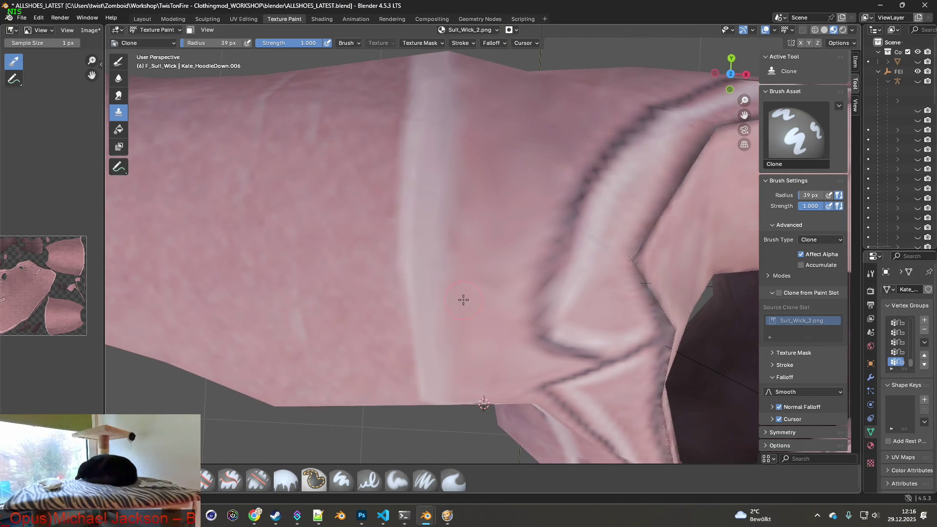
{"action": "middle_click_drag", "start_coordinate": [472, 185], "coordinate": [454, 261]}
{"action": "right_click", "coordinate": [435, 224]}
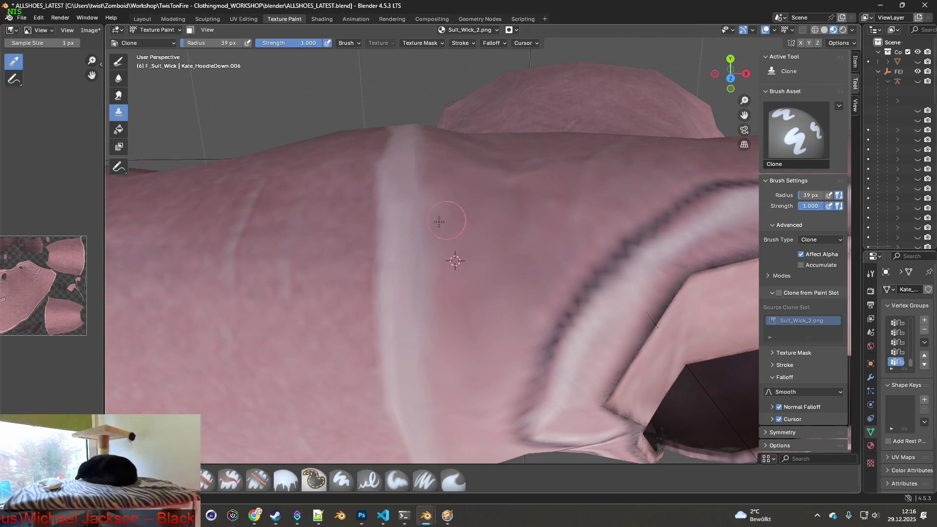
{"action": "mouse_move", "coordinate": [502, 223]}
{"action": "middle_mouse_down", "text": "shift"}
{"action": "mouse_move", "coordinate": [607, 236]}
{"action": "mouse_move", "coordinate": [540, 211]}
{"action": "mouse_move", "coordinate": [529, 239]}
{"action": "mouse_move", "coordinate": [533, 190]}
{"action": "mouse_move", "coordinate": [525, 234]}
{"action": "mouse_move", "coordinate": [531, 195]}
{"action": "mouse_move", "coordinate": [514, 230]}
{"action": "mouse_move", "coordinate": [523, 239]}
{"action": "mouse_move", "coordinate": [521, 195]}
{"action": "mouse_move", "coordinate": [520, 276]}
{"action": "middle_mouse_up", "text": "shift"}
{"action": "scroll", "coordinate": [514, 241], "scroll_direction": "up", "scroll_amount": 2}
With Paint Soft Pressure, sample light pink and paint it down the dark shoulder seam line.
{"action": "left_click", "coordinate": [425, 479]}
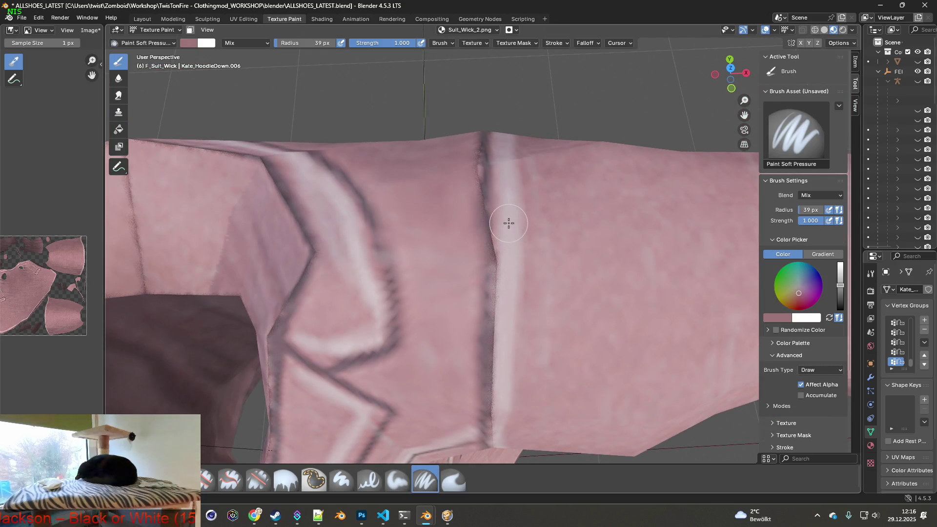
{"action": "key", "text": "s"}
{"action": "scroll", "coordinate": [513, 252], "scroll_direction": "up", "scroll_amount": 1}
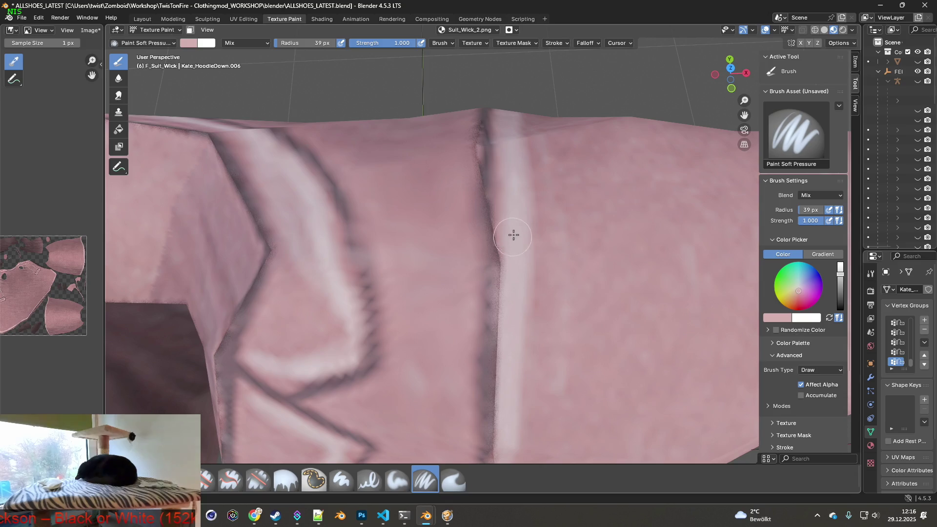
{"action": "middle_click_drag", "start_coordinate": [503, 223], "coordinate": [499, 209]}
{"action": "left_click_drag", "start_coordinate": [500, 209], "coordinate": [493, 356]}
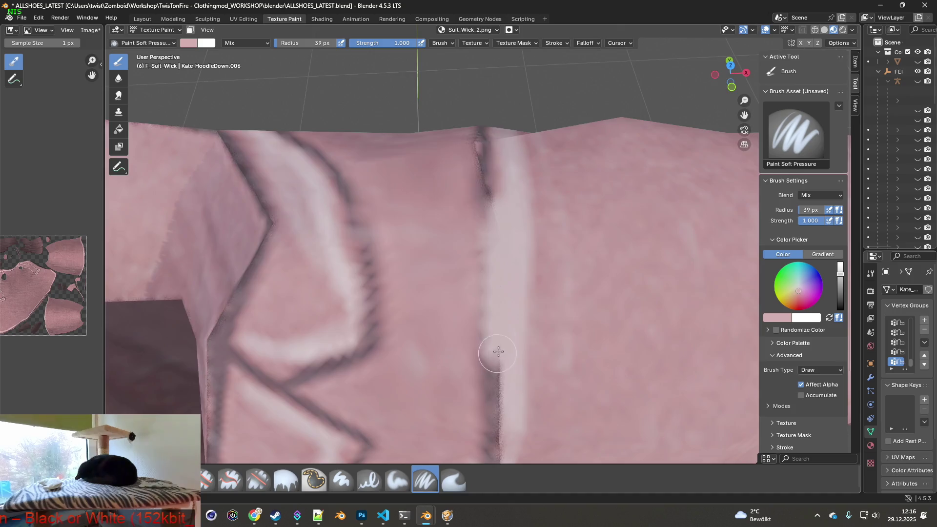
{"action": "middle_click_drag", "start_coordinate": [493, 356], "coordinate": [504, 193]}
{"action": "left_click_drag", "start_coordinate": [504, 193], "coordinate": [504, 360]}
{"action": "middle_click_drag", "start_coordinate": [504, 360], "coordinate": [490, 177]}
{"action": "left_click_drag", "start_coordinate": [489, 176], "coordinate": [523, 376]}
{"action": "middle_click_drag", "start_coordinate": [523, 376], "coordinate": [516, 308]}
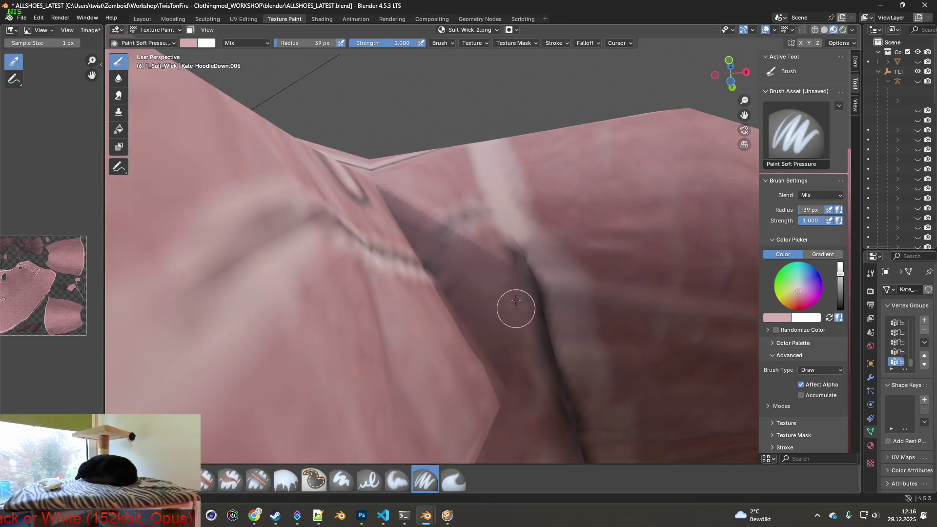
{"action": "left_click_drag", "start_coordinate": [509, 228], "coordinate": [555, 345]}
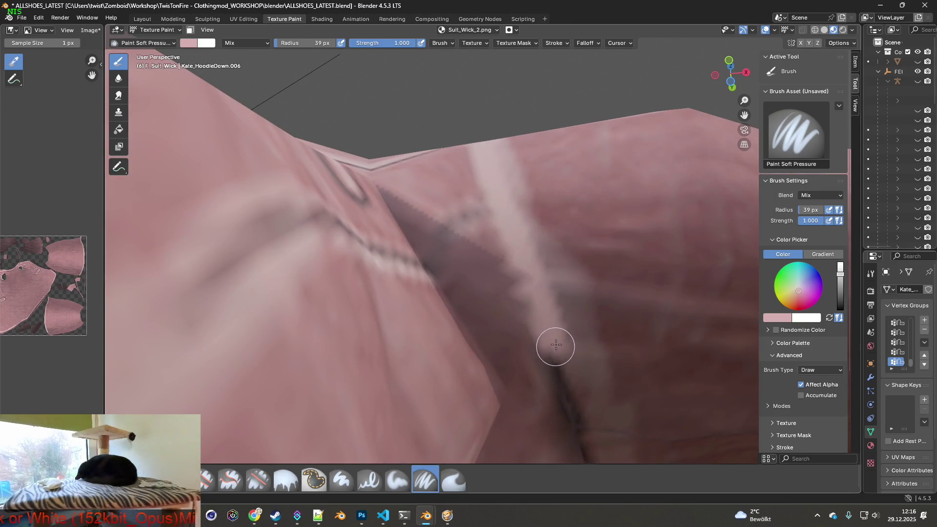
Alternate sampled mauve and light pink strokes to tone the seam stripe into the fabric.
{"action": "key", "text": "s"}
{"action": "mouse_move", "coordinate": [541, 279]}
{"action": "left_mouse_down"}
{"action": "mouse_move", "coordinate": [565, 345]}
{"action": "mouse_move", "coordinate": [512, 224]}
{"action": "mouse_move", "coordinate": [529, 259]}
{"action": "mouse_move", "coordinate": [546, 255]}
{"action": "left_mouse_up"}
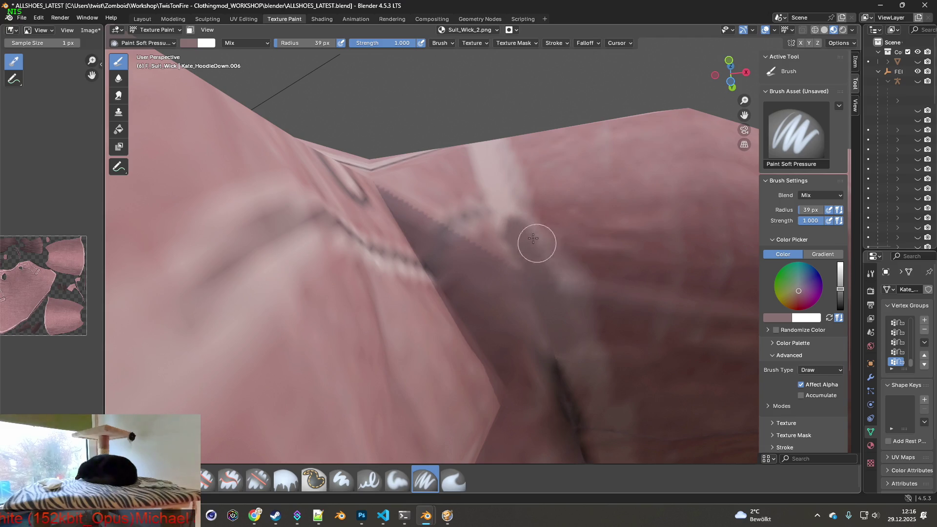
{"action": "key", "text": "s"}
{"action": "mouse_move", "coordinate": [502, 186]}
{"action": "left_mouse_down"}
{"action": "mouse_move", "coordinate": [547, 266]}
{"action": "mouse_move", "coordinate": [547, 287]}
{"action": "left_mouse_up"}
{"action": "mouse_move", "coordinate": [547, 288]}
{"action": "middle_mouse_down", "text": "shift"}
{"action": "mouse_move", "coordinate": [532, 269]}
{"action": "mouse_move", "coordinate": [548, 293]}
{"action": "middle_mouse_up", "text": "shift"}
{"action": "key", "text": "s"}
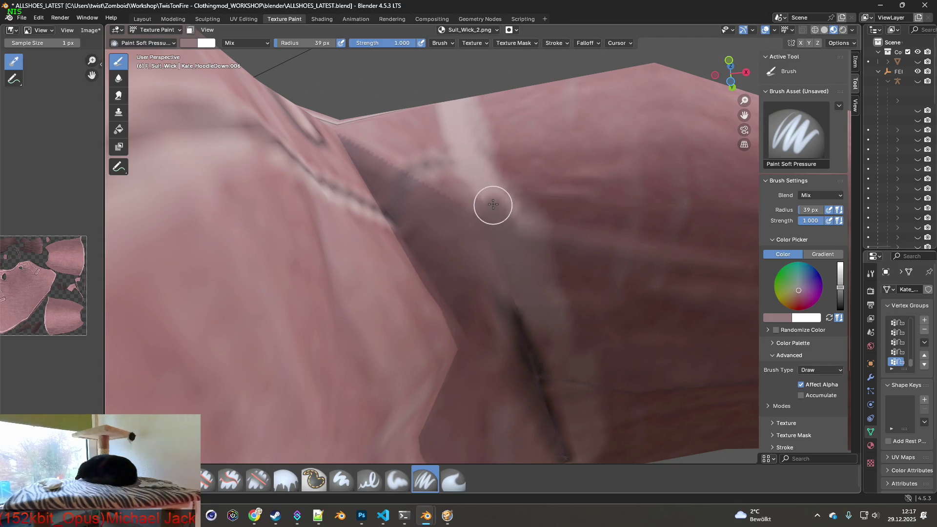
{"action": "mouse_move", "coordinate": [492, 203]}
{"action": "left_mouse_down"}
{"action": "mouse_move", "coordinate": [523, 287]}
{"action": "mouse_move", "coordinate": [508, 280]}
{"action": "mouse_move", "coordinate": [549, 372]}
{"action": "left_mouse_up"}
{"action": "mouse_move", "coordinate": [549, 373]}
{"action": "middle_mouse_down"}
{"action": "mouse_move", "coordinate": [537, 341]}
{"action": "mouse_move", "coordinate": [544, 359]}
{"action": "mouse_move", "coordinate": [449, 229]}
{"action": "middle_mouse_up"}
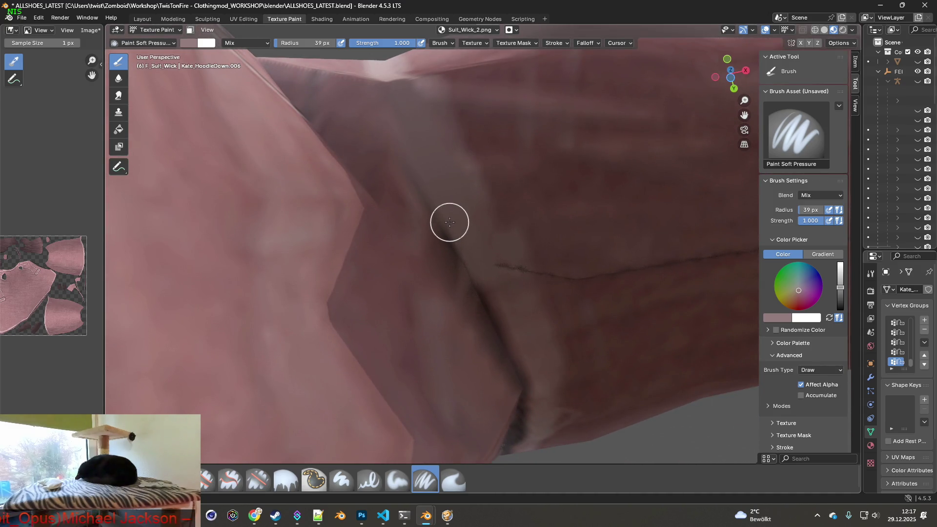
{"action": "left_click_drag", "start_coordinate": [449, 222], "coordinate": [515, 356]}
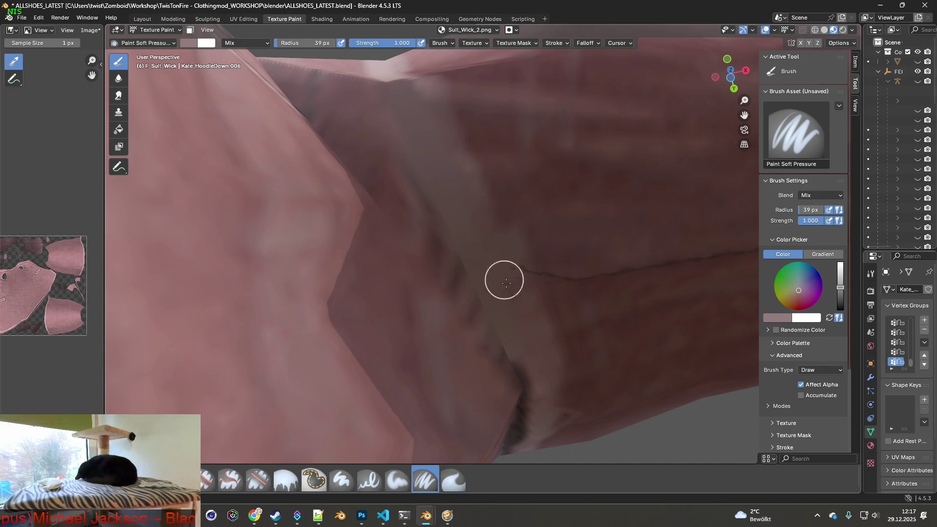
Lighten the dark crease along its full length from the upper end down.
{"action": "middle_click_drag", "start_coordinate": [488, 255], "coordinate": [526, 283]}
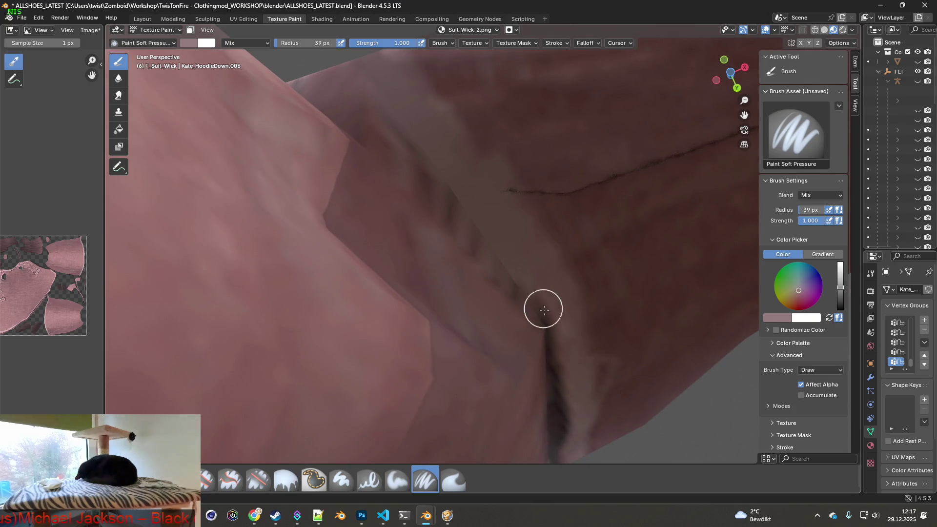
{"action": "middle_click_drag", "start_coordinate": [561, 345], "coordinate": [514, 308]}
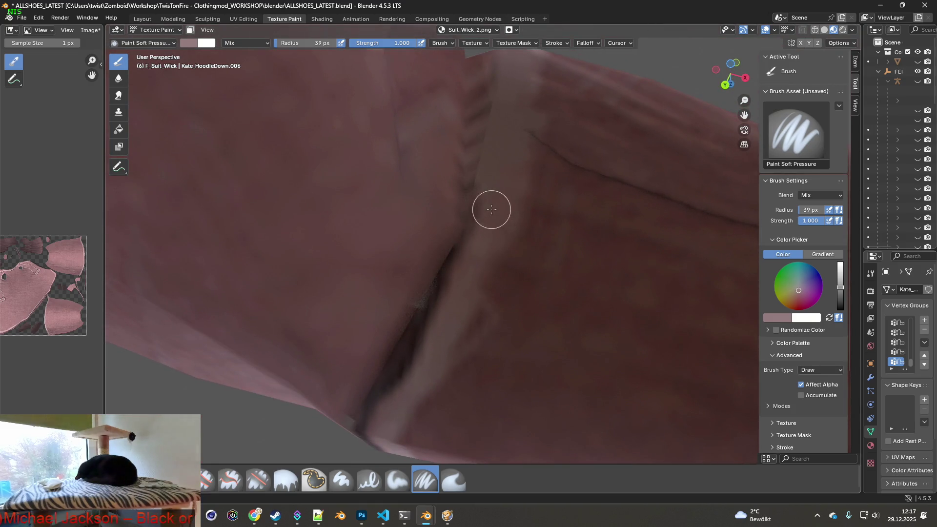
{"action": "mouse_move", "coordinate": [465, 245]}
{"action": "left_mouse_down"}
{"action": "mouse_move", "coordinate": [400, 366]}
{"action": "mouse_move", "coordinate": [370, 398]}
{"action": "mouse_move", "coordinate": [443, 279]}
{"action": "left_mouse_up"}
{"action": "middle_click_drag", "start_coordinate": [465, 242], "coordinate": [491, 257]}
{"action": "left_click_drag", "start_coordinate": [492, 257], "coordinate": [472, 376]}
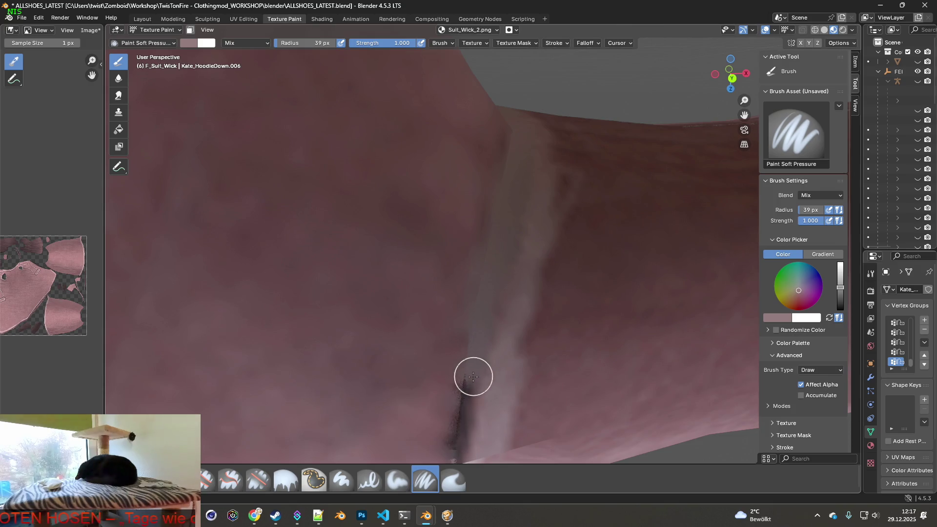
{"action": "middle_click_drag", "start_coordinate": [473, 386], "coordinate": [501, 257]}
{"action": "left_click_drag", "start_coordinate": [502, 201], "coordinate": [473, 385]}
{"action": "mouse_move", "coordinate": [473, 385]}
{"action": "middle_mouse_down"}
{"action": "mouse_move", "coordinate": [494, 356]}
{"action": "mouse_move", "coordinate": [516, 257]}
{"action": "middle_mouse_up"}
Sample a lighter pink from the jacket and repaint the crease upward with it.
{"action": "key", "text": "s"}
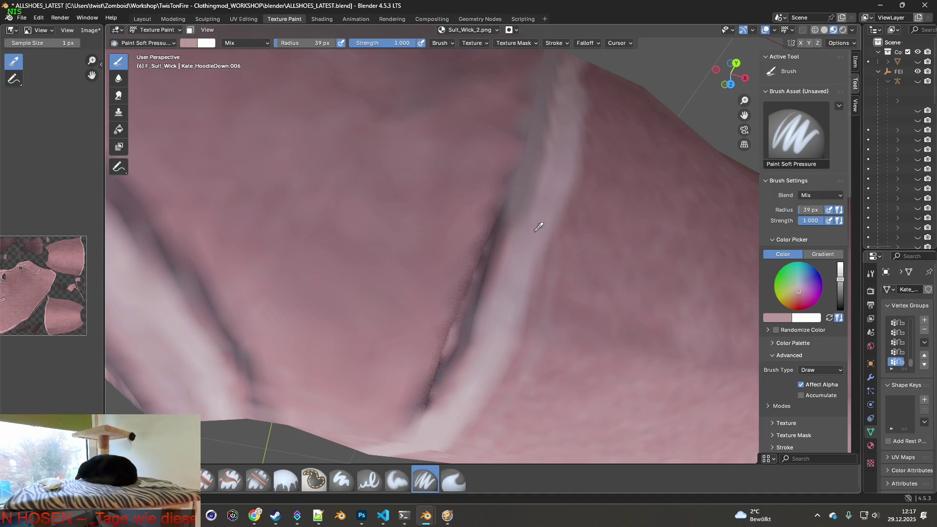
{"action": "left_click_drag", "start_coordinate": [509, 256], "coordinate": [512, 219]}
{"action": "mouse_move", "coordinate": [513, 219]}
{"action": "middle_mouse_down"}
{"action": "mouse_move", "coordinate": [529, 236]}
{"action": "mouse_move", "coordinate": [454, 308]}
{"action": "middle_mouse_up"}
{"action": "left_click_drag", "start_coordinate": [454, 307], "coordinate": [493, 192]}
{"action": "middle_click_drag", "start_coordinate": [493, 192], "coordinate": [471, 247]}
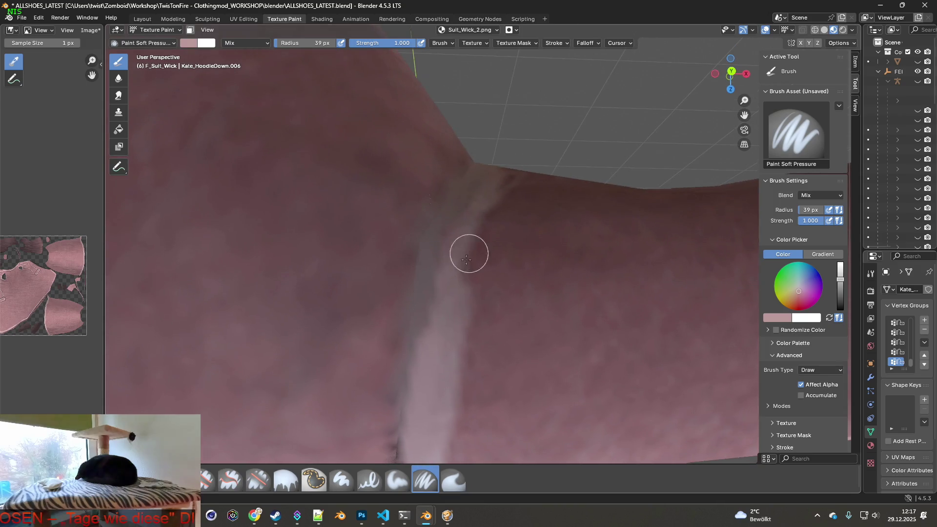
{"action": "left_click_drag", "start_coordinate": [429, 342], "coordinate": [441, 244]}
{"action": "middle_click_drag", "start_coordinate": [441, 245], "coordinate": [441, 302]}
{"action": "mouse_move", "coordinate": [442, 301]}
{"action": "left_mouse_down"}
{"action": "mouse_move", "coordinate": [431, 294]}
{"action": "mouse_move", "coordinate": [475, 188]}
{"action": "left_mouse_up"}
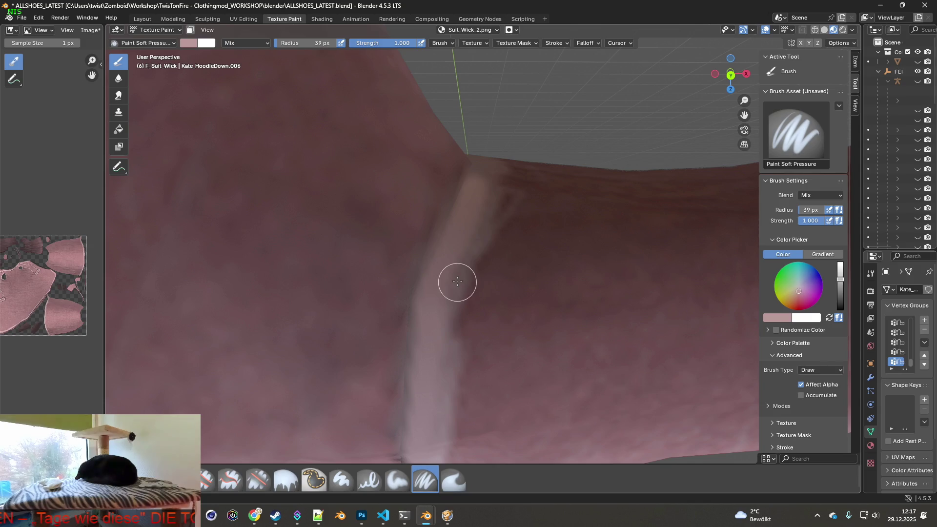
Alternate Smear and Paint Soft Pressure brushes to cover the crease below the shoulder seam with light pink.
{"action": "key", "text": "s"}
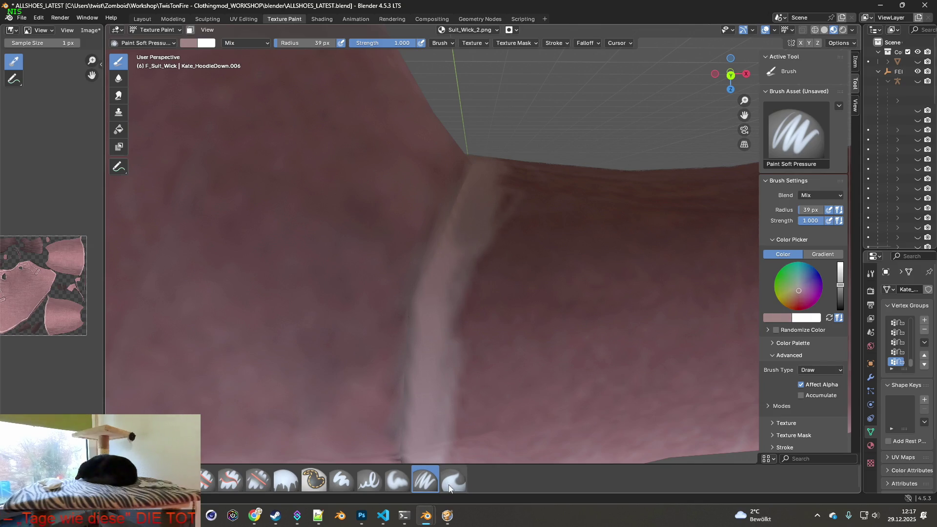
{"action": "left_click", "coordinate": [453, 480]}
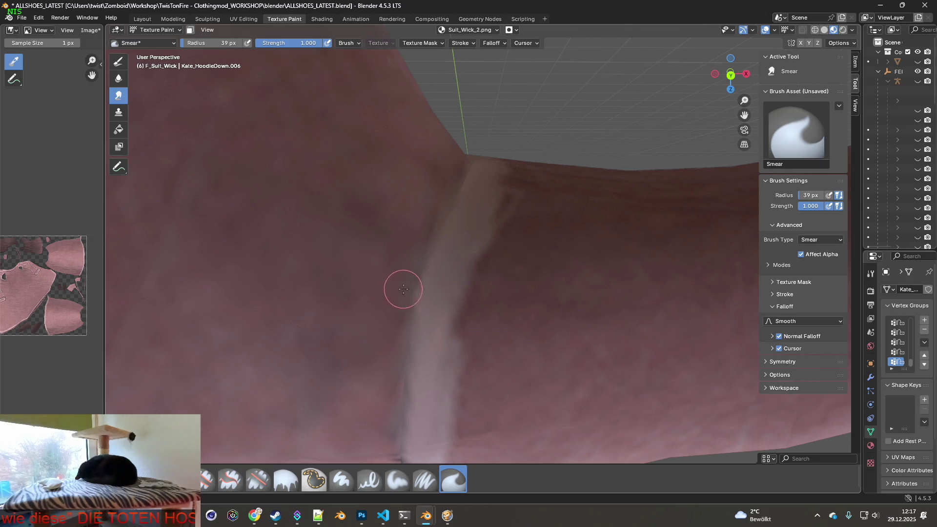
{"action": "mouse_move", "coordinate": [426, 260]}
{"action": "middle_mouse_down"}
{"action": "mouse_move", "coordinate": [448, 334]}
{"action": "mouse_move", "coordinate": [456, 308]}
{"action": "middle_mouse_up"}
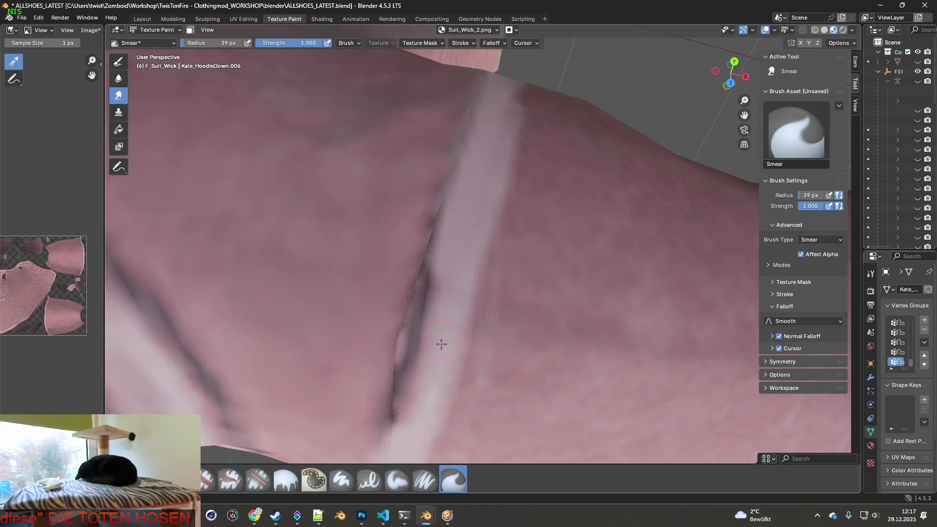
{"action": "left_click", "coordinate": [429, 481]}
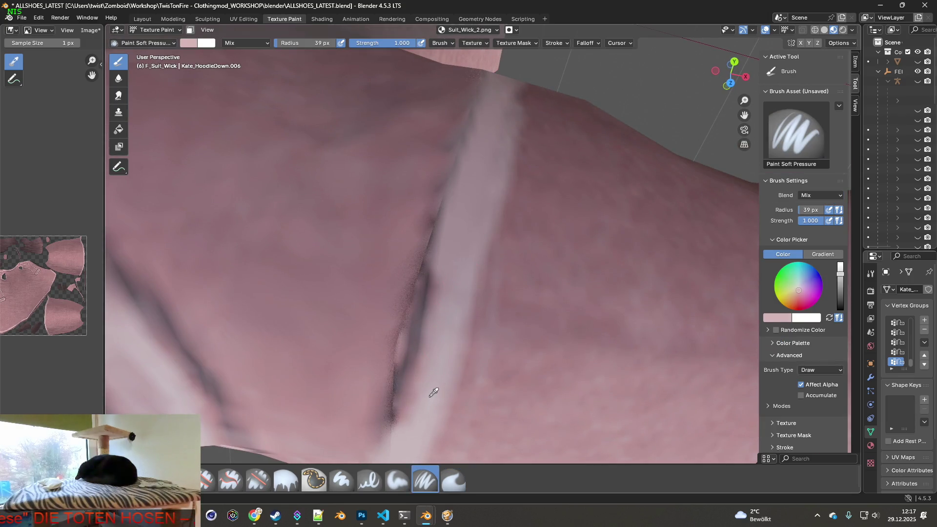
{"action": "mouse_move", "coordinate": [418, 368]}
{"action": "left_mouse_down"}
{"action": "mouse_move", "coordinate": [449, 224]}
{"action": "mouse_move", "coordinate": [396, 435]}
{"action": "mouse_move", "coordinate": [408, 363]}
{"action": "mouse_move", "coordinate": [397, 343]}
{"action": "mouse_move", "coordinate": [464, 151]}
{"action": "mouse_move", "coordinate": [423, 165]}
{"action": "left_mouse_up"}
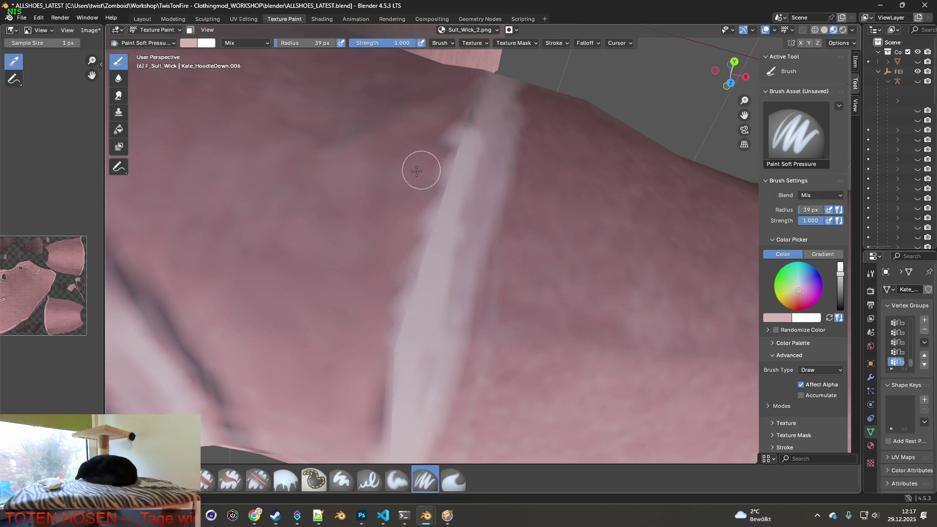
{"action": "left_click", "coordinate": [453, 479]}
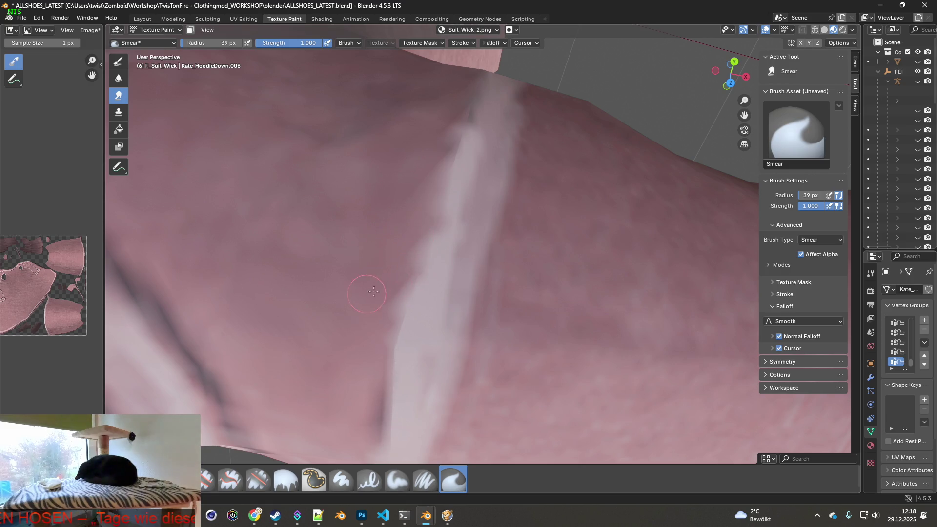
{"action": "middle_click_drag", "start_coordinate": [388, 332], "coordinate": [402, 336]}
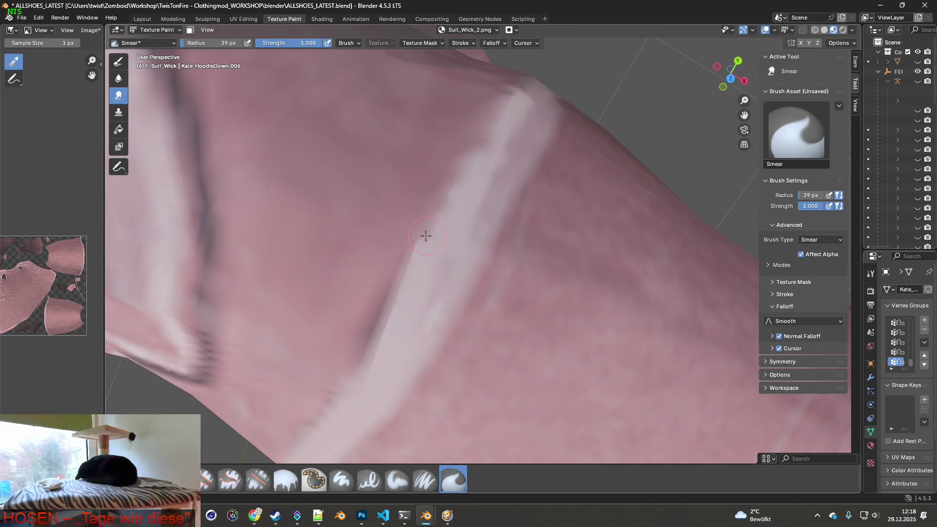
{"action": "mouse_move", "coordinate": [384, 325]}
{"action": "middle_mouse_down"}
{"action": "mouse_move", "coordinate": [387, 278]}
{"action": "mouse_move", "coordinate": [416, 268]}
{"action": "mouse_move", "coordinate": [424, 277]}
{"action": "middle_mouse_up"}
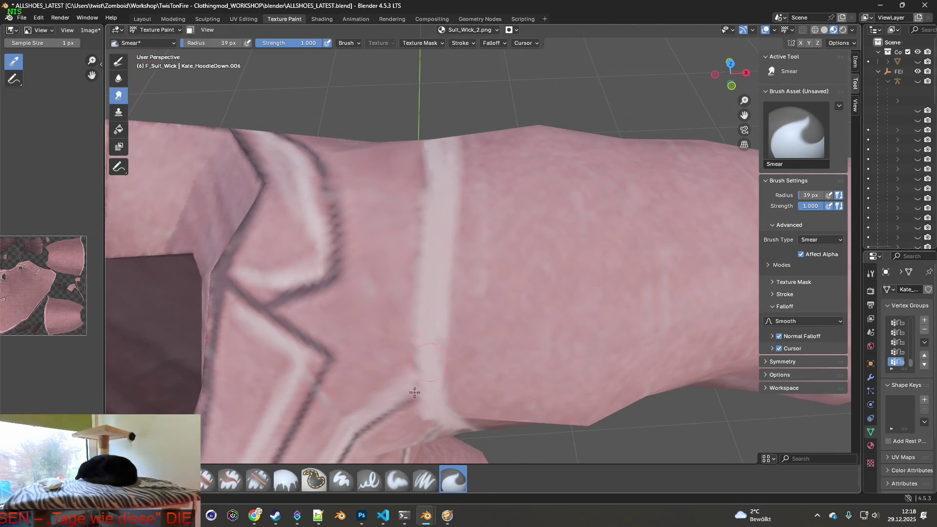
{"action": "left_click", "coordinate": [222, 475]}
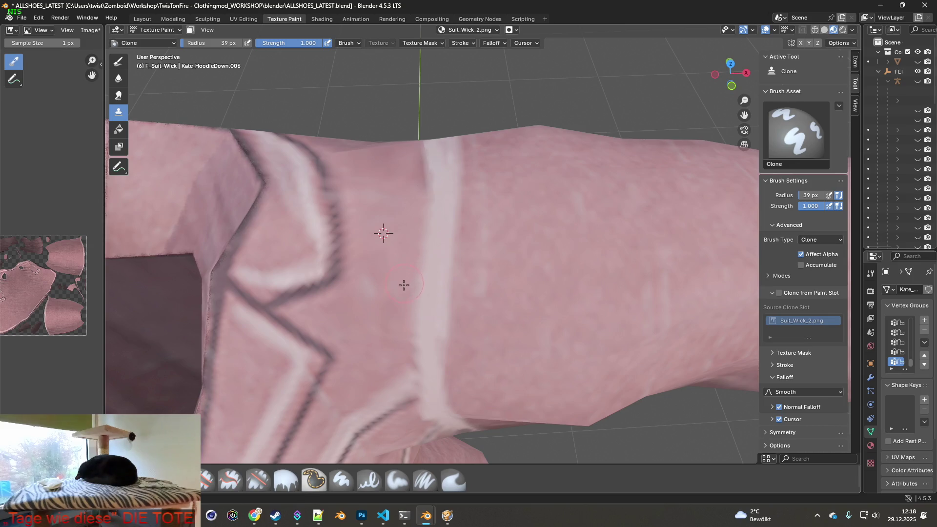
{"action": "middle_click_drag", "start_coordinate": [396, 239], "coordinate": [416, 290]}
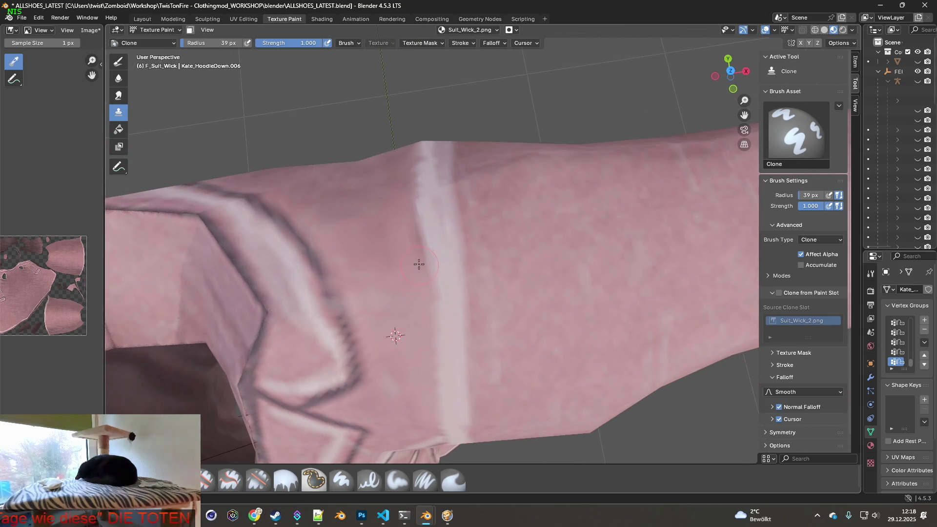
{"action": "scroll", "coordinate": [449, 275], "scroll_direction": "down", "scroll_amount": 3}
{"action": "middle_click_drag", "start_coordinate": [470, 282], "coordinate": [471, 218]}
{"action": "scroll", "coordinate": [472, 222], "scroll_direction": "up", "scroll_amount": 4}
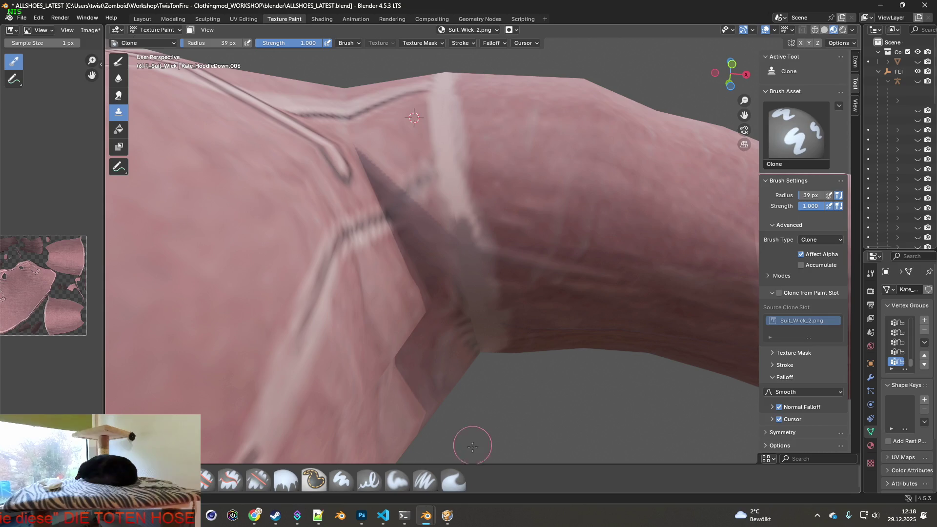
{"action": "left_click", "coordinate": [454, 479]}
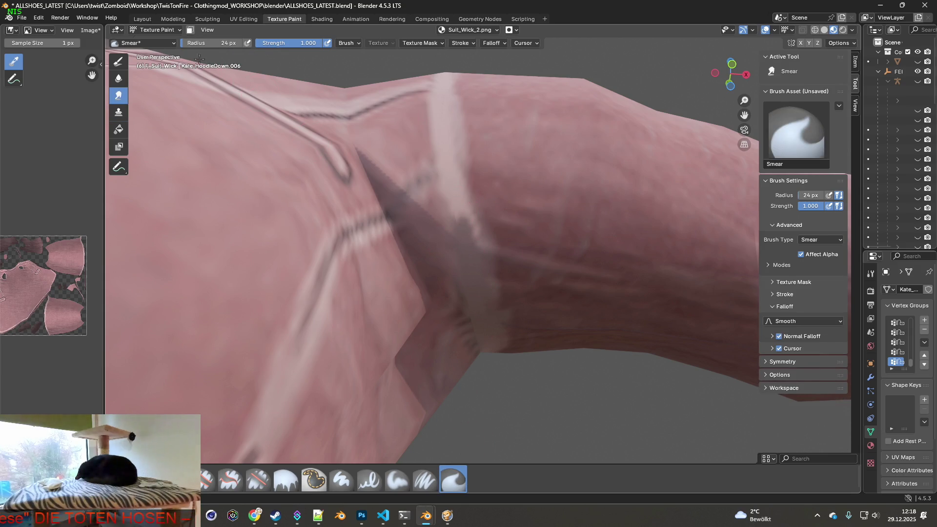
{"action": "scroll", "coordinate": [529, 255], "scroll_direction": "up", "scroll_amount": 1}
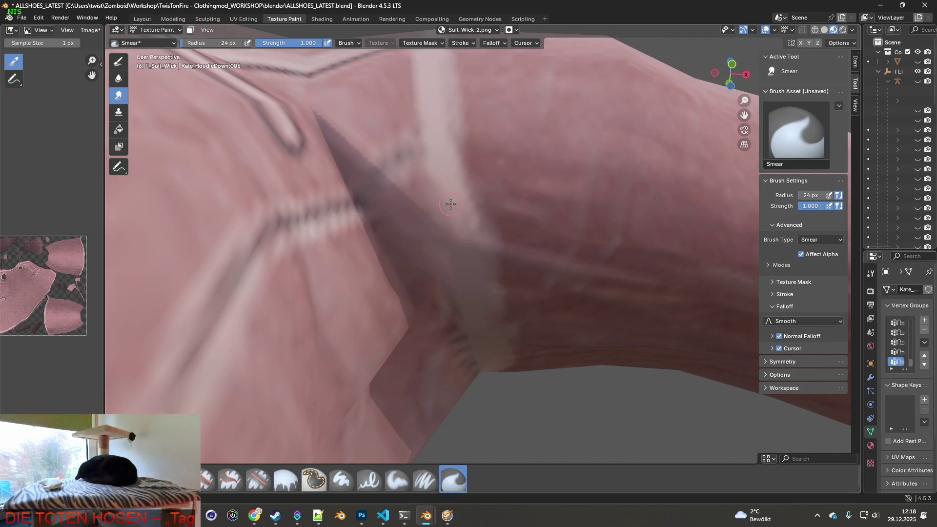
{"action": "scroll", "coordinate": [440, 184], "scroll_direction": "down", "scroll_amount": 4}
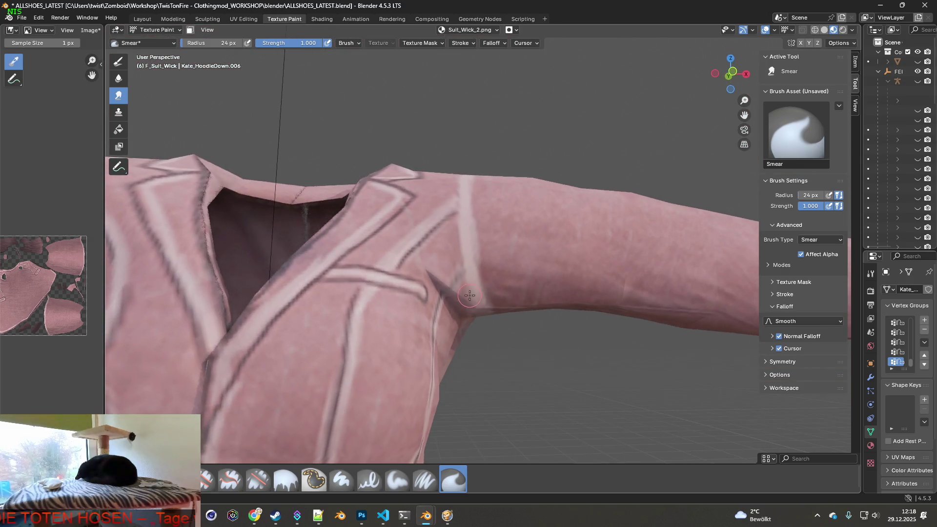